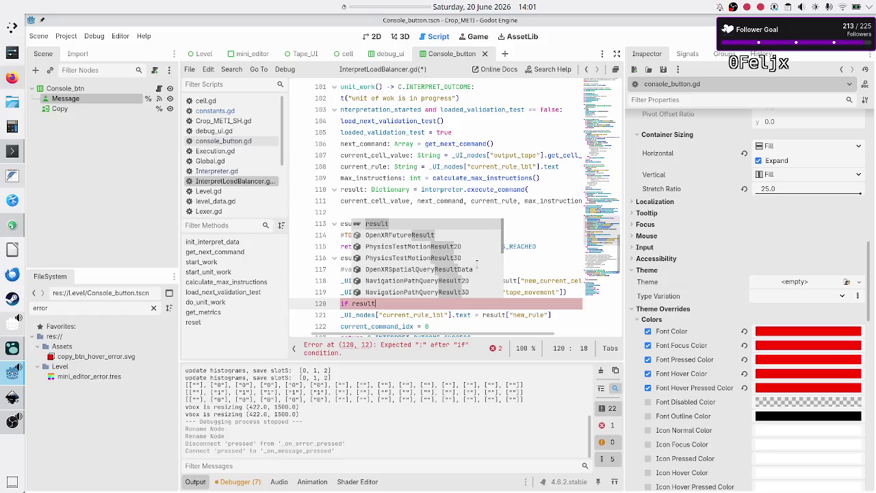
- Extend line 120's condition to if result["new_ in InterpretLoadBalancer.gd
{"action": "type", "text": "[\"new"}
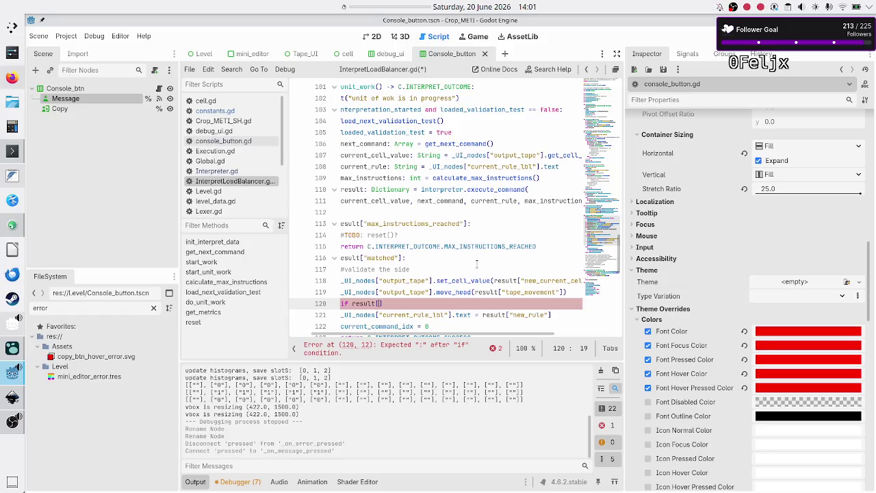
{"action": "type", "text": "_"}
{"action": "left_click", "coordinate": [476, 264]}
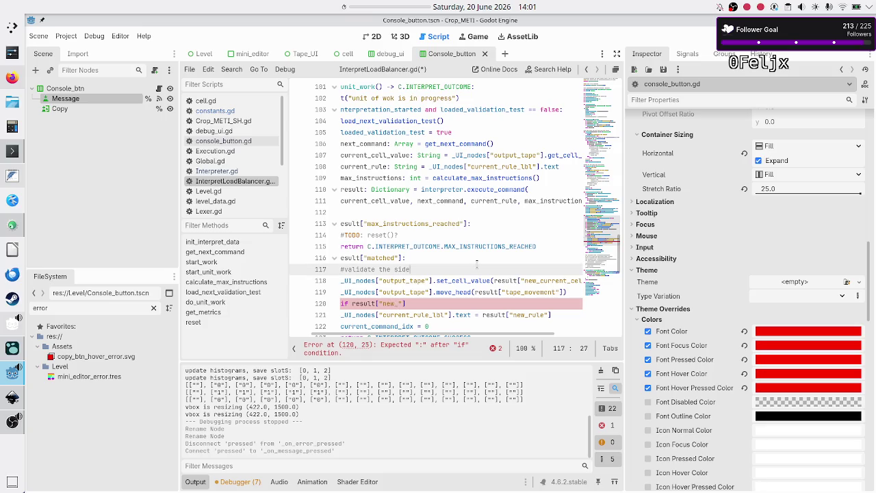
{"action": "left_click", "coordinate": [420, 303]}
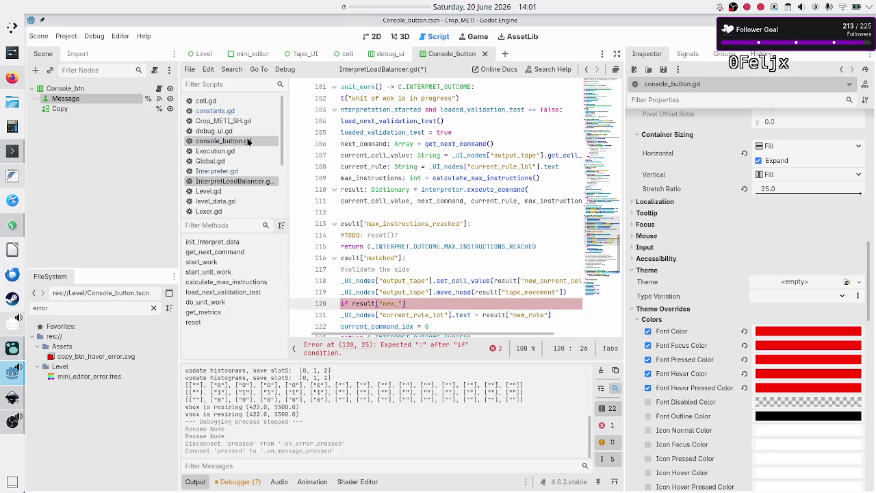
- Review the result keys Interpreter.gd returns, then go back to InterpretLoadBalancer.gd
{"action": "left_click", "coordinate": [217, 171]}
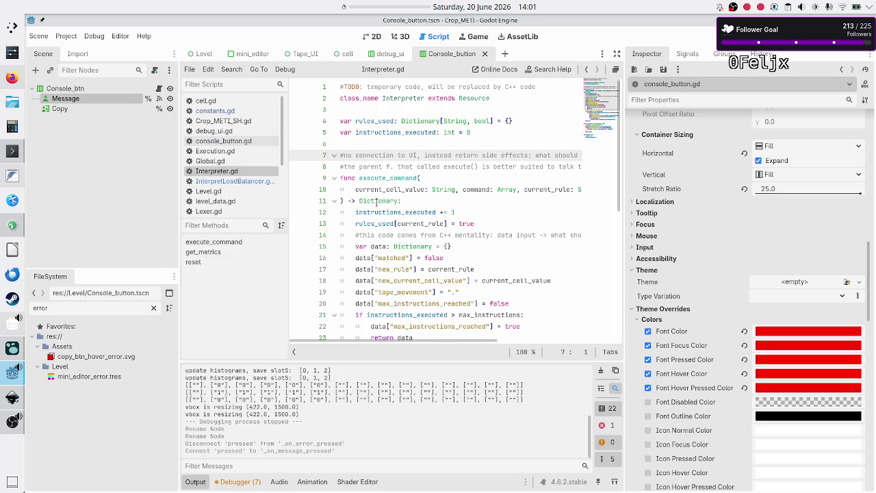
{"action": "scroll", "coordinate": [407, 256], "scroll_direction": "down", "scroll_amount": 4}
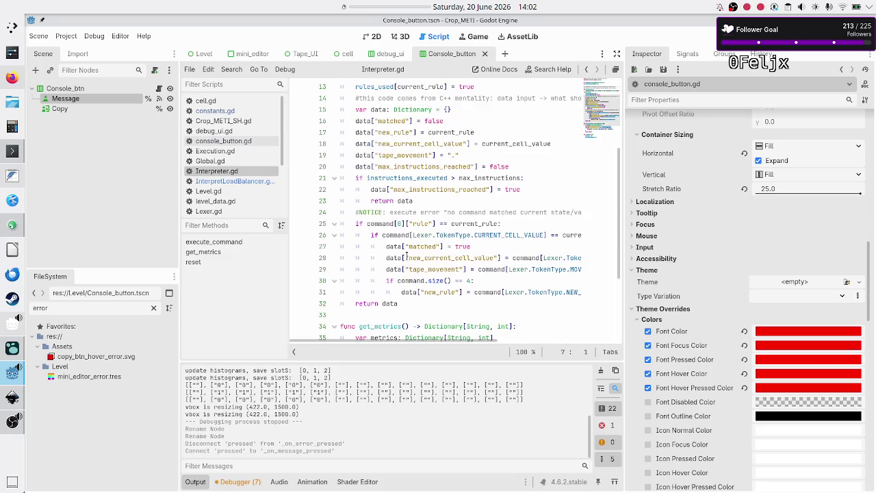
{"action": "scroll", "coordinate": [448, 280], "scroll_direction": "right", "scroll_amount": 2}
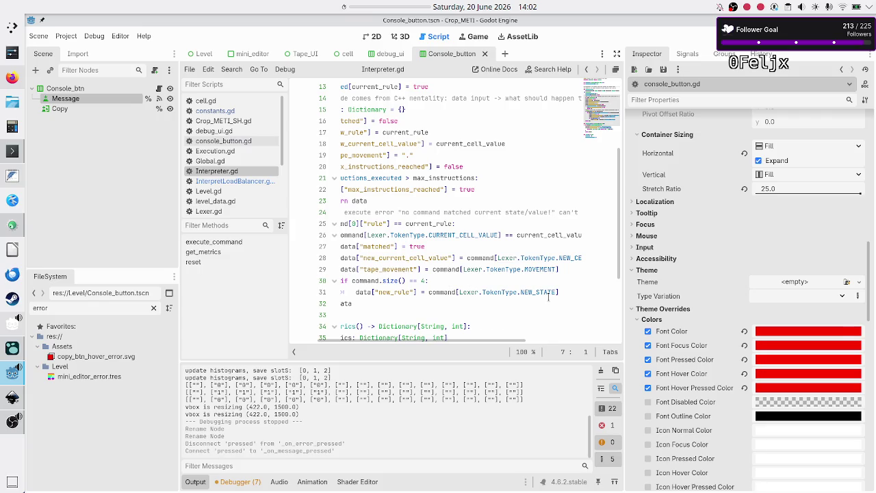
{"action": "scroll", "coordinate": [467, 285], "scroll_direction": "left", "scroll_amount": 2}
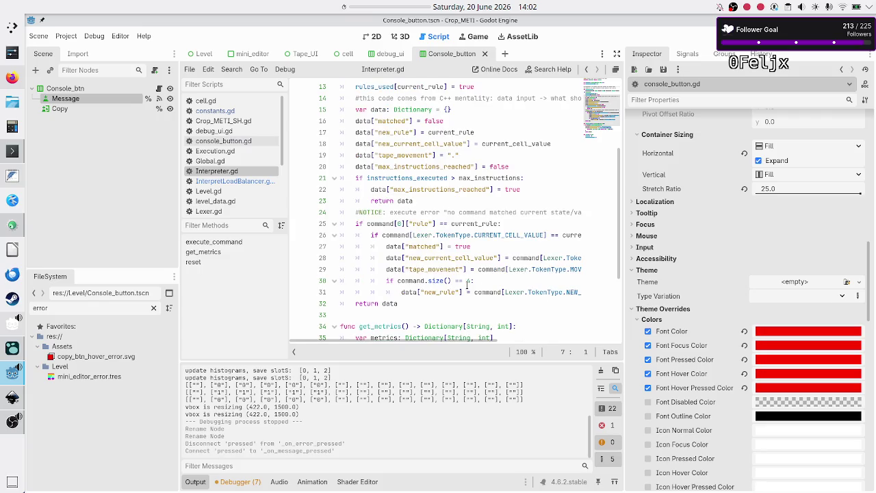
{"action": "left_click", "coordinate": [236, 181]}
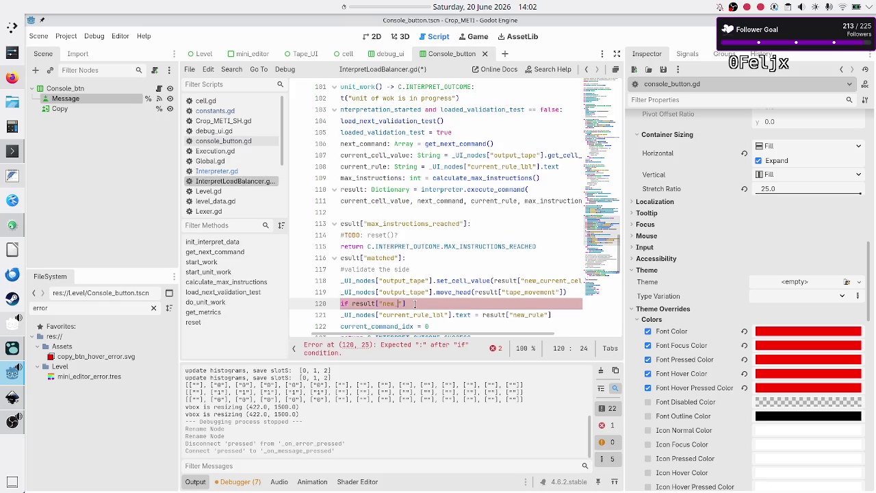
- Complete line 120 as if result["new_rule"] in C.ALLOWED_RULE_NAMES and select the constant name
{"action": "type", "text": "rule\"] "}
{"action": "type", "text": "in C."}
{"action": "type", "text": "ALL"}
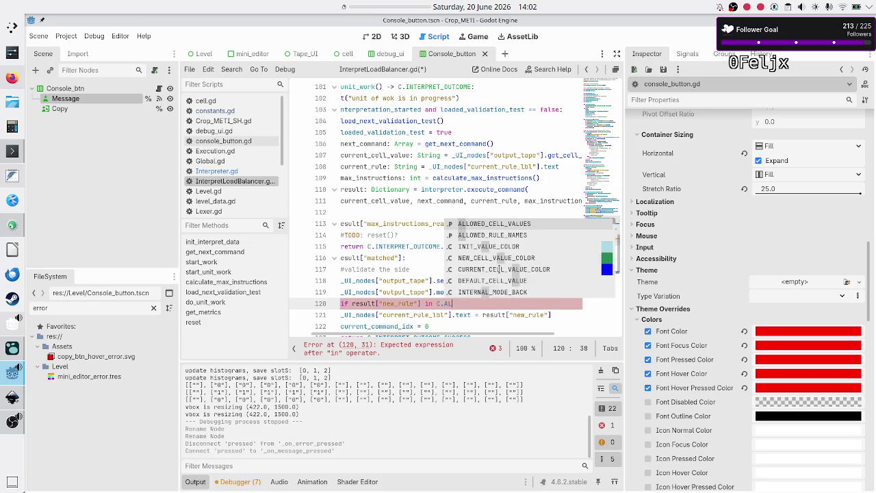
{"action": "key", "text": "Down"}
{"action": "key", "text": "Return"}
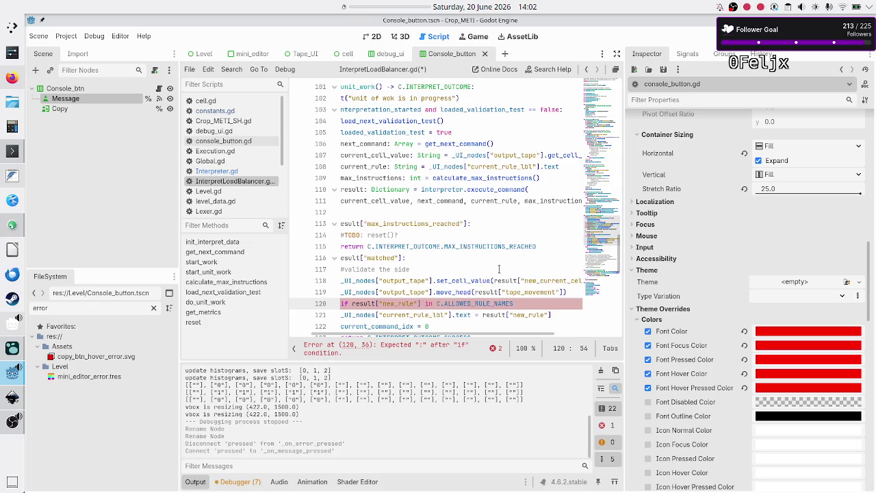
{"action": "double_click", "coordinate": [488, 303]}
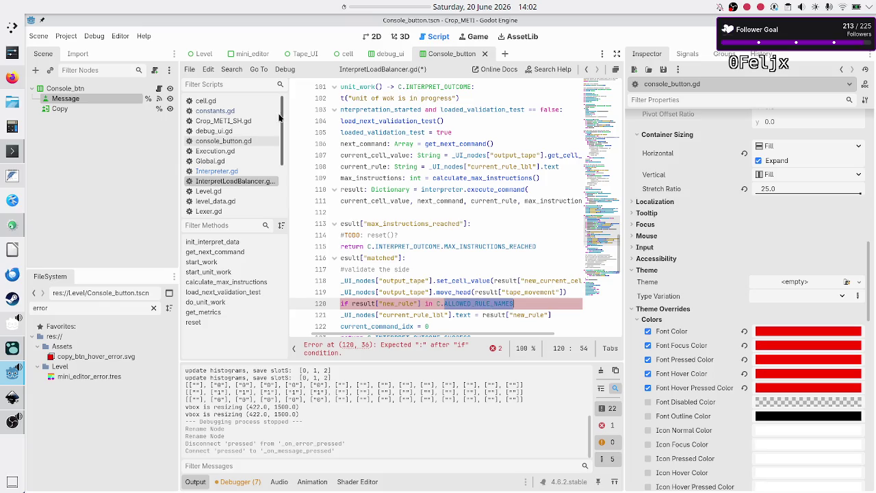
{"action": "left_click", "coordinate": [224, 71]}
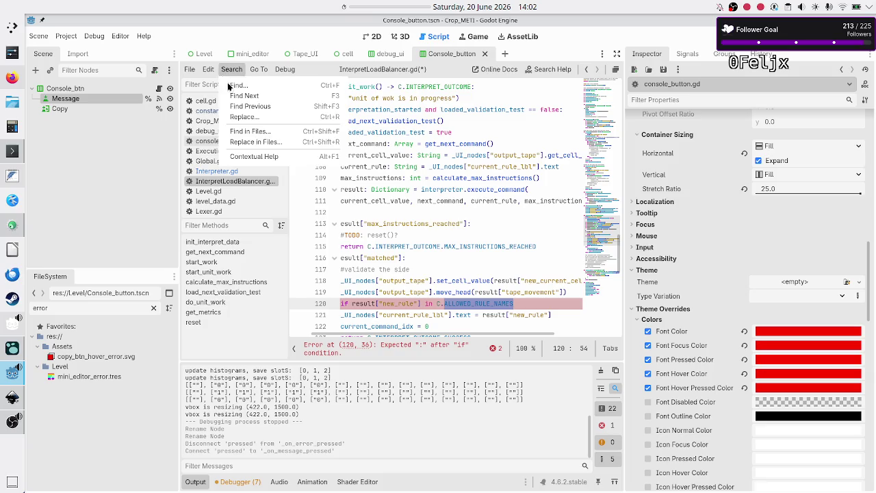
- Find ALLOWED_RULE_NAMES in all project files and inspect its use at Level.gd line 55
{"action": "left_click", "coordinate": [249, 131]}
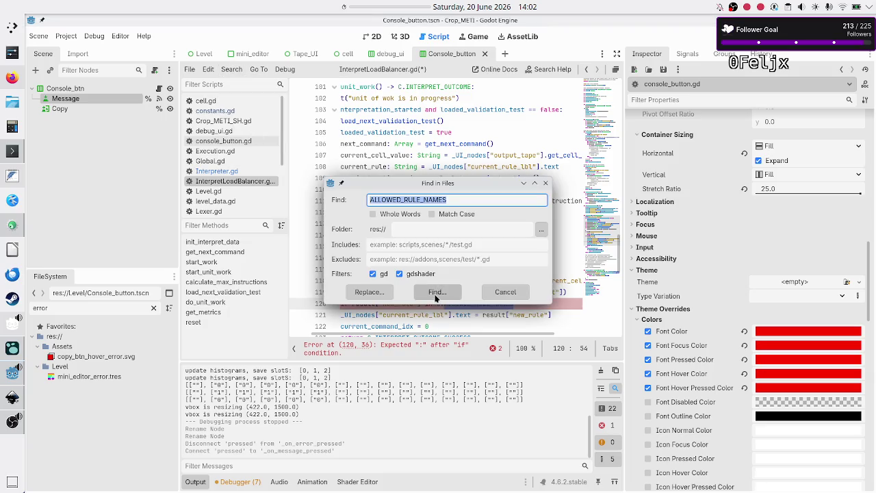
{"action": "left_click", "coordinate": [436, 292]}
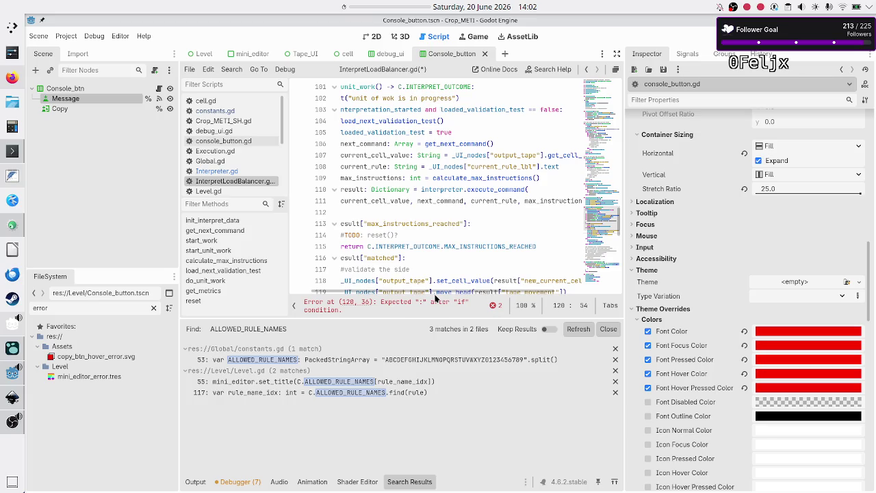
{"action": "left_click", "coordinate": [386, 380]}
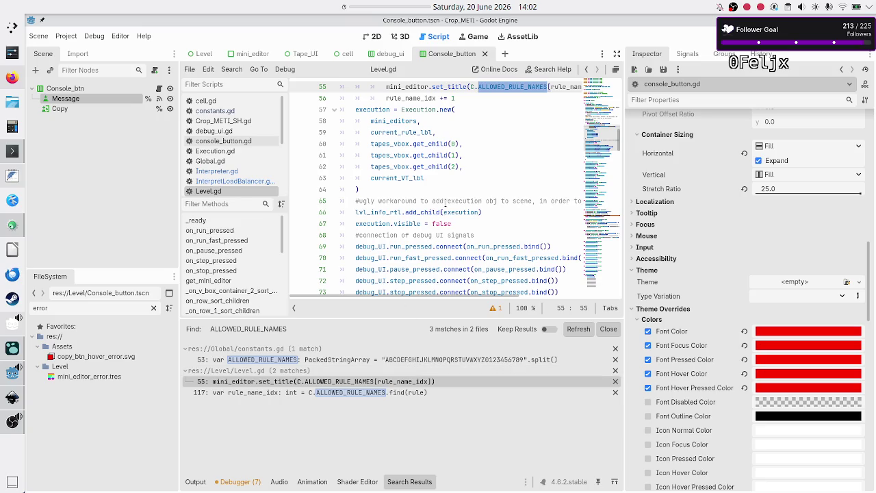
{"action": "scroll", "coordinate": [444, 202], "scroll_direction": "up", "scroll_amount": 3}
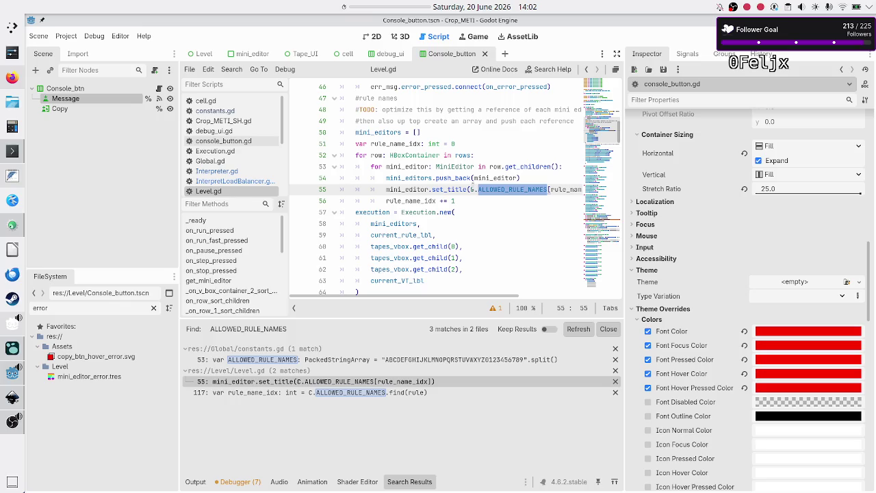
{"action": "scroll", "coordinate": [469, 186], "scroll_direction": "right", "scroll_amount": 3}
{"action": "scroll", "coordinate": [472, 184], "scroll_direction": "left", "scroll_amount": 2}
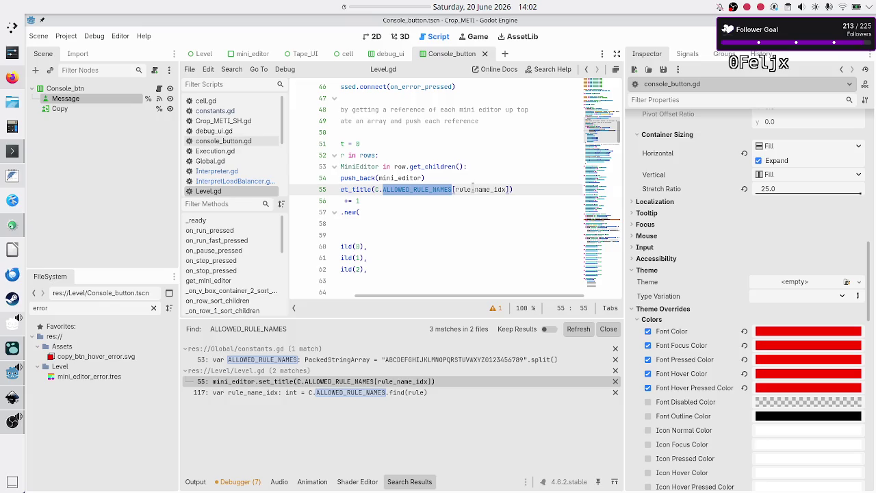
{"action": "scroll", "coordinate": [472, 185], "scroll_direction": "left", "scroll_amount": 2}
{"action": "scroll", "coordinate": [472, 186], "scroll_direction": "left", "scroll_amount": 2}
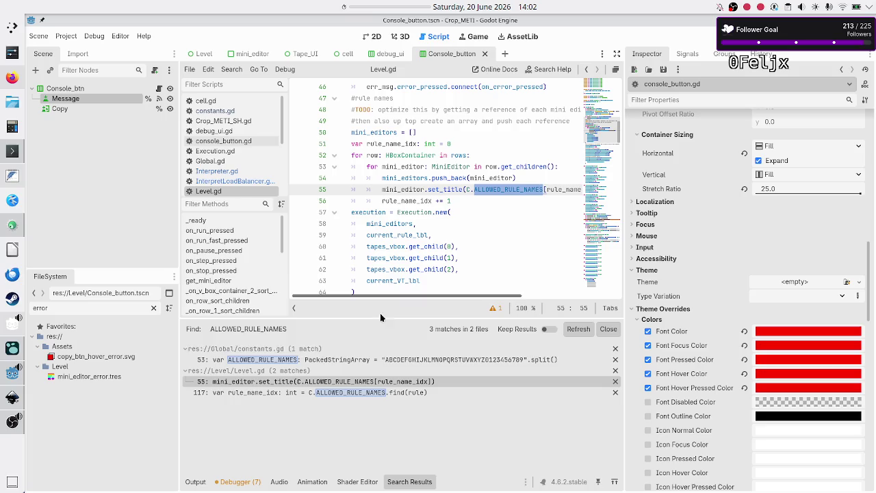
- Inspect the Level.gd line 117 use, where rule_name_idx comes from .find(rule)
{"action": "left_click", "coordinate": [373, 396]}
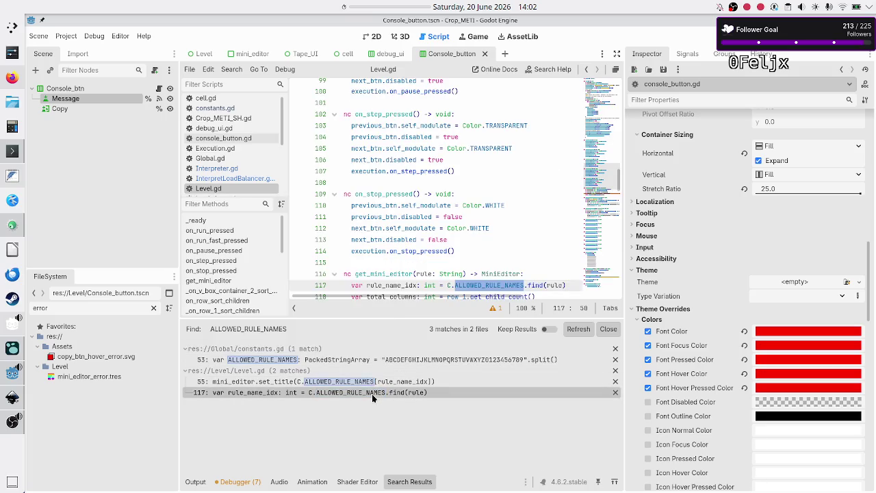
{"action": "scroll", "coordinate": [458, 251], "scroll_direction": "down", "scroll_amount": 2}
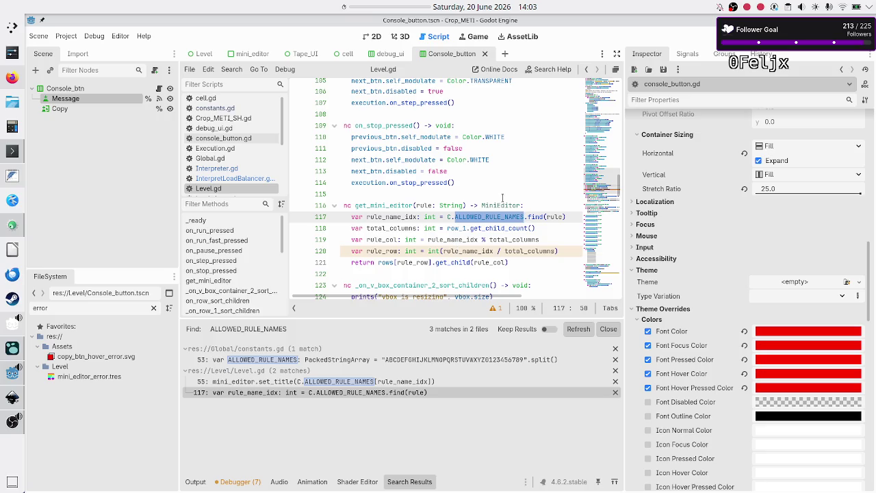
{"action": "double_click", "coordinate": [550, 216]}
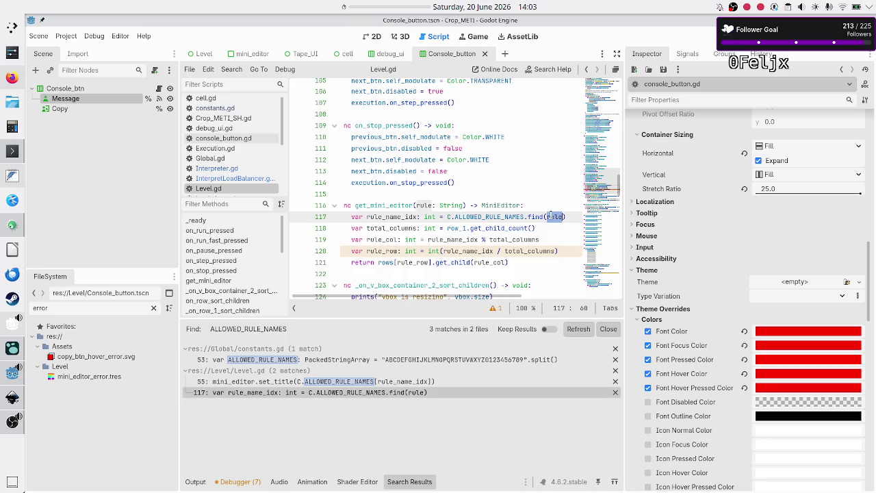
{"action": "double_click", "coordinate": [408, 216]}
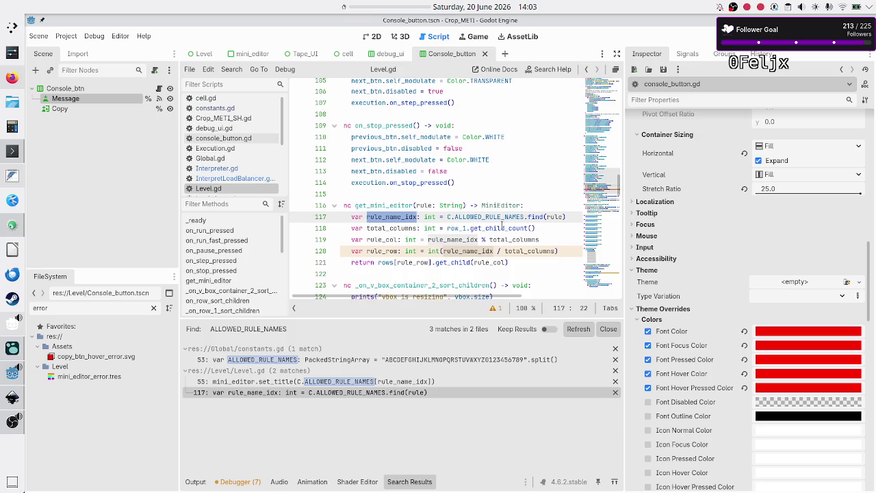
{"action": "mouse_move", "coordinate": [488, 227]}
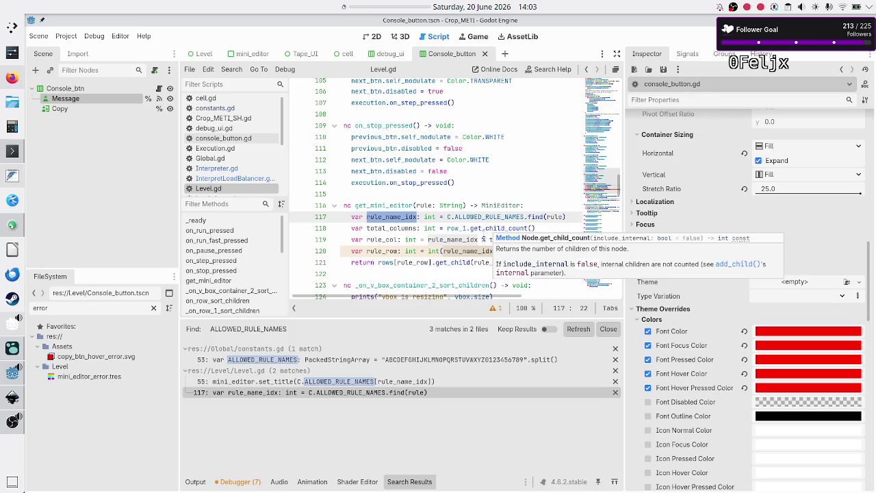
{"action": "left_click", "coordinate": [413, 272]}
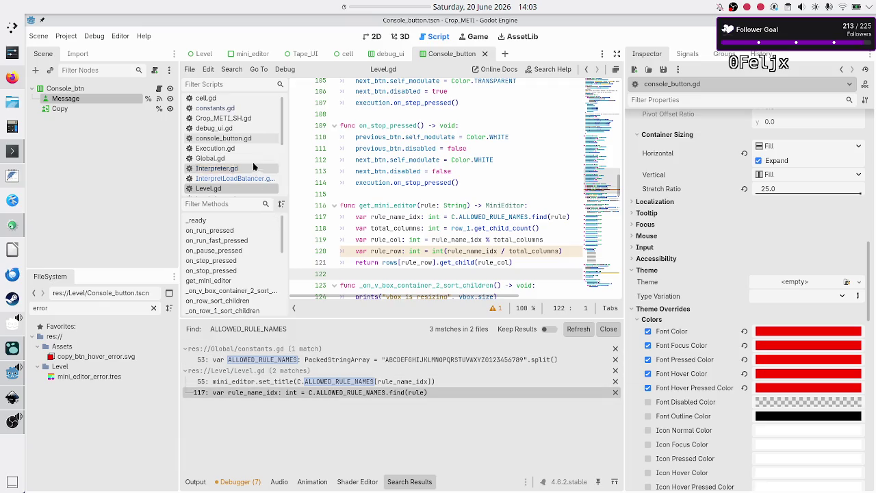
{"action": "scroll", "coordinate": [260, 131], "scroll_direction": "down", "scroll_amount": 2}
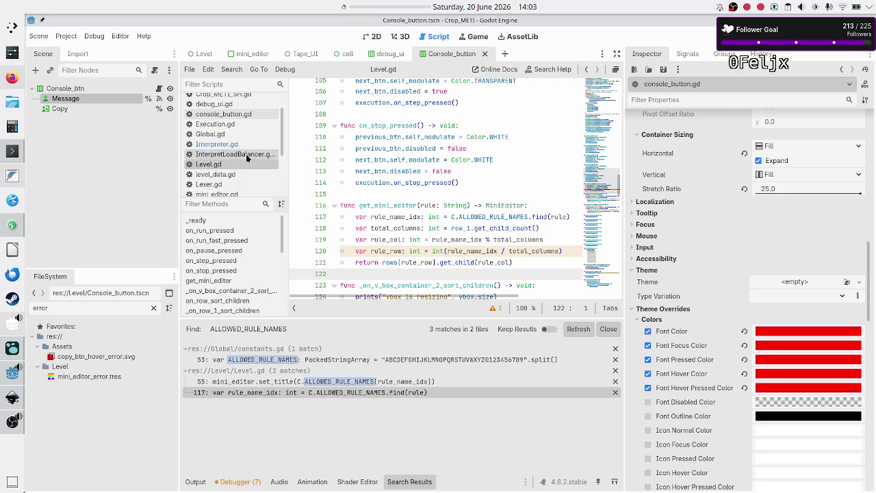
- Indent the current_rule_lbl text line under the new_rule condition in InterpretLoadBalancer.gd
{"action": "left_click", "coordinate": [246, 154]}
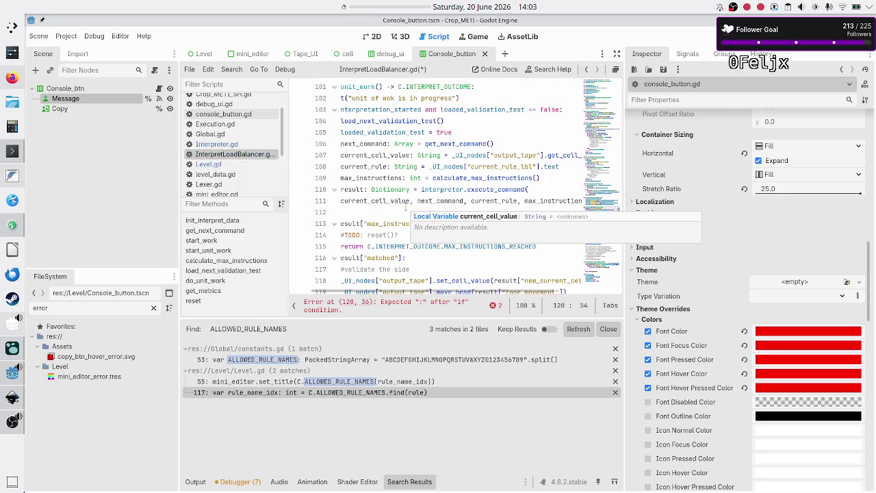
{"action": "scroll", "coordinate": [408, 209], "scroll_direction": "left", "scroll_amount": 2}
{"action": "scroll", "coordinate": [406, 209], "scroll_direction": "down", "scroll_amount": 4}
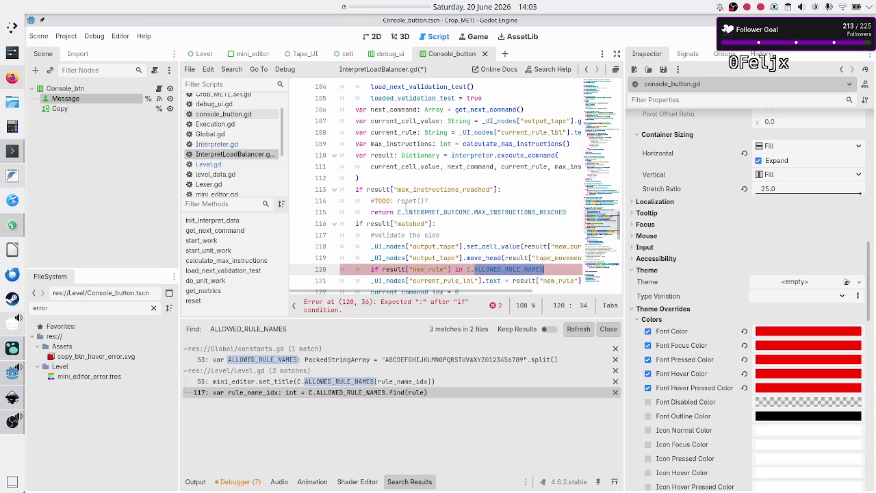
{"action": "left_click", "coordinate": [396, 166]}
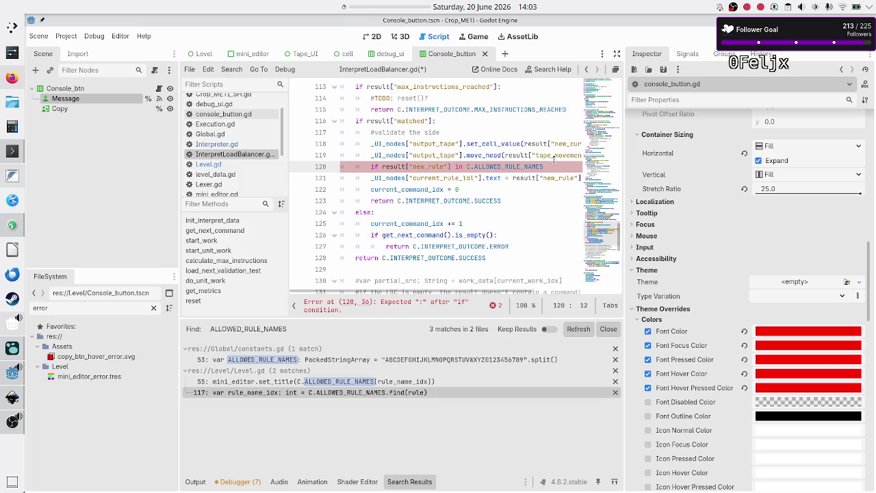
{"action": "double_click", "coordinate": [423, 166]}
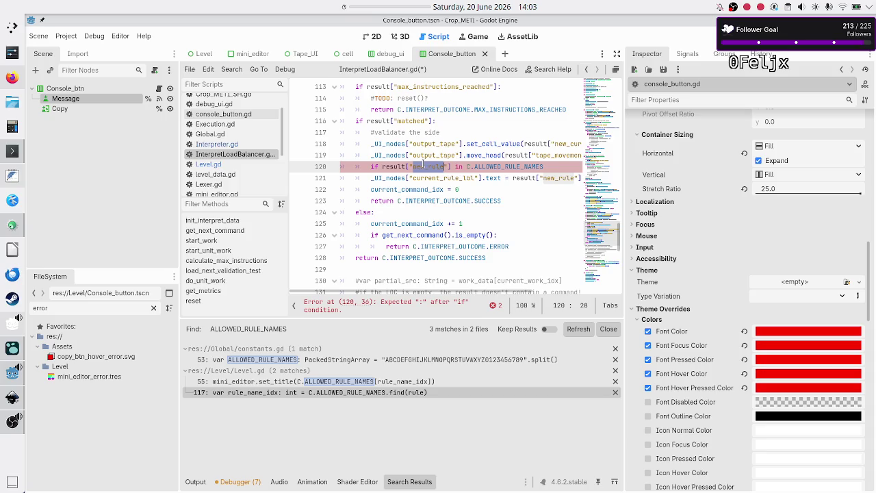
{"action": "left_click", "coordinate": [550, 167]}
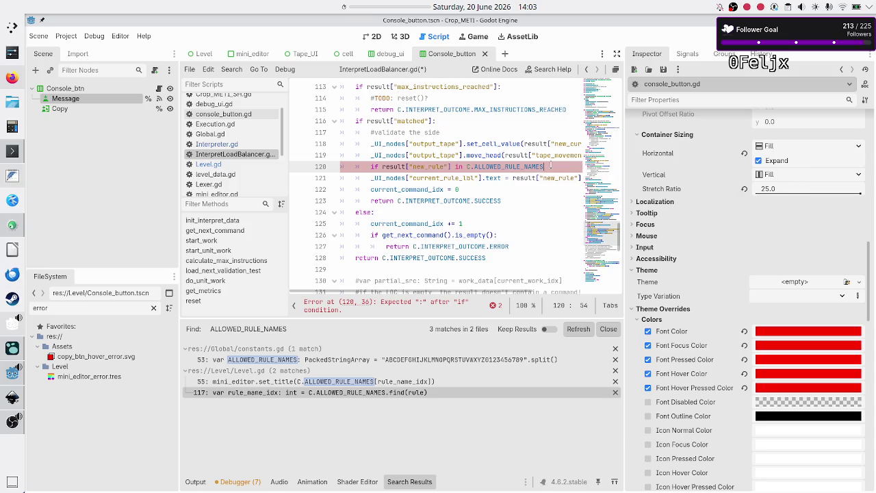
{"action": "type", "text": ":"}
{"action": "key", "text": "Right"}
{"action": "key", "text": "Tab"}
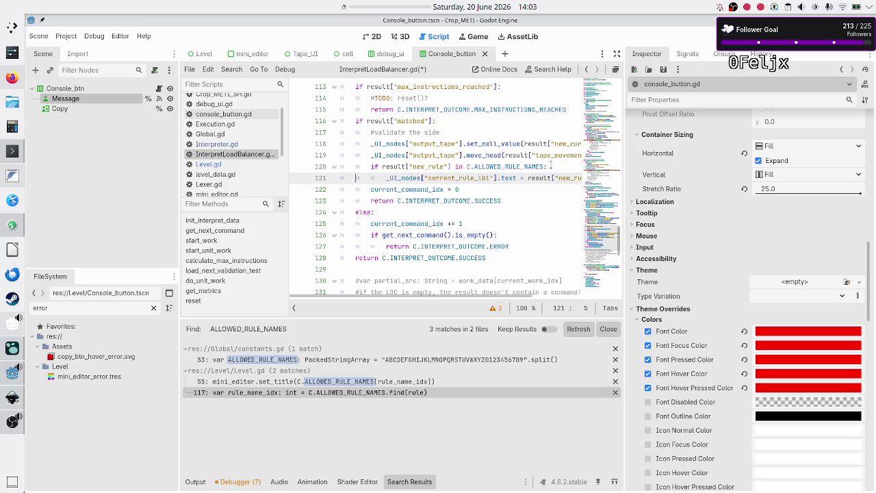
- Add an else: branch containing '#TODO: handle error' and pass
{"action": "key", "text": "End"}
{"action": "key", "text": "Return"}
{"action": "key", "text": "BackSpace"}
{"action": "type", "text": "el"}
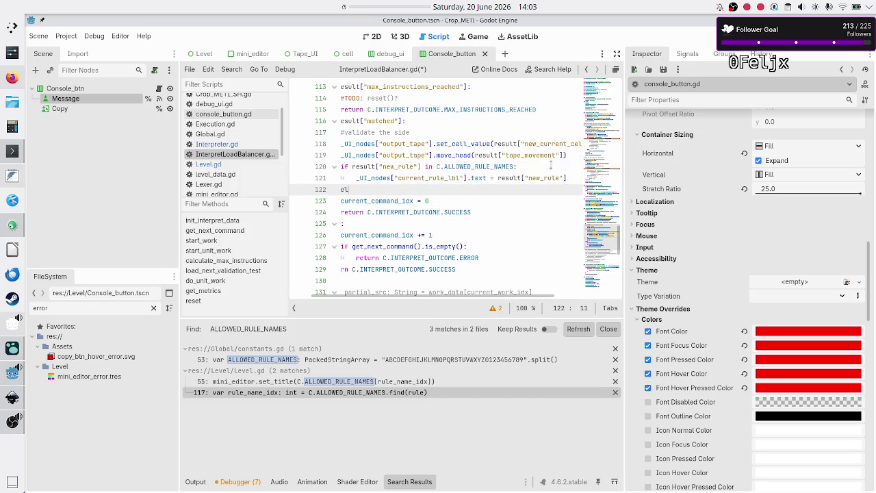
{"action": "type", "text": "se:"}
{"action": "key", "text": "Return"}
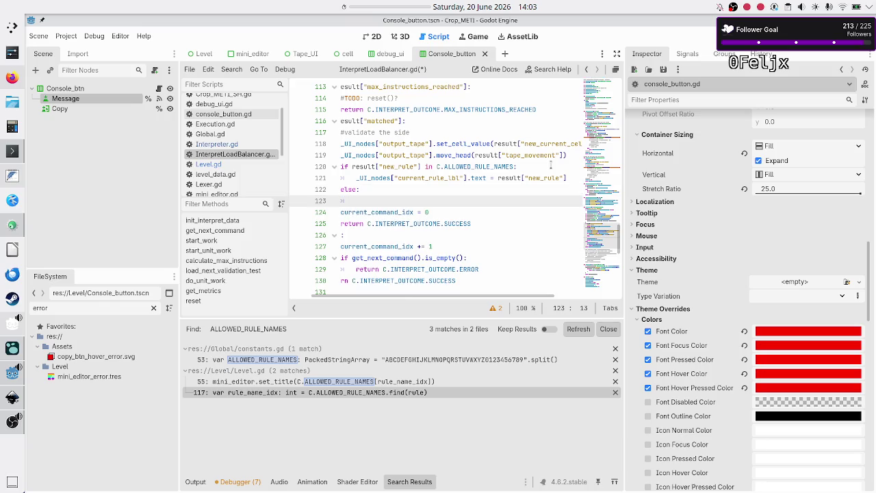
{"action": "scroll", "coordinate": [550, 164], "scroll_direction": "left", "scroll_amount": 2}
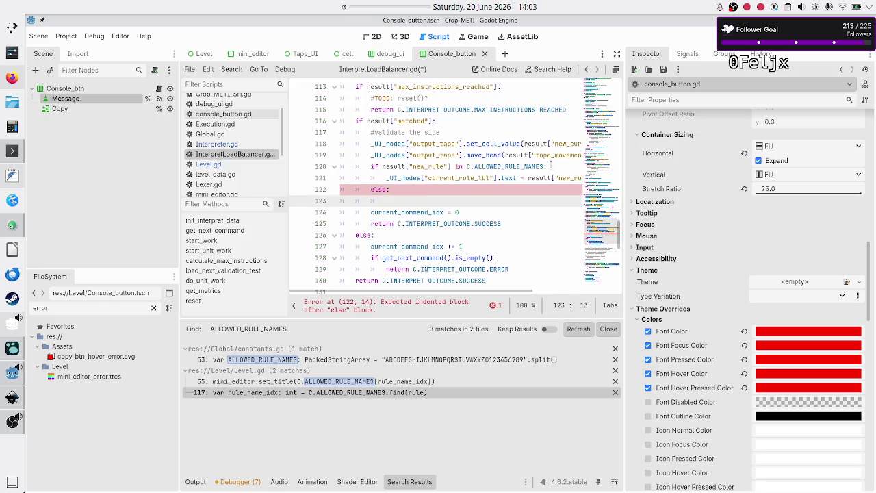
{"action": "type", "text": "pass"}
{"action": "key", "text": "ctrl+shift+Return"}
{"action": "type", "text": "#TODO: handle error"}
- Start a var declaration before the _UI_nodes call on line 118
{"action": "key", "text": "Up"}
{"action": "key", "text": "Up"}
{"action": "key", "text": "Up"}
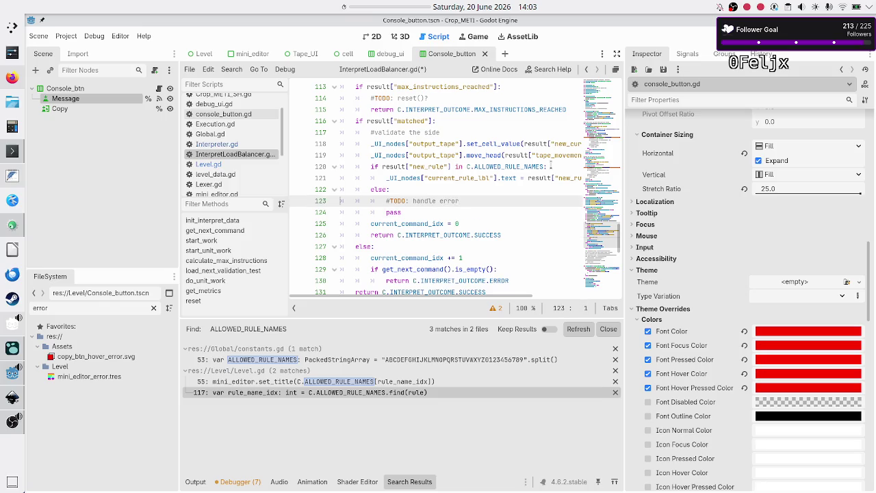
{"action": "key", "text": "Right"}
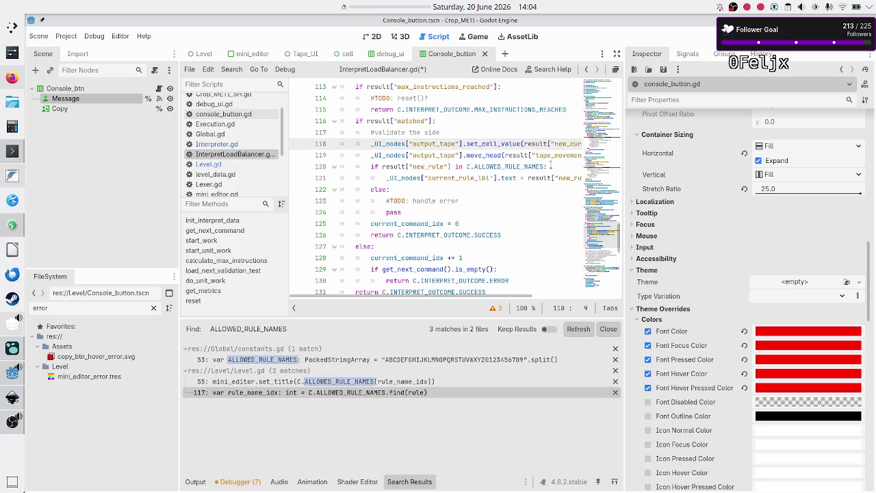
{"action": "type", "text": "var"}
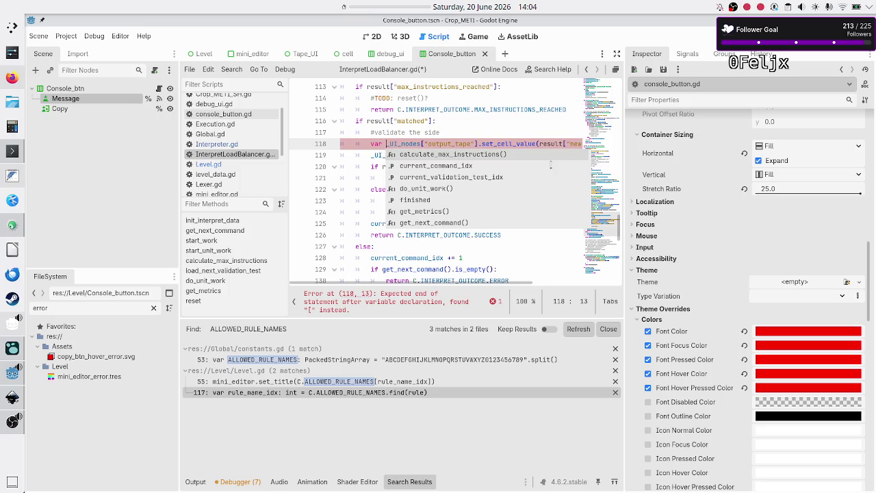
- Make line 118 read 'var success: bool = _U…', capturing the set_cell_value result
{"action": "key", "text": "Escape"}
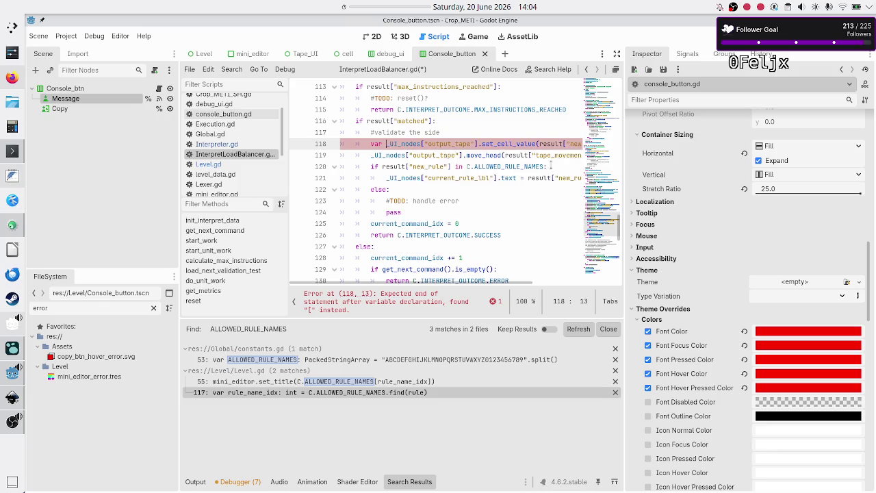
{"action": "key", "text": "Up"}
{"action": "key", "text": "Up"}
{"action": "key", "text": "Up"}
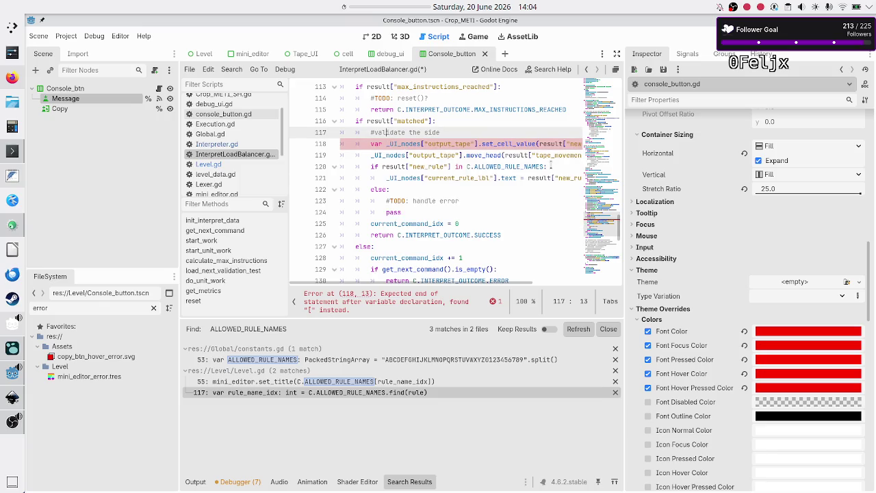
{"action": "key", "text": "Up"}
{"action": "key", "text": "Up"}
{"action": "key", "text": "Up"}
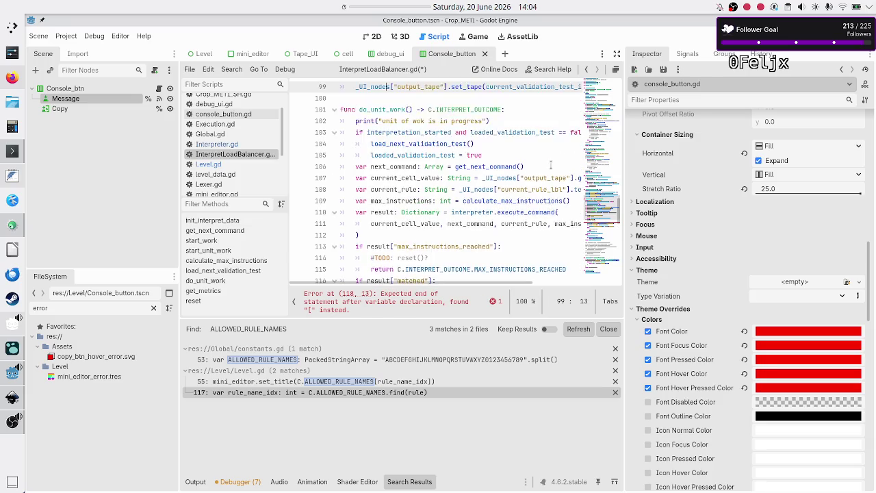
{"action": "key", "text": "Down"}
{"action": "key", "text": "Down"}
{"action": "key", "text": "Down"}
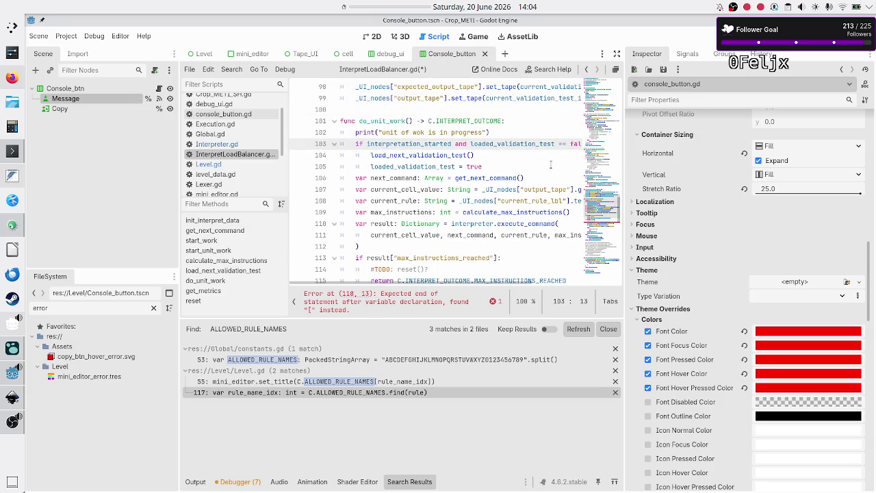
{"action": "key", "text": "Down"}
{"action": "key", "text": "Down"}
{"action": "key", "text": "Down"}
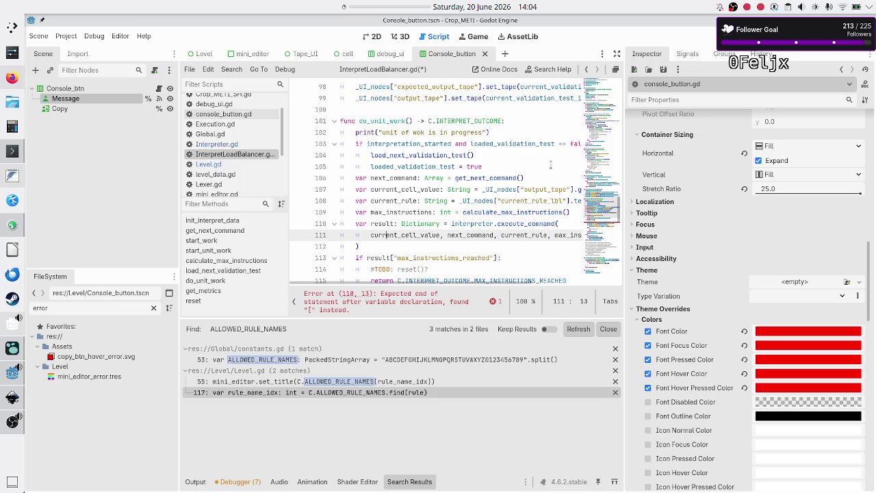
{"action": "key", "text": "Down"}
{"action": "key", "text": "Down"}
{"action": "key", "text": "Down"}
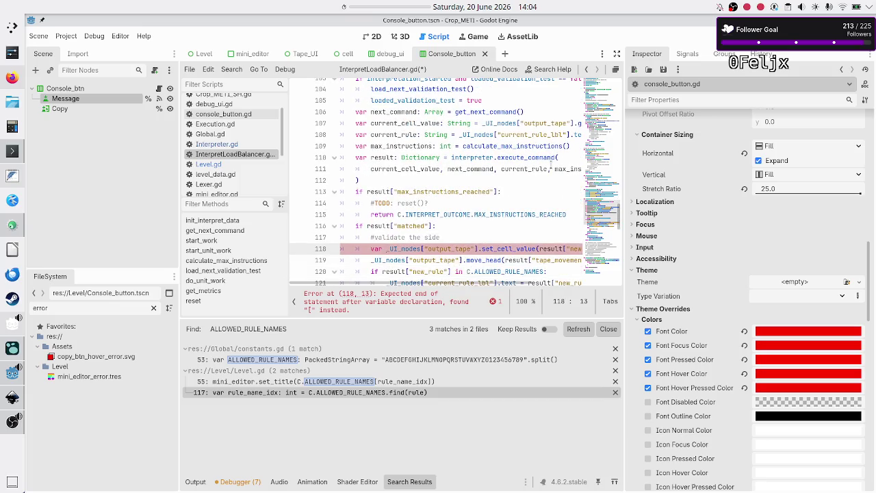
{"action": "type", "text": "success: "}
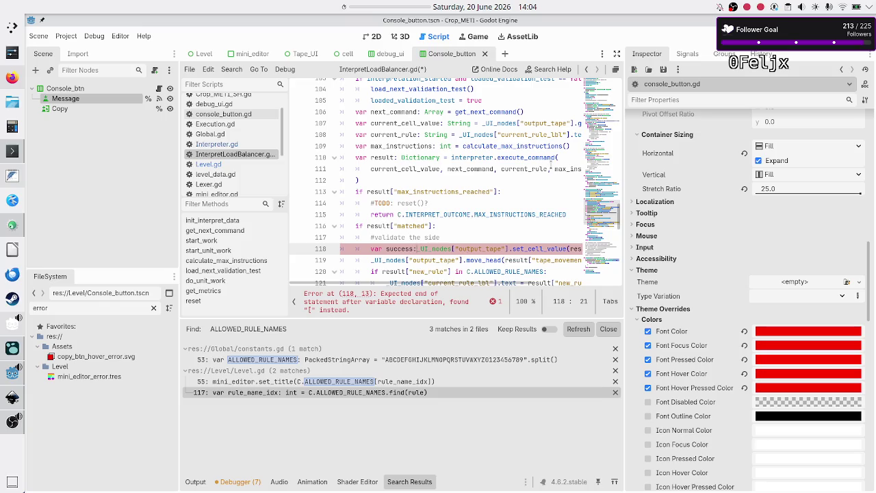
{"action": "type", "text": "bool = "}
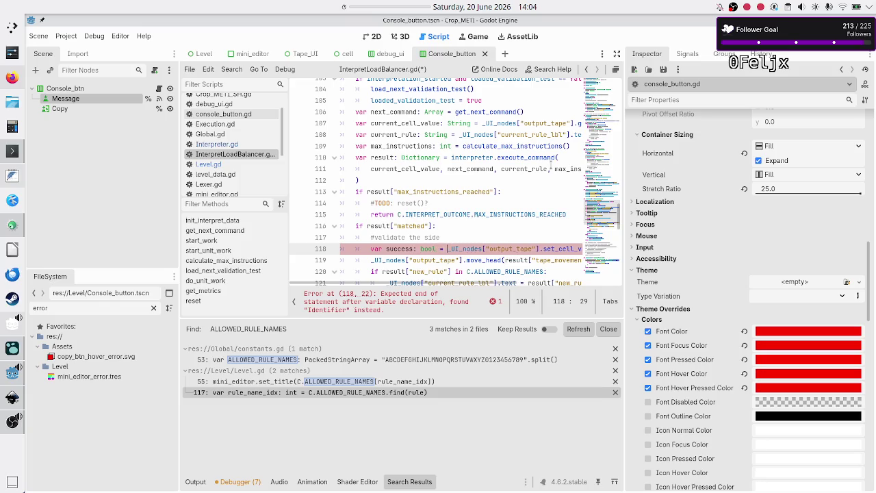
{"action": "type", "text": "_U"}
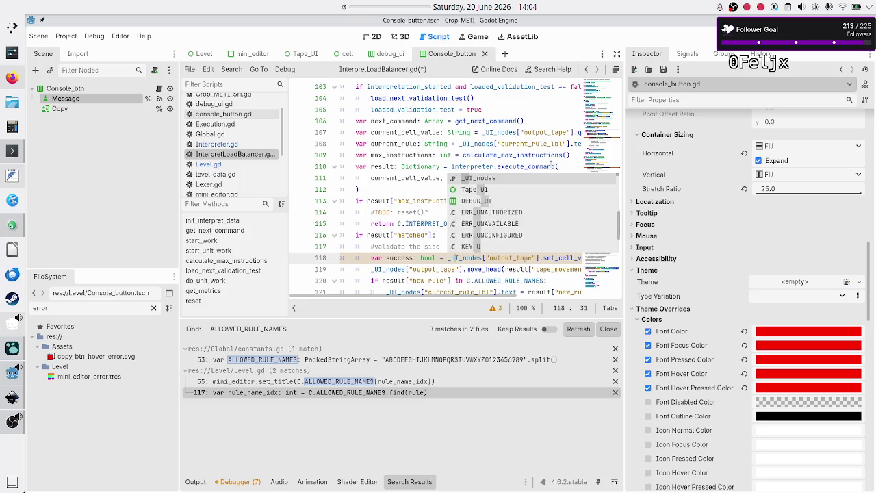
- Insert an indented 'if !success' line after line 118
{"action": "key", "text": "Escape"}
{"action": "key", "text": "End"}
{"action": "key", "text": "Home"}
{"action": "key", "text": "Home"}
{"action": "key", "text": "Down"}
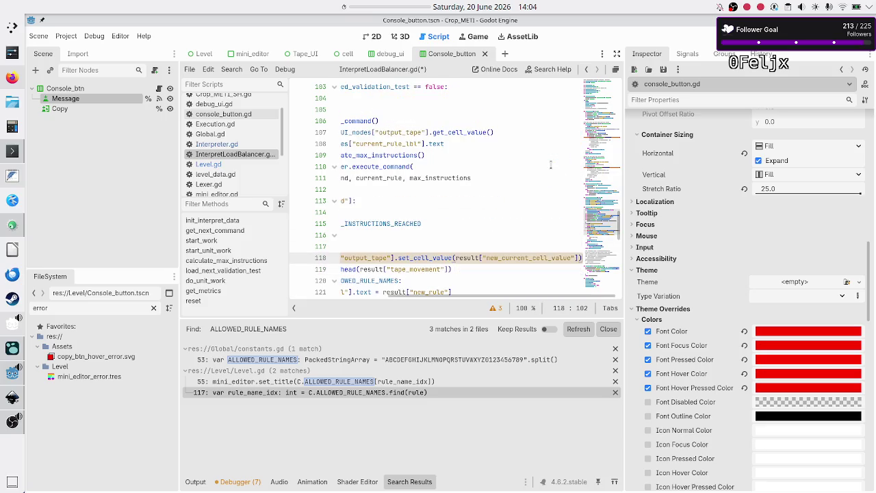
{"action": "key", "text": "Return"}
{"action": "key", "text": "Up"}
{"action": "key", "text": "Tab"}
{"action": "key", "text": "Tab"}
{"action": "type", "text": "if"}
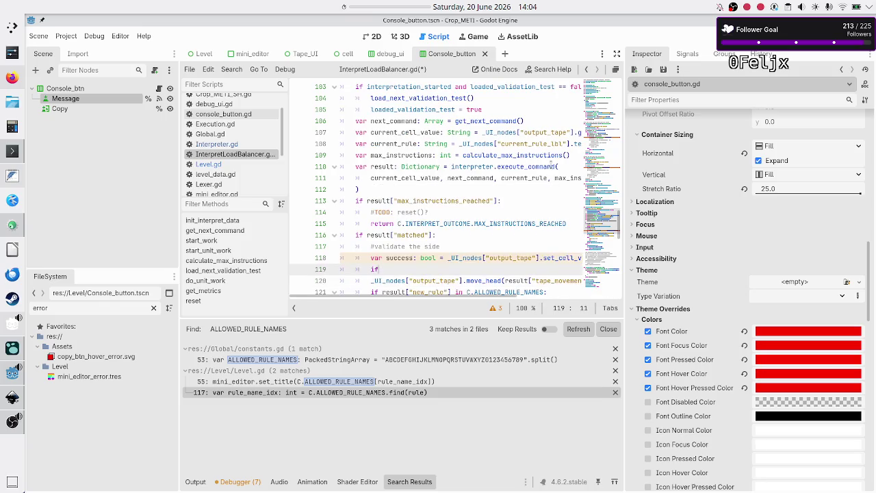
{"action": "type", "text": " !success"}
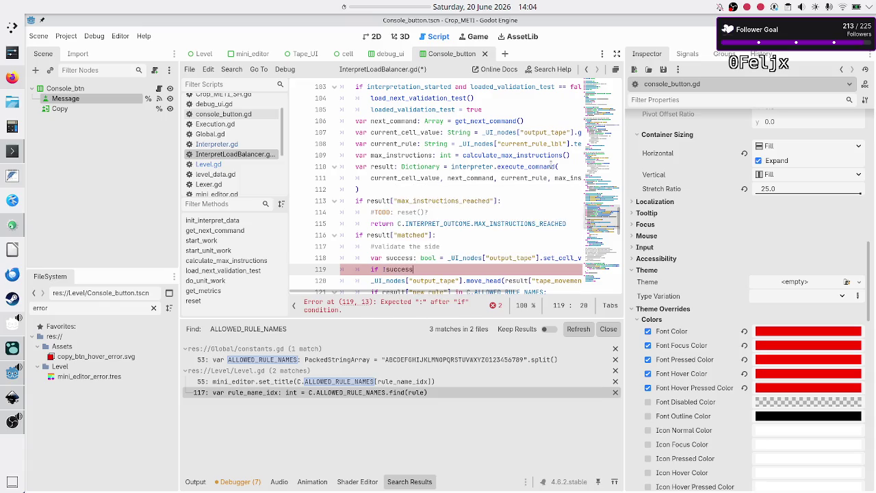
- Give the if !success check a '#TODO: handle error' comment and a pass body
{"action": "left_click", "coordinate": [415, 258]}
{"action": "left_click_drag", "start_coordinate": [414, 258], "coordinate": [386, 258]}
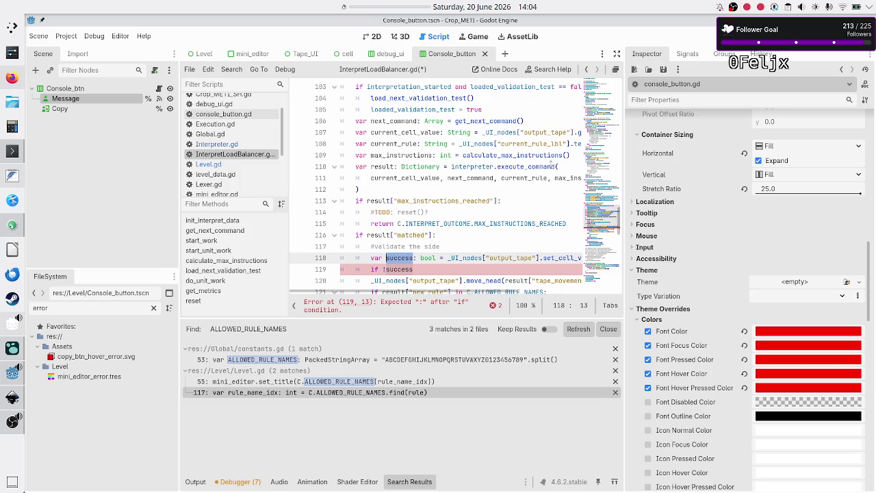
{"action": "left_click", "coordinate": [393, 269]}
{"action": "key", "text": "Right"}
{"action": "key", "text": "Right"}
{"action": "key", "text": "Return"}
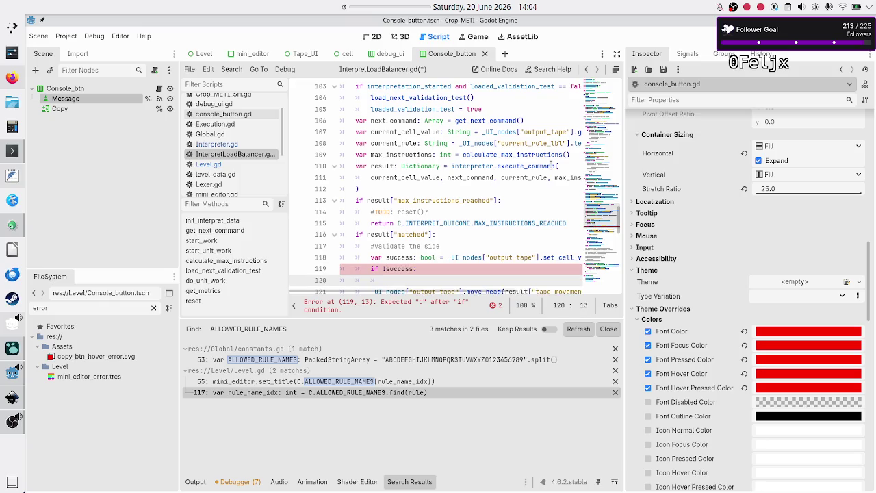
{"action": "type", "text": "pass"}
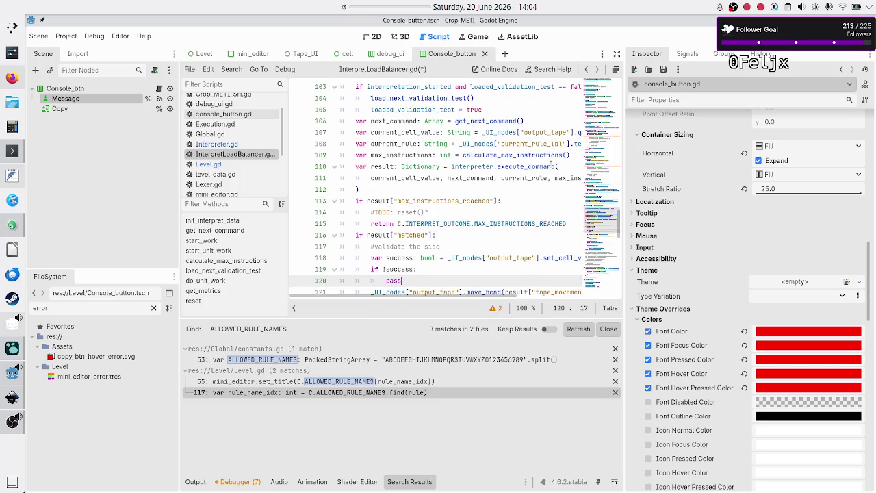
{"action": "key", "text": "Up"}
{"action": "key", "text": "End"}
{"action": "key", "text": "Return"}
{"action": "type", "text": "#TODO: handle error"}
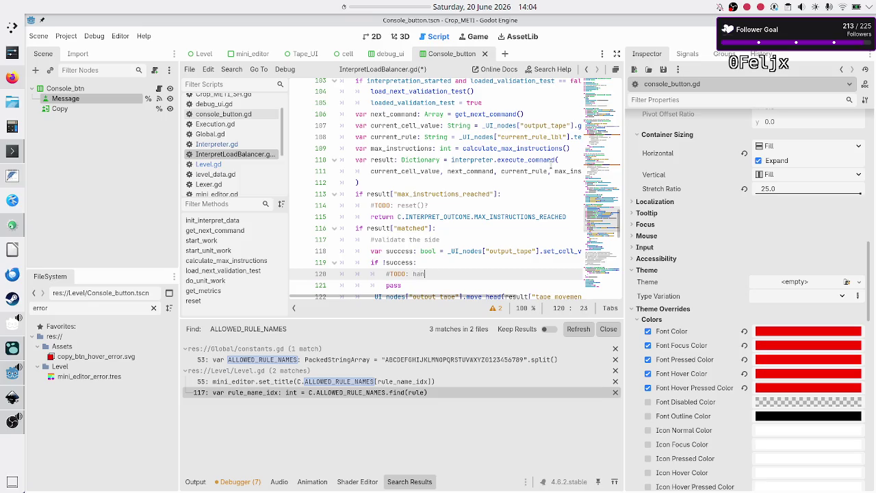
- Assign the move_head call's result to success with 'success ='
{"action": "key", "text": "Down"}
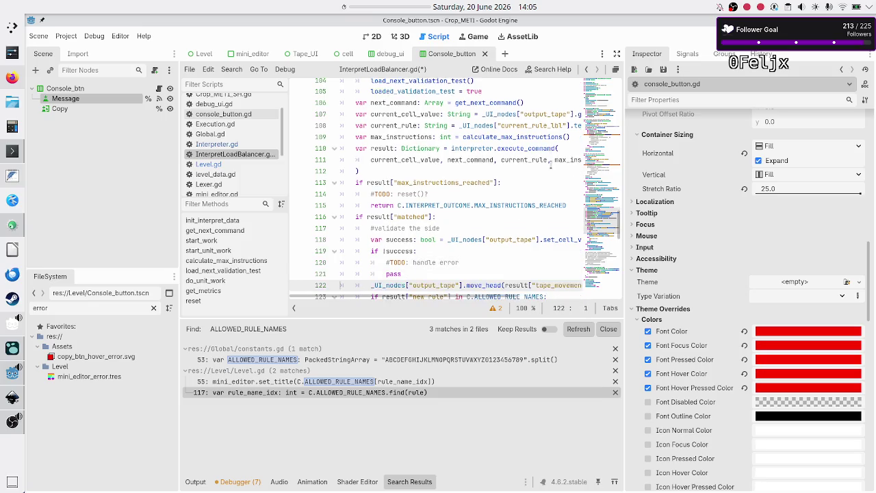
{"action": "key", "text": "Down"}
{"action": "key", "text": "Home"}
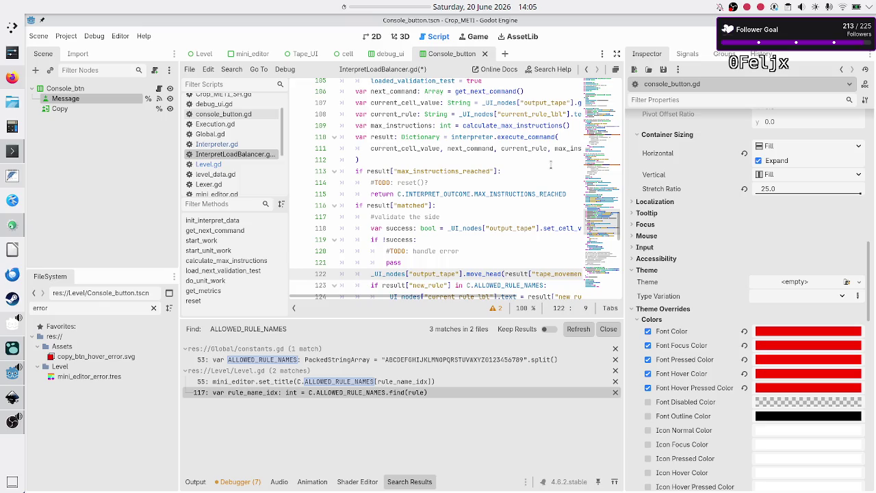
{"action": "type", "text": "success ="}
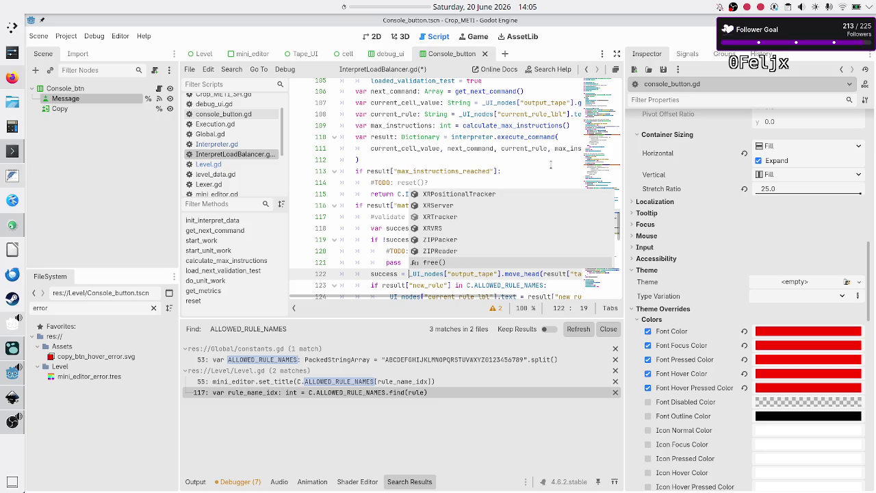
- Copy the if !success block and paste it after the move_head line
{"action": "key", "text": "Escape"}
{"action": "key", "text": "Up"}
{"action": "key", "text": "Up"}
{"action": "key", "text": "Up"}
{"action": "key", "text": "Home"}
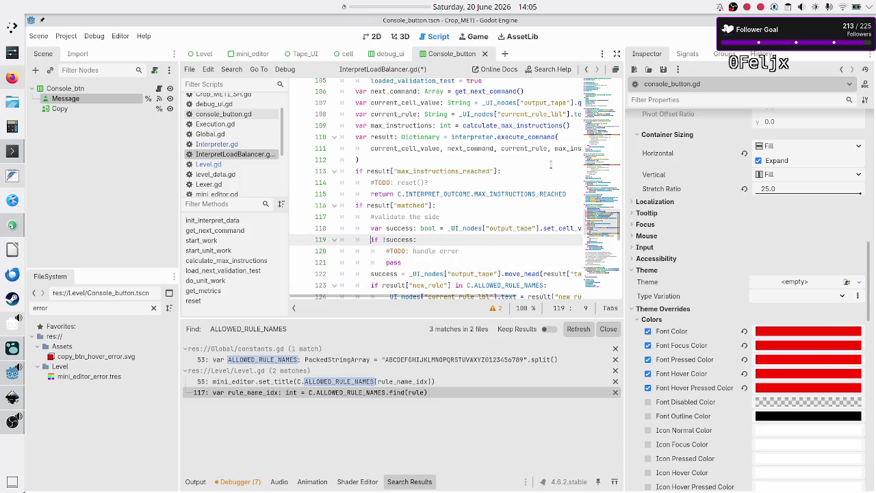
{"action": "key", "text": "shift+Down"}
{"action": "key", "text": "shift+Down"}
{"action": "key", "text": "shift+End"}
{"action": "key", "text": "ctrl+c"}
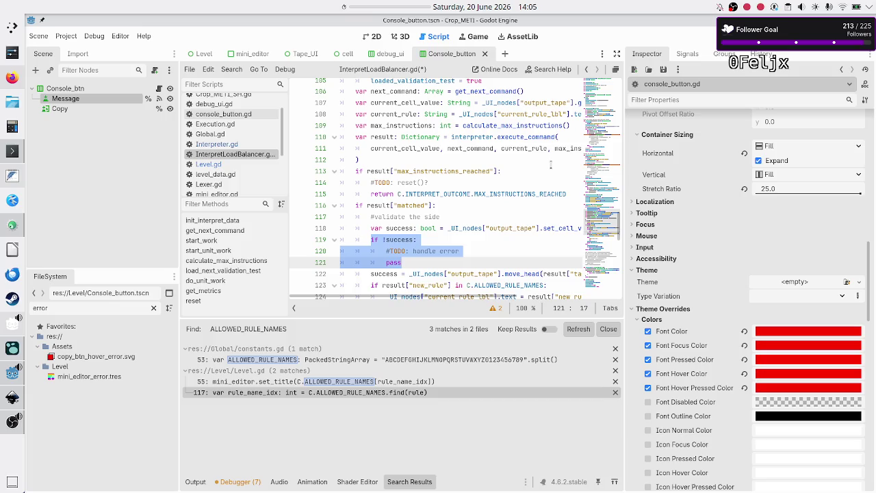
{"action": "key", "text": "Down"}
{"action": "key", "text": "Down"}
{"action": "key", "text": "Home"}
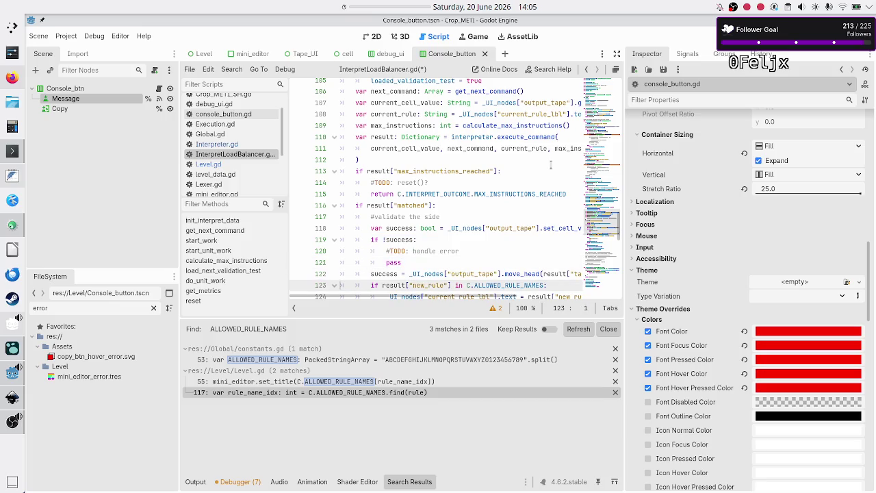
{"action": "key", "text": "Up"}
{"action": "key", "text": "End"}
{"action": "key", "text": "Return"}
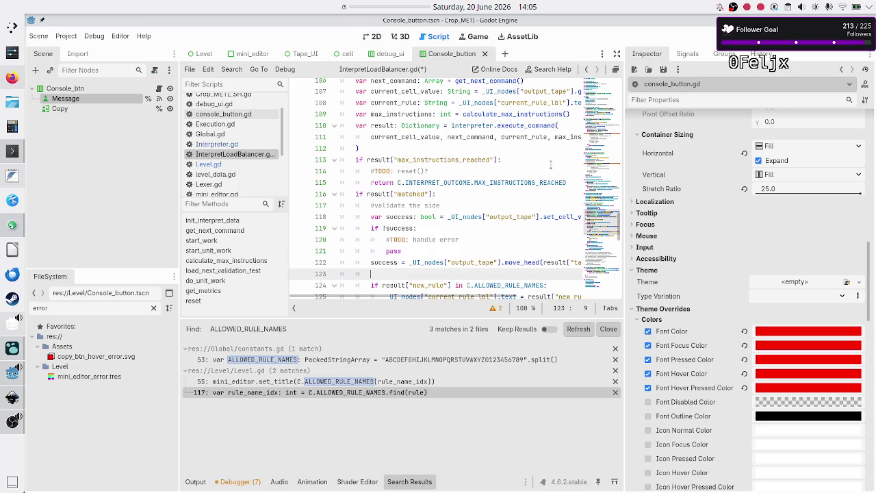
{"action": "key", "text": "ctrl+v"}
{"action": "key", "text": "Up"}
{"action": "key", "text": "Up"}
{"action": "key", "text": "Up"}
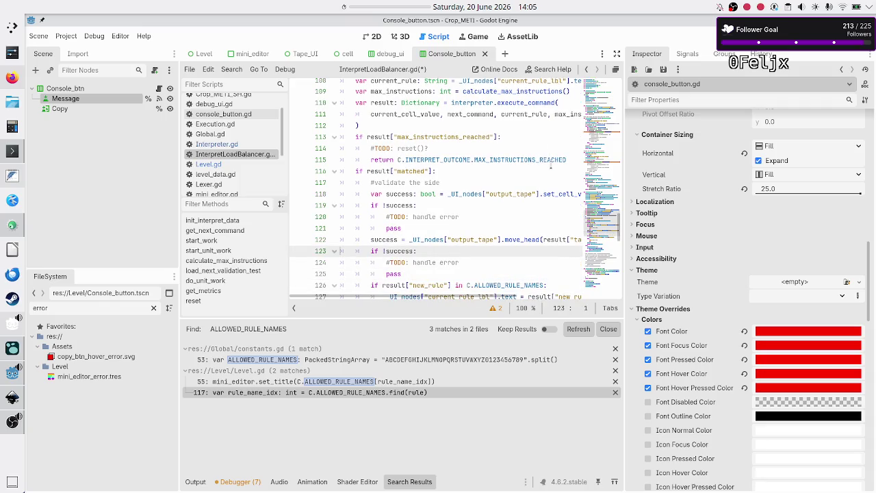
- Review the set_cell_value, move_head, new-rule and else lines down to the success return
{"action": "key", "text": "Up"}
{"action": "key", "text": "Up"}
{"action": "key", "text": "Up"}
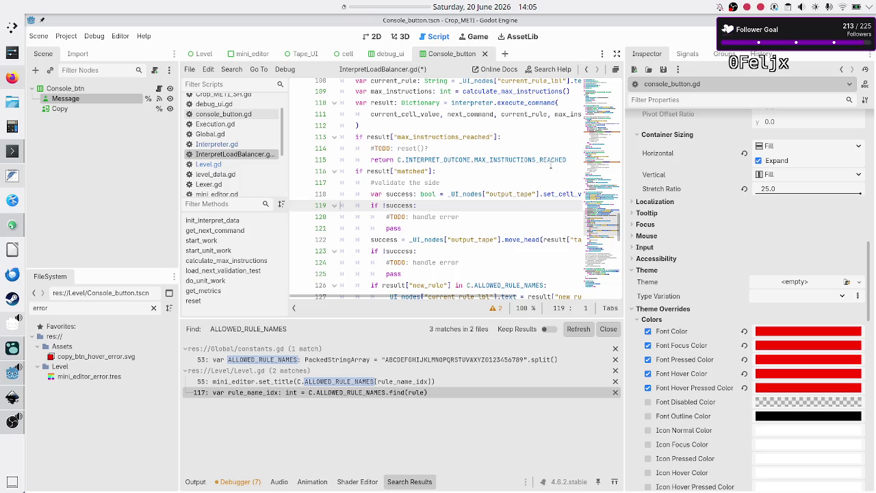
{"action": "key", "text": "Up"}
{"action": "key", "text": "End"}
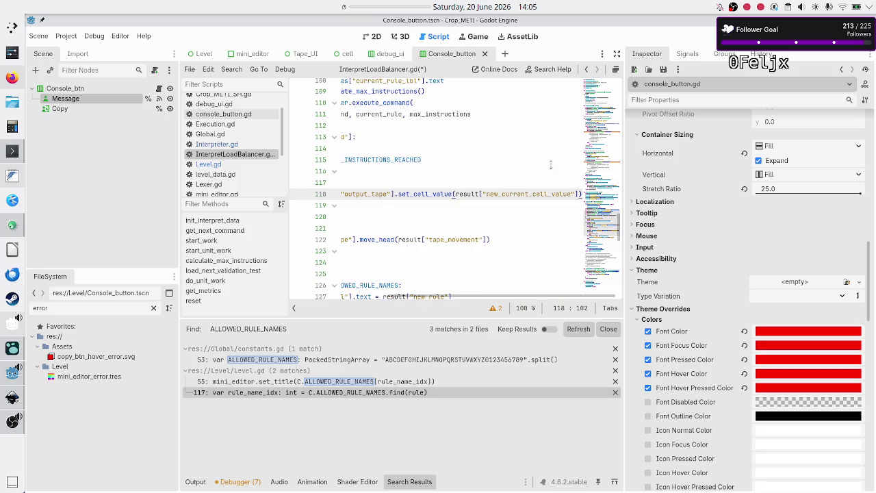
{"action": "key", "text": "Home"}
{"action": "key", "text": "Down"}
{"action": "key", "text": "Down"}
{"action": "key", "text": "Down"}
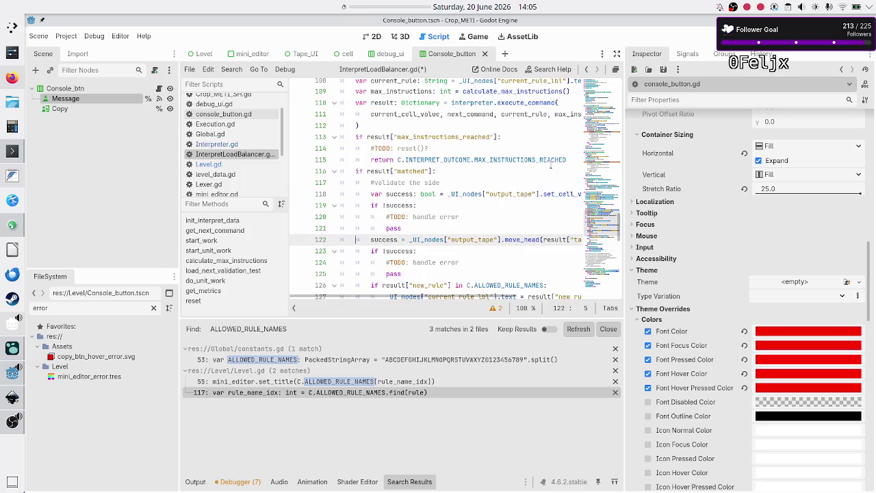
{"action": "key", "text": "Up"}
{"action": "key", "text": "End"}
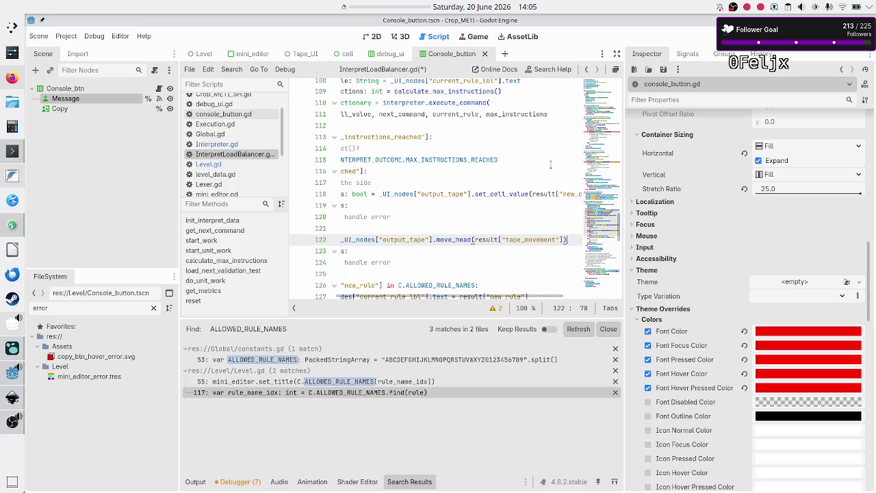
{"action": "key", "text": "Home"}
{"action": "key", "text": "Down"}
{"action": "key", "text": "Down"}
{"action": "key", "text": "Down"}
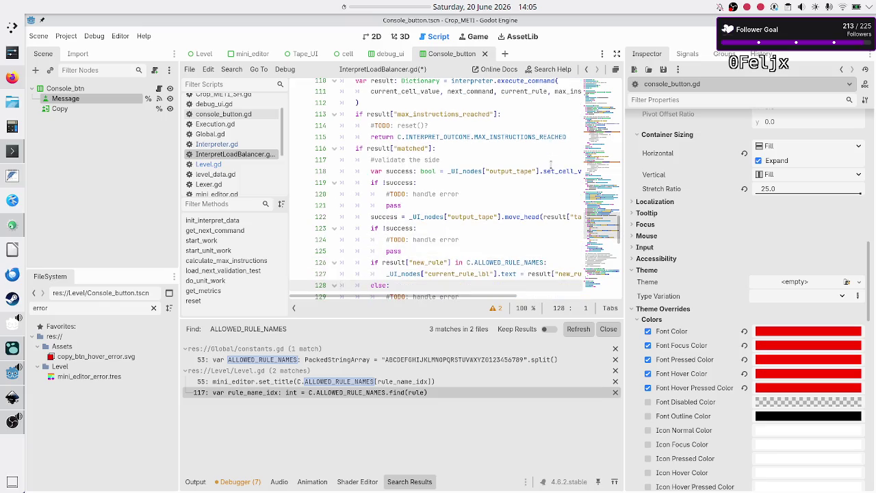
{"action": "key", "text": "Up"}
{"action": "key", "text": "End"}
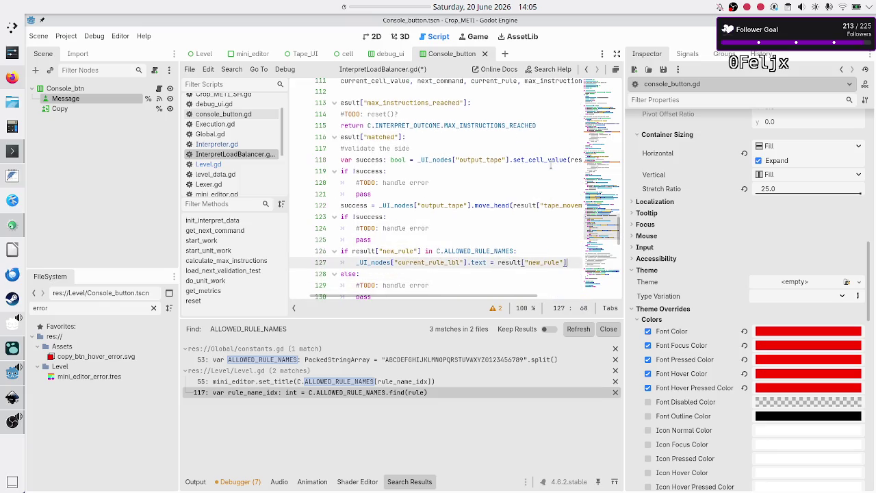
{"action": "key", "text": "Home"}
{"action": "key", "text": "Down"}
{"action": "key", "text": "Down"}
{"action": "key", "text": "Down"}
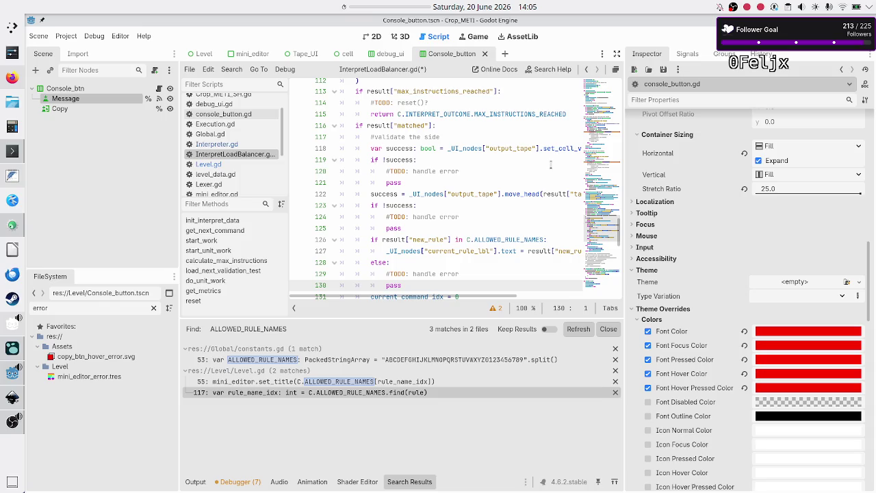
{"action": "key", "text": "Down"}
{"action": "key", "text": "Down"}
{"action": "key", "text": "Down"}
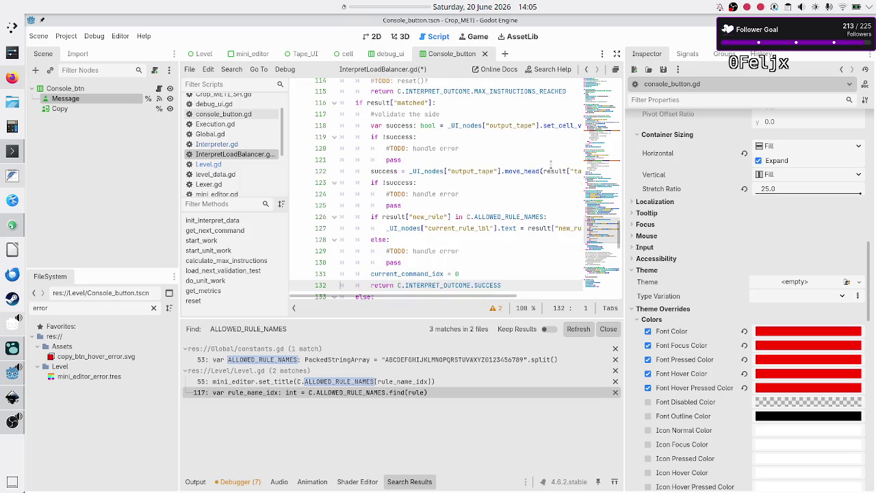
{"action": "key", "text": "Up"}
{"action": "key", "text": "Up"}
{"action": "key", "text": "Up"}
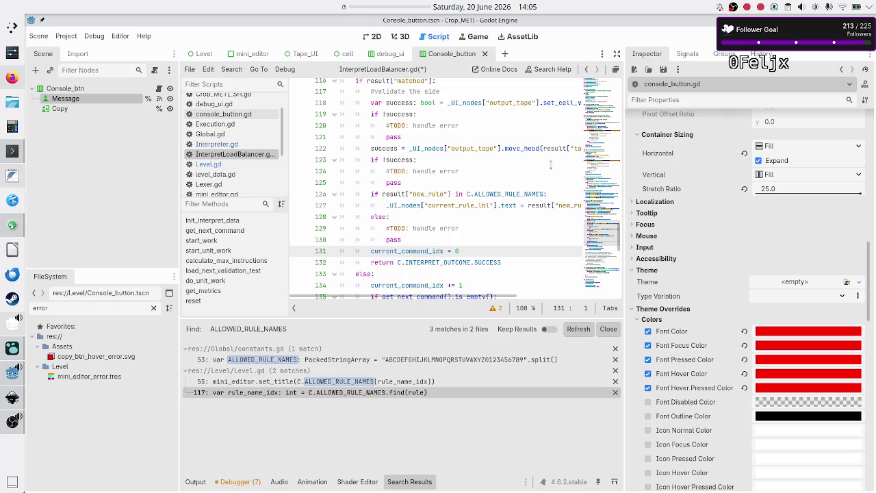
{"action": "key", "text": "Up"}
{"action": "key", "text": "Up"}
{"action": "key", "text": "Up"}
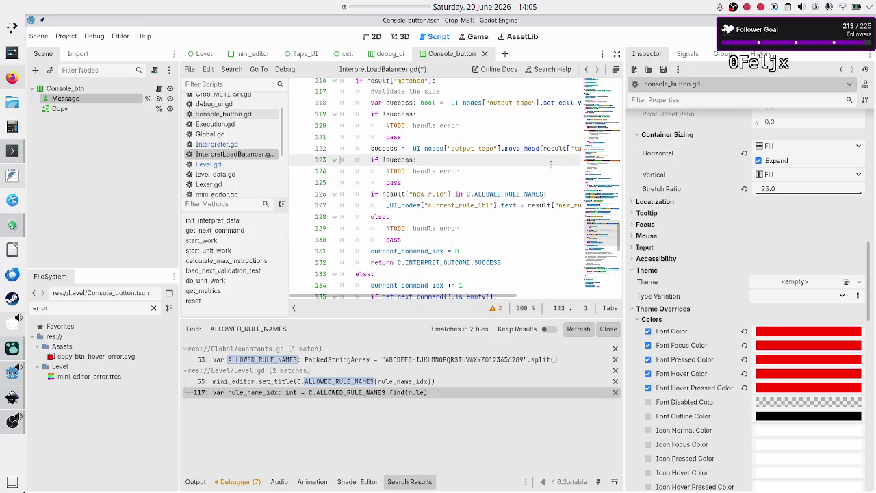
- Replace pass in the first failure check with return C.INTERPRET_OUTCOME.ERROR
{"action": "key", "text": "End"}
{"action": "key", "text": "BackSpace"}
{"action": "key", "text": "BackSpace"}
{"action": "key", "text": "BackSpace"}
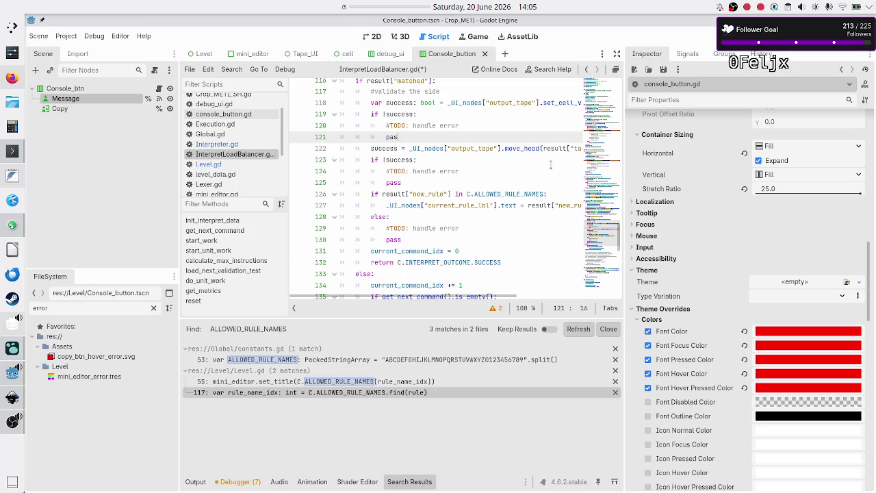
{"action": "type", "text": "return "}
{"action": "type", "text": "C.INT"}
{"action": "key", "text": "Return"}
{"action": "type", "text": ".E"}
{"action": "key", "text": "Return"}
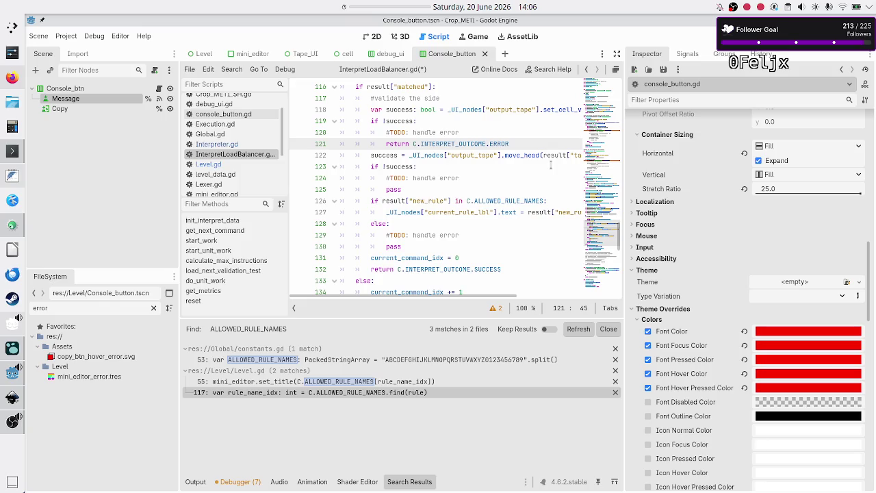
- Review the failure-handling lines, then save and run the game
{"action": "key", "text": "Down"}
{"action": "key", "text": "Home"}
{"action": "key", "text": "Home"}
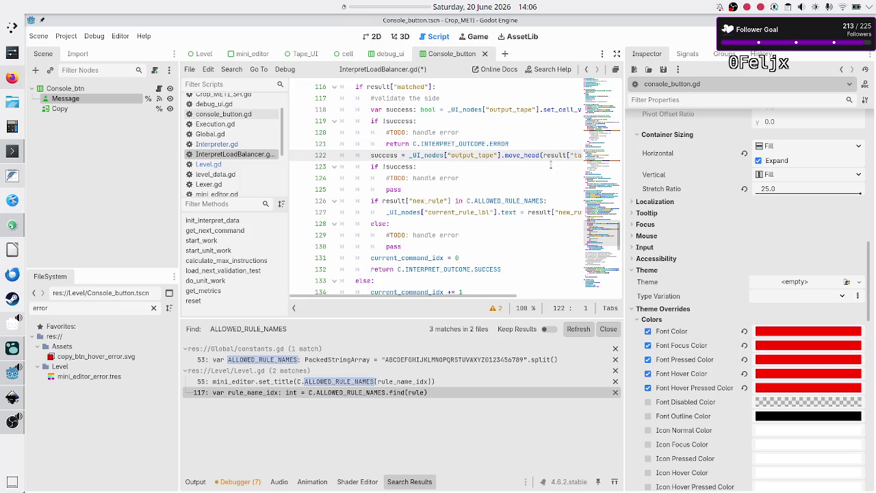
{"action": "key", "text": "Up"}
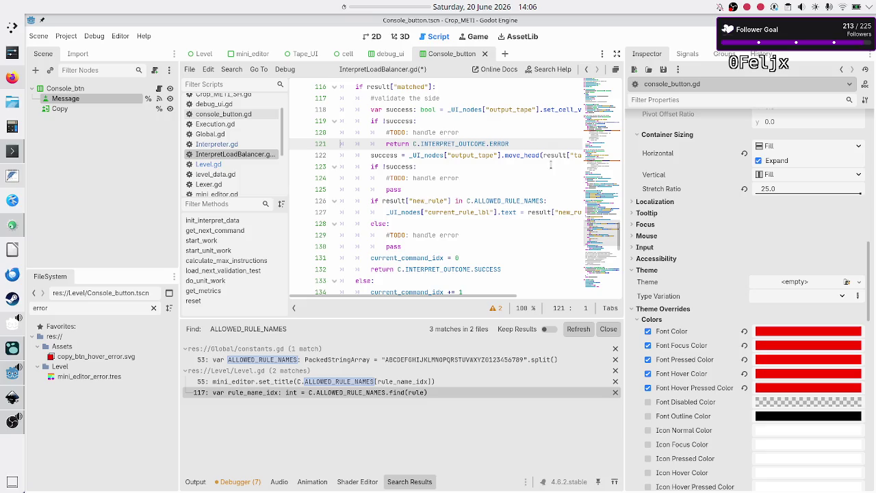
{"action": "key", "text": "Up"}
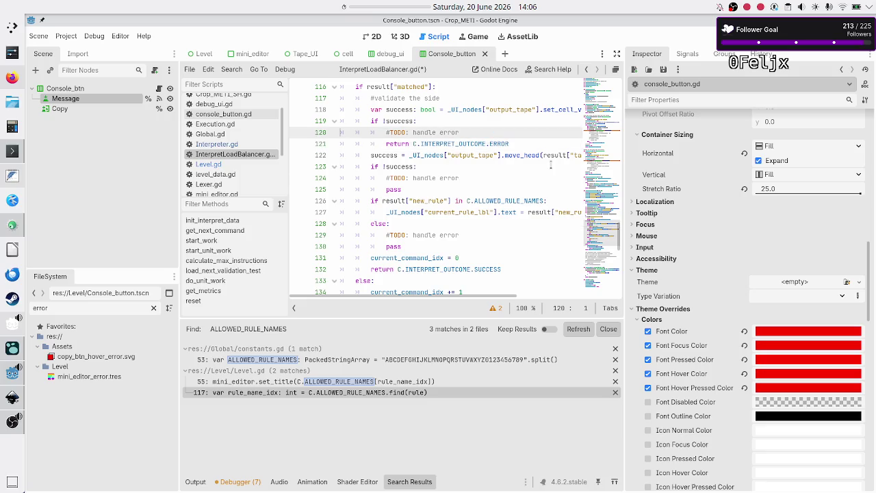
{"action": "key", "text": "shift+Down"}
{"action": "key", "text": "shift+Down"}
{"action": "key", "text": "shift+Down"}
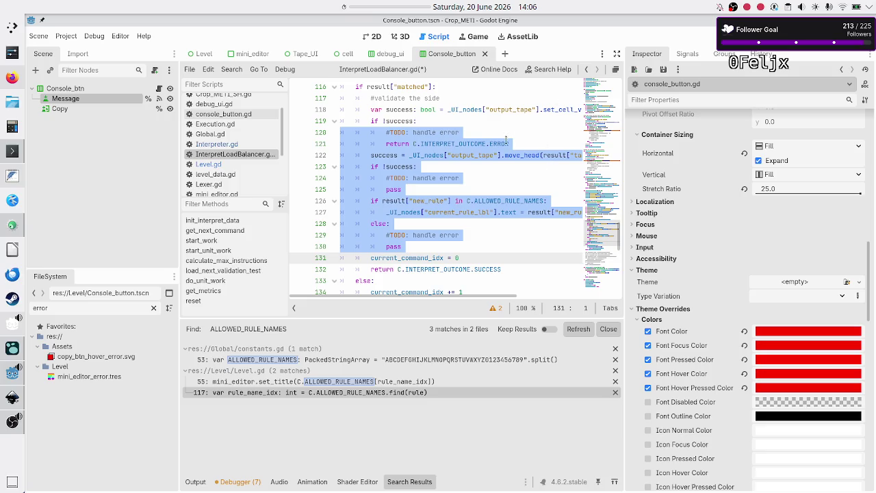
{"action": "left_click", "coordinate": [531, 138]}
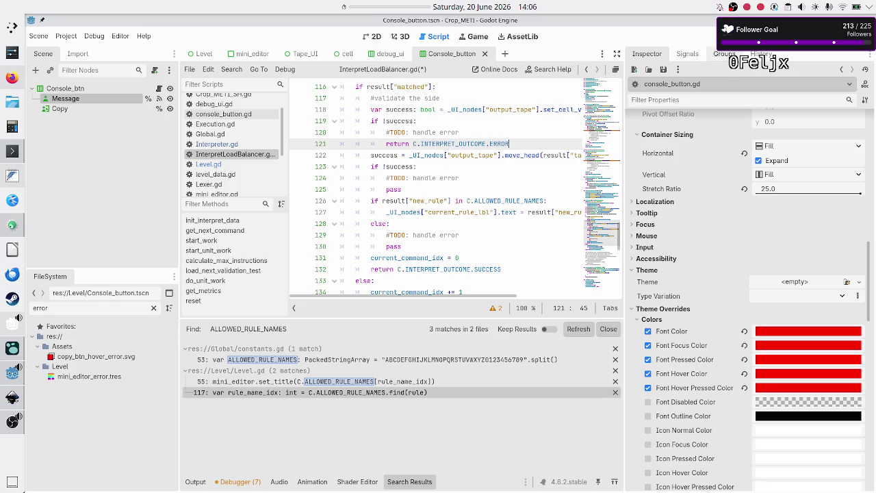
{"action": "left_click", "coordinate": [714, 41]}
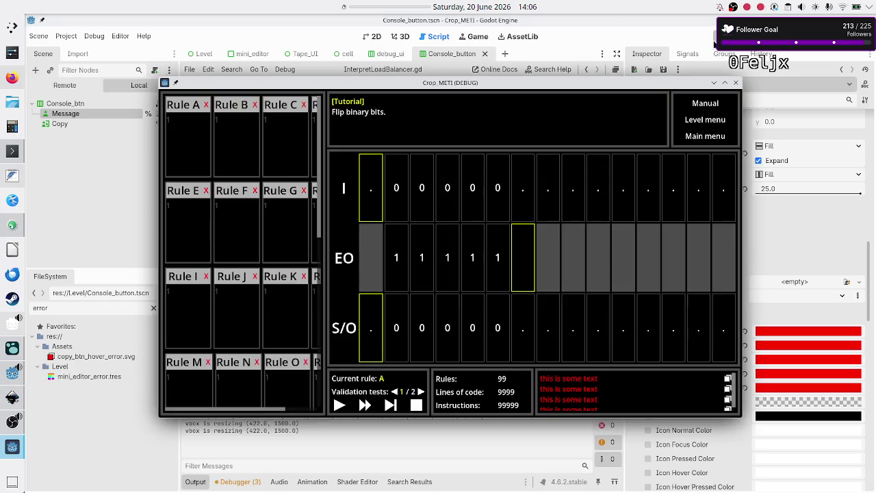
- In the running game, enter a test rule starting with '=' in Rule A's code box
{"action": "left_click", "coordinate": [215, 134]}
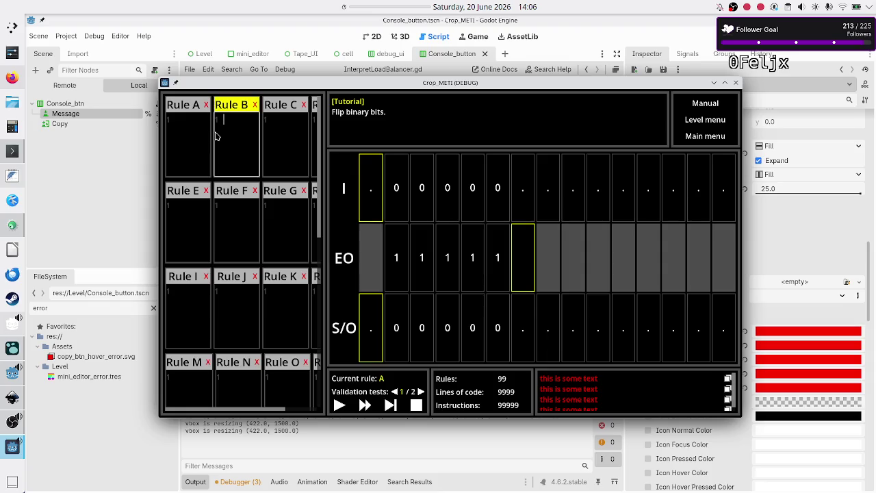
{"action": "left_click", "coordinate": [187, 130]}
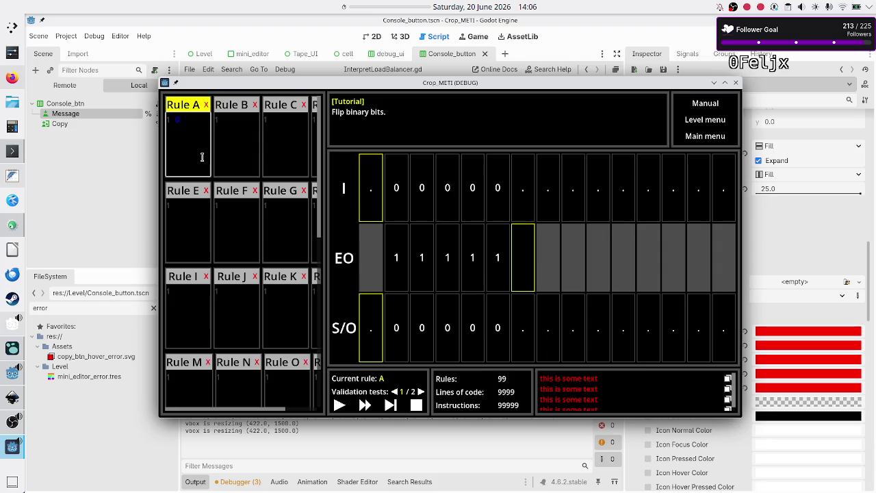
{"action": "type", "text": "="}
{"action": "type", "text": "L"}
{"action": "key", "text": "BackSpace"}
{"action": "type", "text": "U"}
{"action": "type", "text": "="}
{"action": "key", "text": "BackSpace"}
{"action": "key", "text": "BackSpace"}
- Replace the rule's trailing '=' with '1', then stop the debug run
{"action": "key", "text": "shift+Left"}
{"action": "key", "text": "End"}
{"action": "key", "text": "BackSpace"}
{"action": "type", "text": "1"}
{"action": "key", "text": "shift+Left"}
{"action": "key", "text": "shift+Left"}
{"action": "key", "text": "Left"}
{"action": "key", "text": "Right"}
{"action": "left_click", "coordinate": [736, 84]}
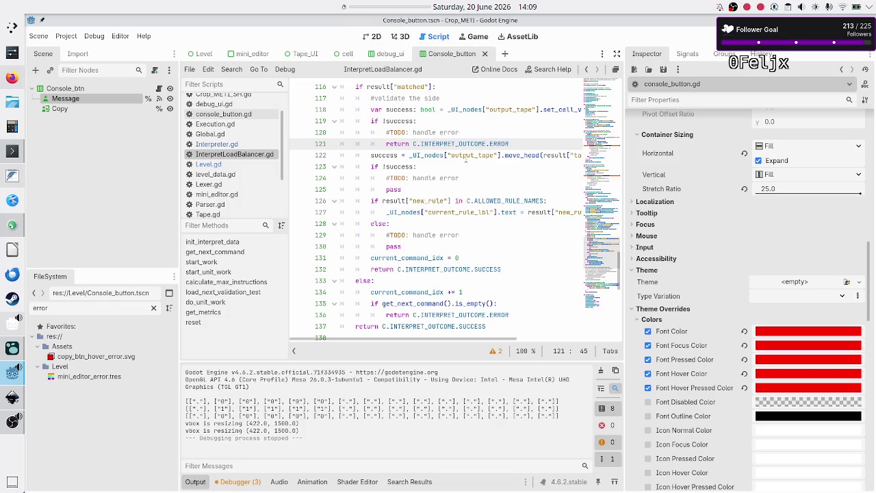
- Delete the obsolete 'validate the side' comment line
{"action": "left_click", "coordinate": [487, 94]}
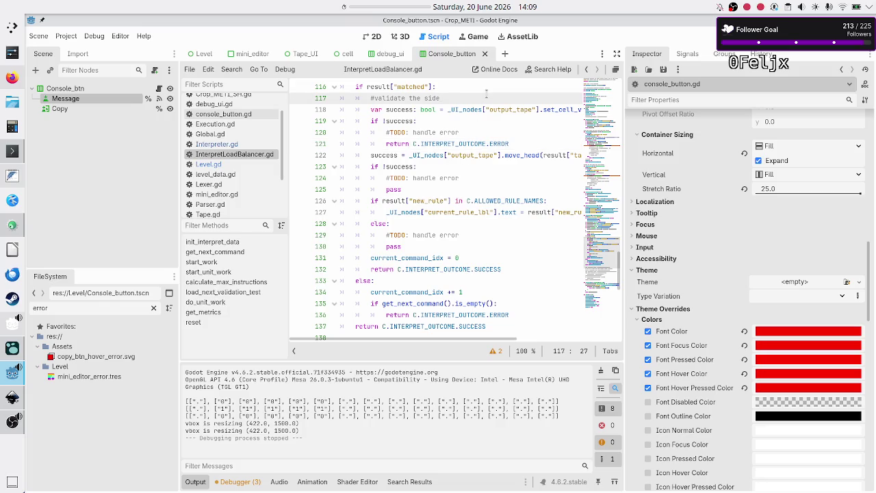
{"action": "key", "text": "Down"}
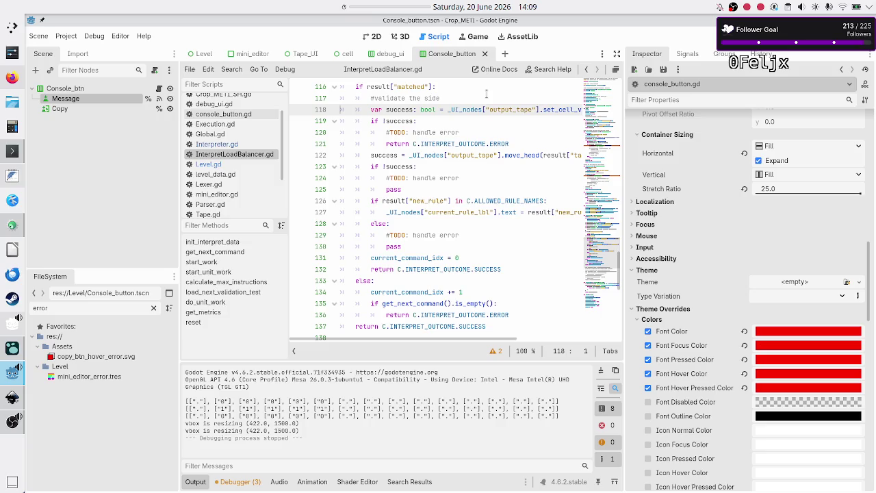
{"action": "key", "text": "End"}
{"action": "key", "text": "Down"}
{"action": "key", "text": "Up"}
{"action": "key", "text": "Up"}
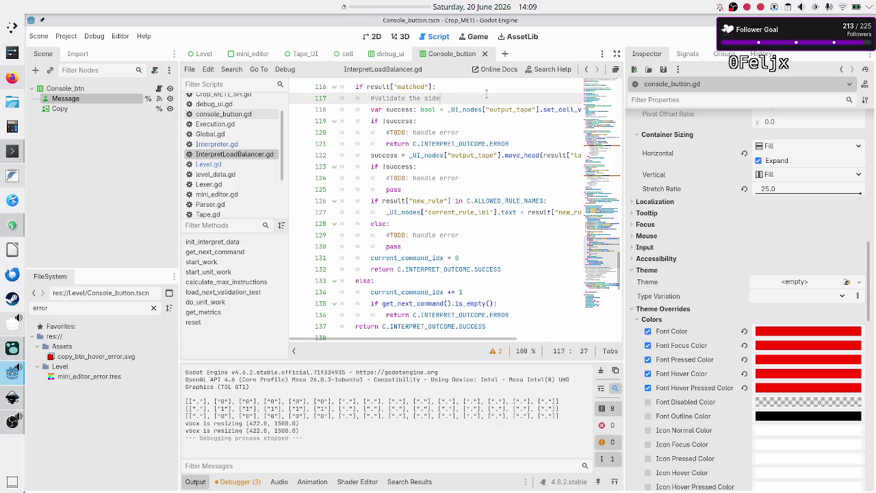
{"action": "key", "text": "Home"}
{"action": "key", "text": "Home"}
{"action": "key", "text": "Up"}
{"action": "key", "text": "Up"}
{"action": "key", "text": "Up"}
{"action": "key", "text": "Down"}
{"action": "key", "text": "Down"}
{"action": "key", "text": "Down"}
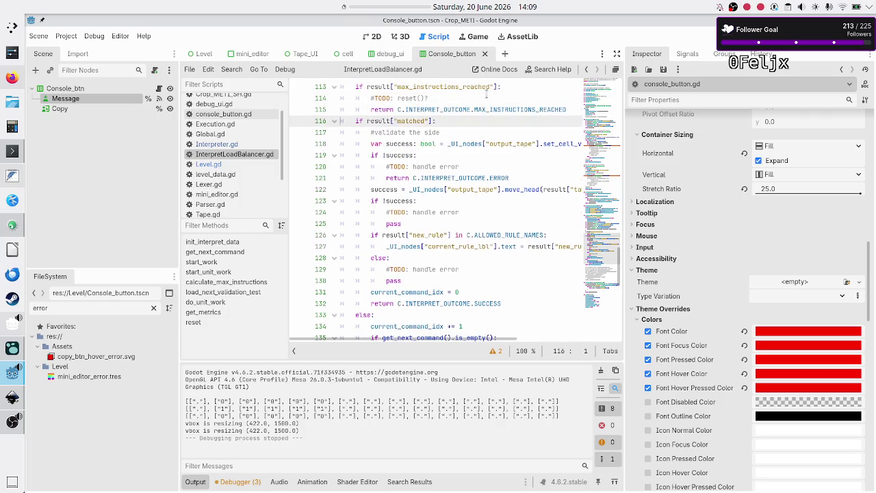
{"action": "key", "text": "shift+End"}
{"action": "key", "text": "BackSpace"}
{"action": "key", "text": "BackSpace"}
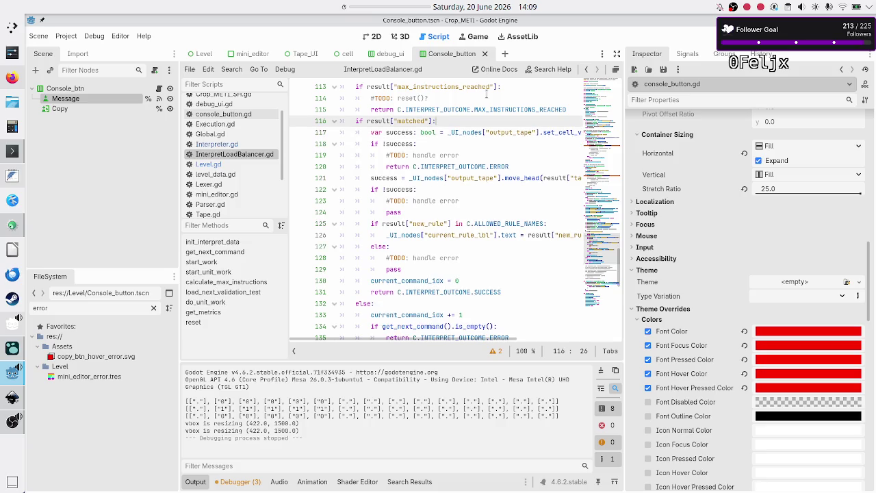
- Extend the line 119 TODO with '. Wouldn't this be caught by' and a '#validation???' line
{"action": "key", "text": "Down"}
{"action": "key", "text": "Down"}
{"action": "key", "text": "Down"}
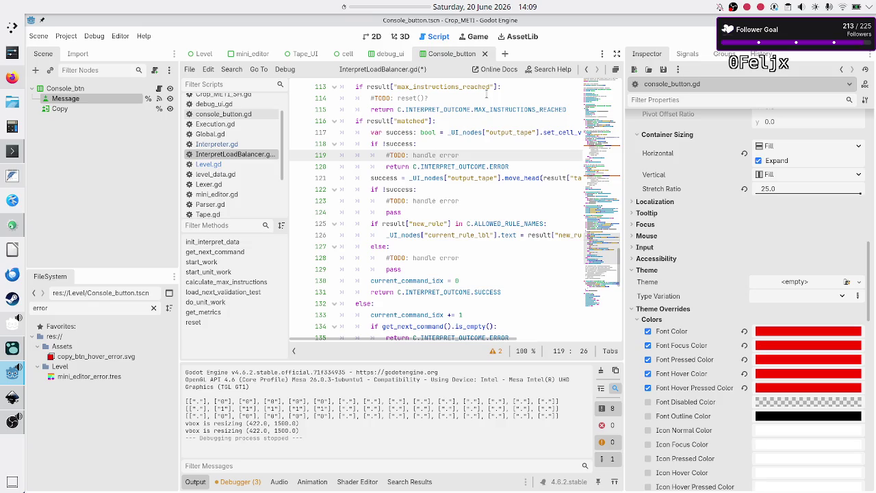
{"action": "type", "text": ". "}
{"action": "type", "text": "Wouldn't this be "}
{"action": "type", "text": "caught by"}
{"action": "key", "text": "Return"}
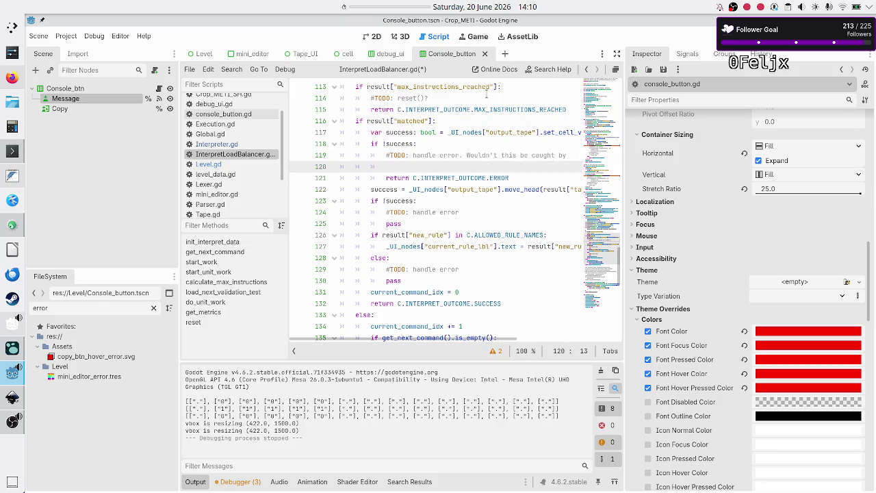
{"action": "type", "text": "#"}
{"action": "type", "text": "validation"}
{"action": "type", "text": "???"}
- Annotate the line 124 TODO: U is a valid token, but still wrong
{"action": "key", "text": "Home"}
{"action": "key", "text": "Home"}
{"action": "key", "text": "Down"}
{"action": "key", "text": "Down"}
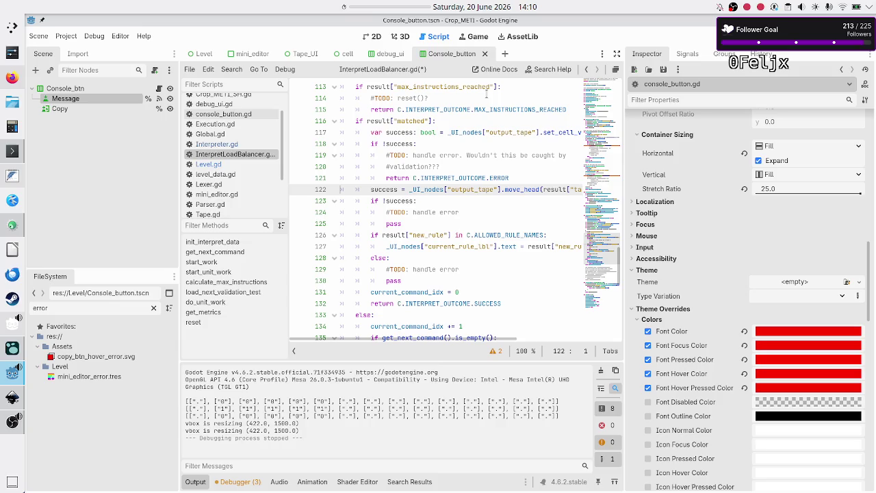
{"action": "key", "text": "Down"}
{"action": "key", "text": "Down"}
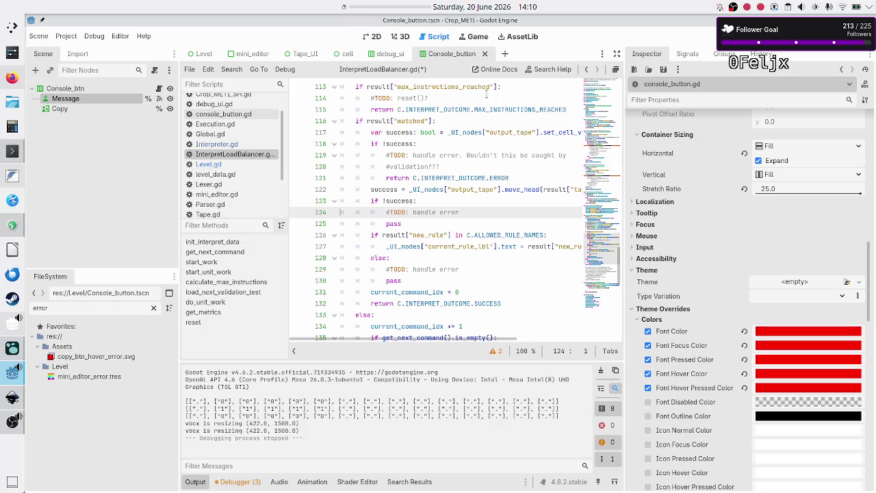
{"action": "key", "text": "Up"}
{"action": "key", "text": "Down"}
{"action": "key", "text": "End"}
{"action": "type", "text": "For ex"}
{"action": "type", "text": " U "}
{"action": "type", "text": "is valid, b"}
{"action": "type", "text": "ut "}
{"action": "type", "text": "w"}
{"action": "key", "text": "ctrl+BackSpace"}
{"action": "key", "text": "ctrl+BackSpace"}
{"action": "key", "text": "ctrl+BackSpace"}
{"action": "type", "text": "(e"}
{"action": "type", "text": ".g"}
{"action": "key", "text": "BackSpace"}
{"action": "key", "text": "BackSpace"}
{"action": "key", "text": "BackSpace"}
{"action": "type", "text": "U"}
{"action": "type", "text": " valid toke"}
{"action": "type", "text": "n, but a"}
{"action": "key", "text": "BackSpace"}
{"action": "type", "text": "still wrong)"}
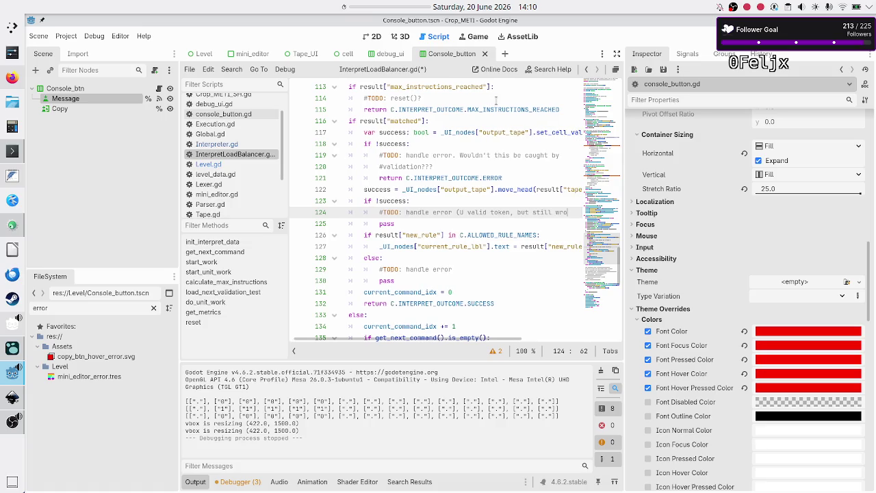
- Annotate the line 129 TODO with '(Z is valid, but rule isn't used)'
{"action": "key", "text": "Down"}
{"action": "key", "text": "Home"}
{"action": "key", "text": "Home"}
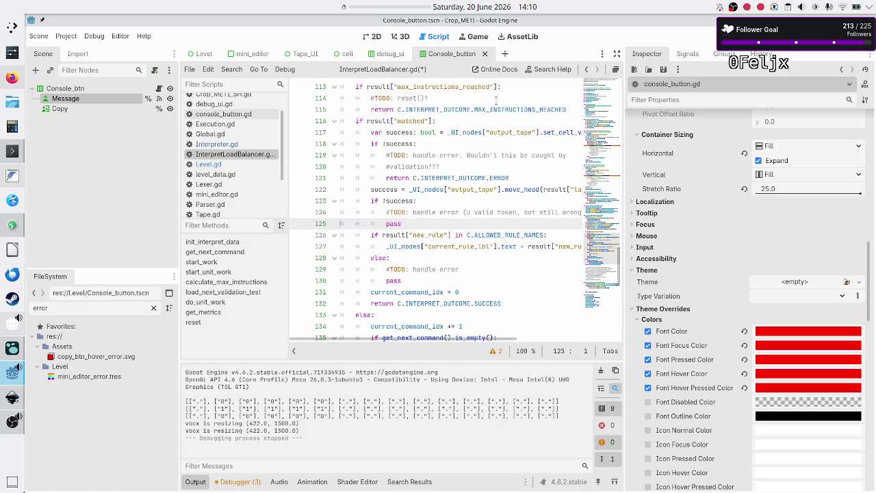
{"action": "key", "text": "Up"}
{"action": "key", "text": "Up"}
{"action": "key", "text": "Up"}
{"action": "key", "text": "End"}
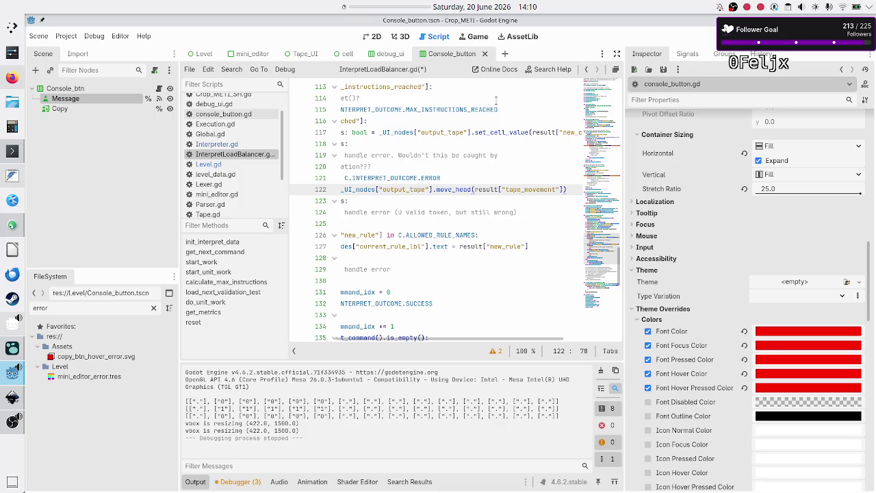
{"action": "key", "text": "Home"}
{"action": "key", "text": "Home"}
{"action": "key", "text": "Down"}
{"action": "key", "text": "Down"}
{"action": "key", "text": "Down"}
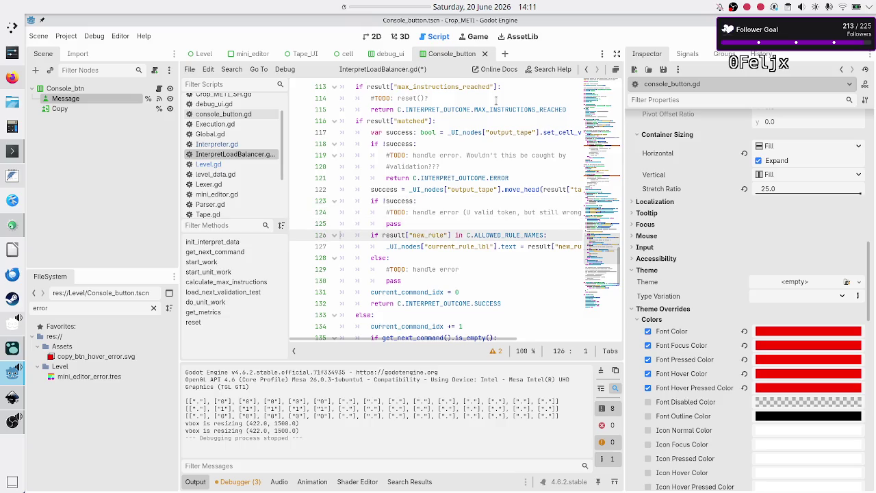
{"action": "key", "text": "Down"}
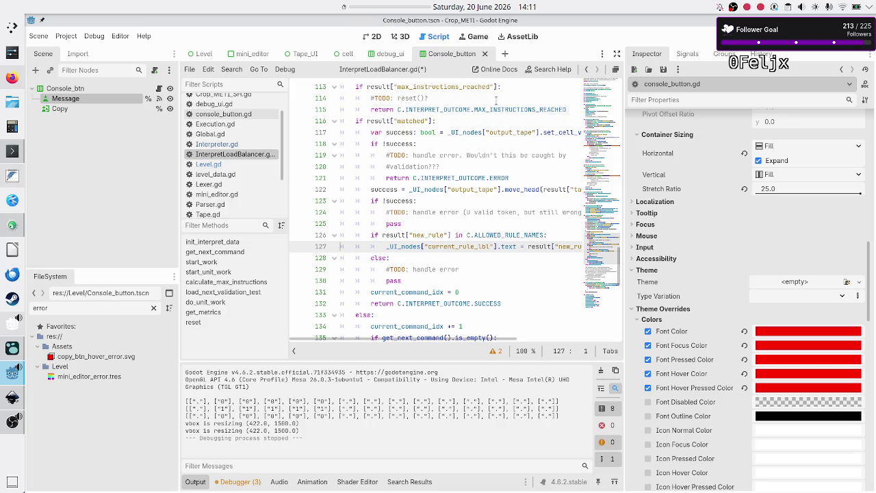
{"action": "key", "text": "Down"}
{"action": "key", "text": "Down"}
{"action": "key", "text": "End"}
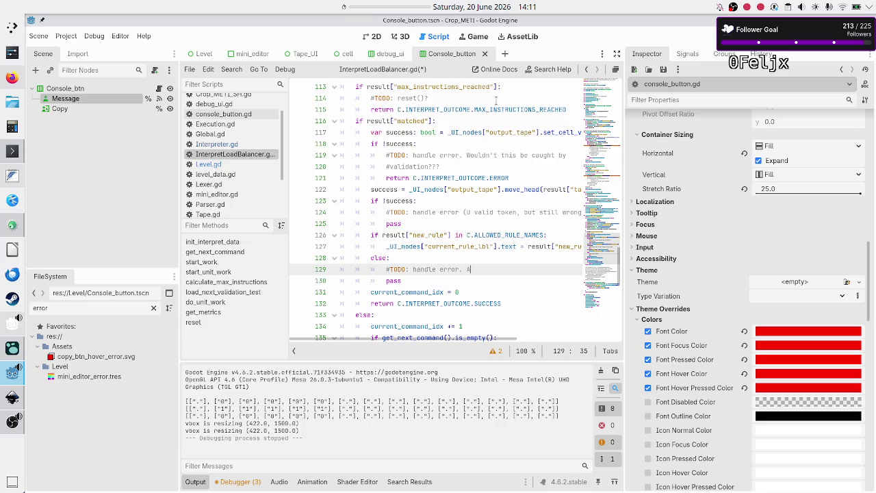
{"action": "type", "text": "Z can b"}
{"action": "key", "text": "BackSpace"}
{"action": "key", "text": "BackSpace"}
{"action": "key", "text": "BackSpace"}
{"action": "key", "text": "BackSpace"}
{"action": "key", "text": "BackSpace"}
{"action": "type", "text": "(Z c"}
{"action": "key", "text": "BackSpace"}
{"action": "type", "text": "is valid, but rule isn't used)"}
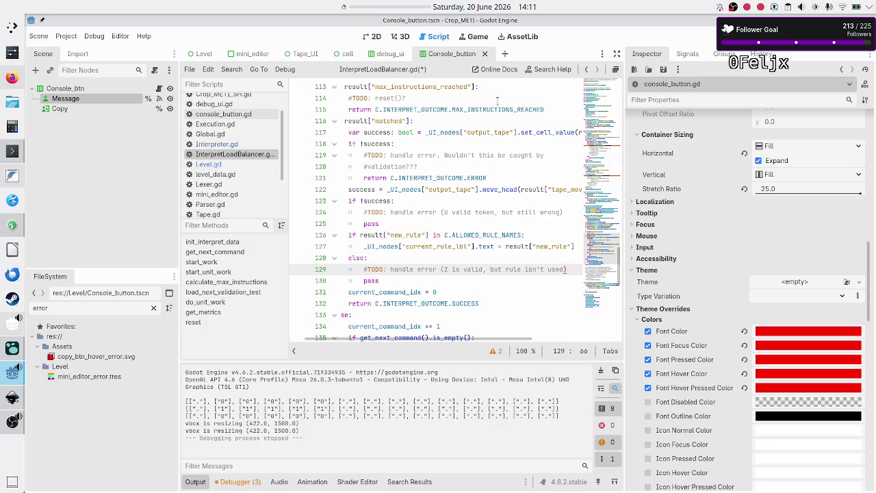
- Review the new comments, ending on the return ERROR line 121
{"action": "key", "text": "Home"}
{"action": "key", "text": "Home"}
{"action": "key", "text": "Up"}
{"action": "key", "text": "Up"}
{"action": "key", "text": "Up"}
{"action": "key", "text": "Up"}
{"action": "key", "text": "Up"}
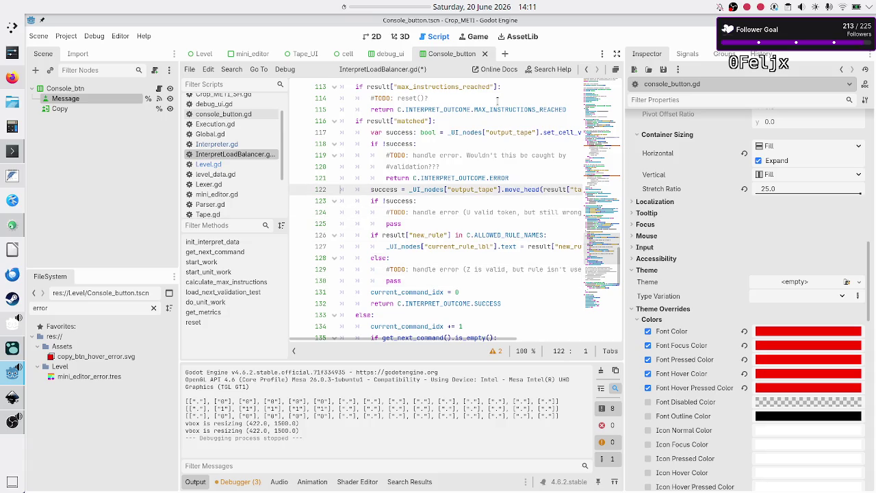
{"action": "key", "text": "Down"}
{"action": "key", "text": "Down"}
{"action": "key", "text": "End"}
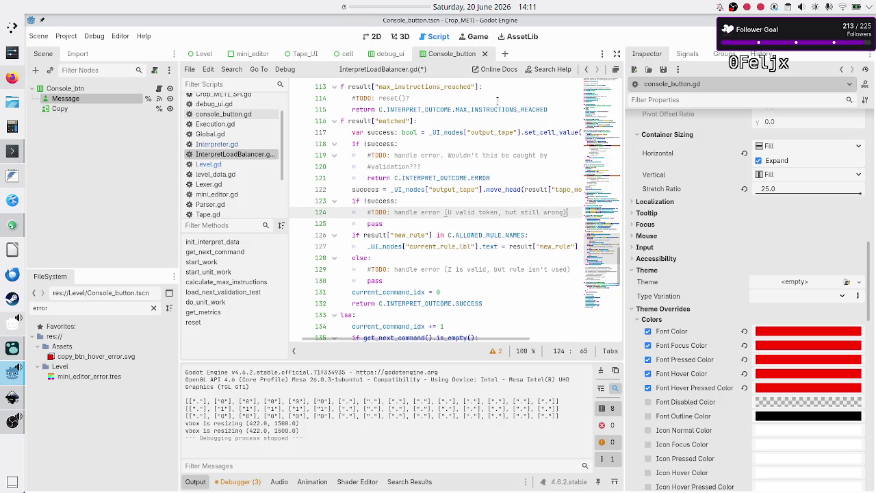
{"action": "key", "text": "Home"}
{"action": "key", "text": "Home"}
{"action": "key", "text": "Down"}
{"action": "key", "text": "Down"}
{"action": "key", "text": "Down"}
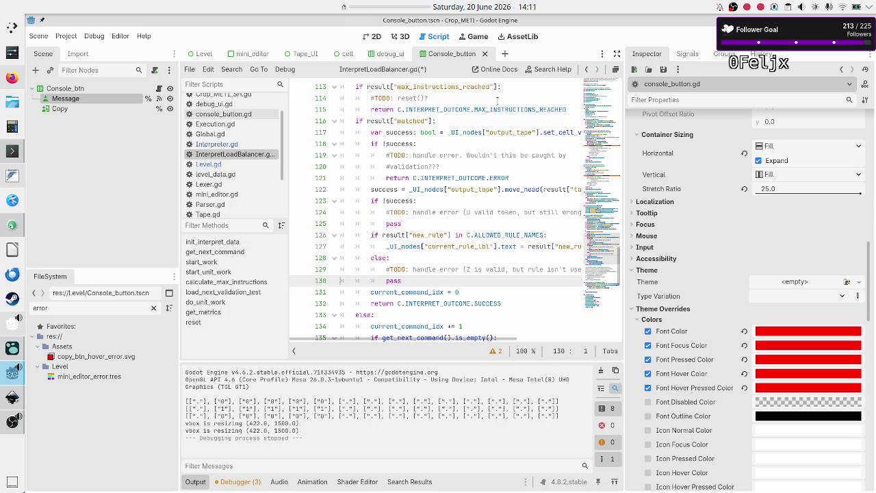
{"action": "key", "text": "Down"}
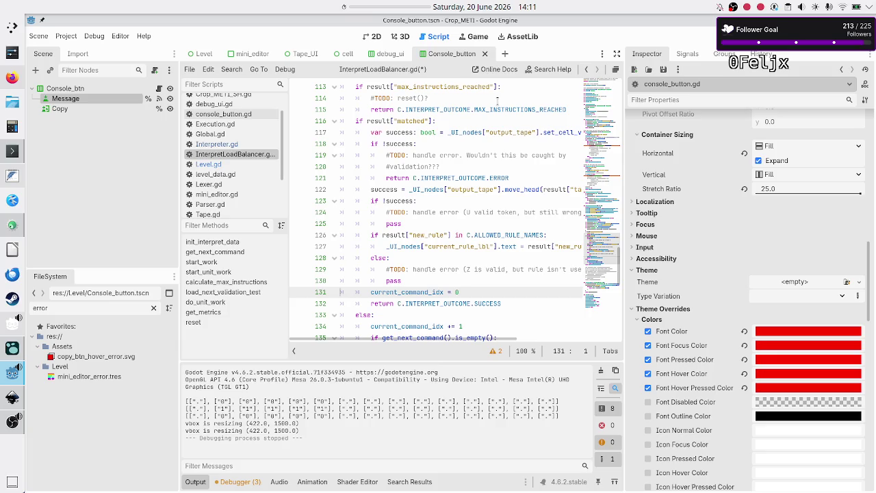
{"action": "key", "text": "Up"}
{"action": "key", "text": "Up"}
{"action": "key", "text": "Up"}
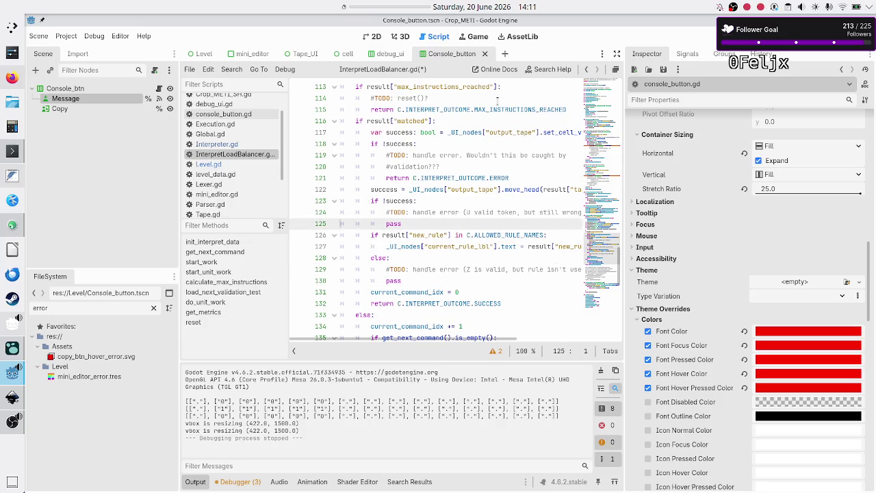
{"action": "key", "text": "Down"}
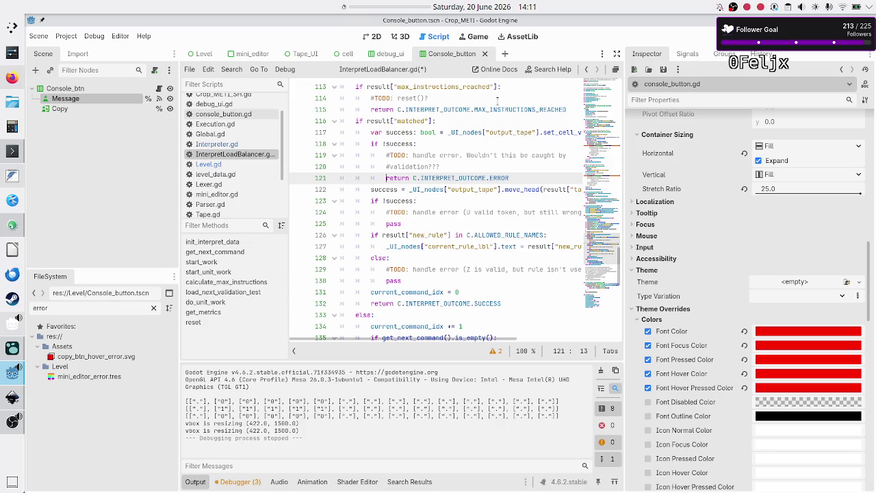
- Copy 'return C.INTERPRET_OUTCOME.ERROR' from line 121 and paste it over 'pass' on lines 125 and 130
{"action": "key", "text": "shift+Down"}
{"action": "key", "text": "shift+Left"}
{"action": "key", "text": "shift+Left"}
{"action": "key", "text": "shift+Left"}
{"action": "key", "text": "ctrl+c"}
{"action": "key", "text": "shift+Left"}
{"action": "key", "text": "shift+Left"}
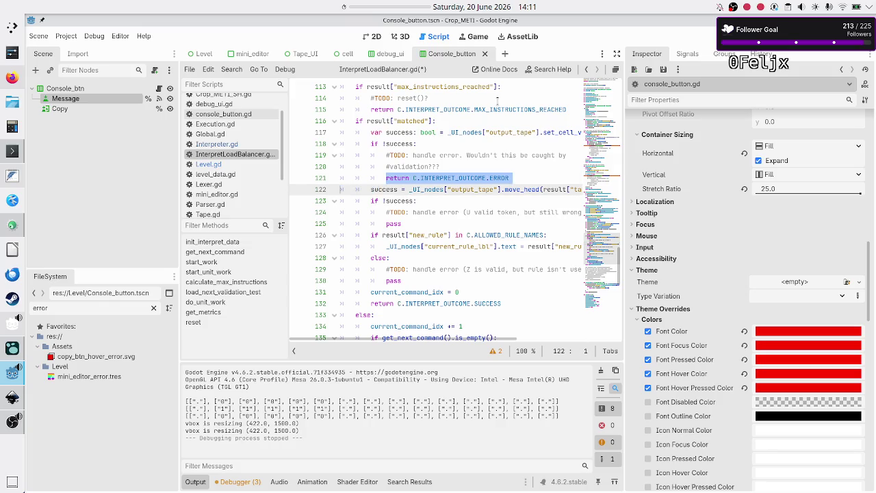
{"action": "key", "text": "shift+Left"}
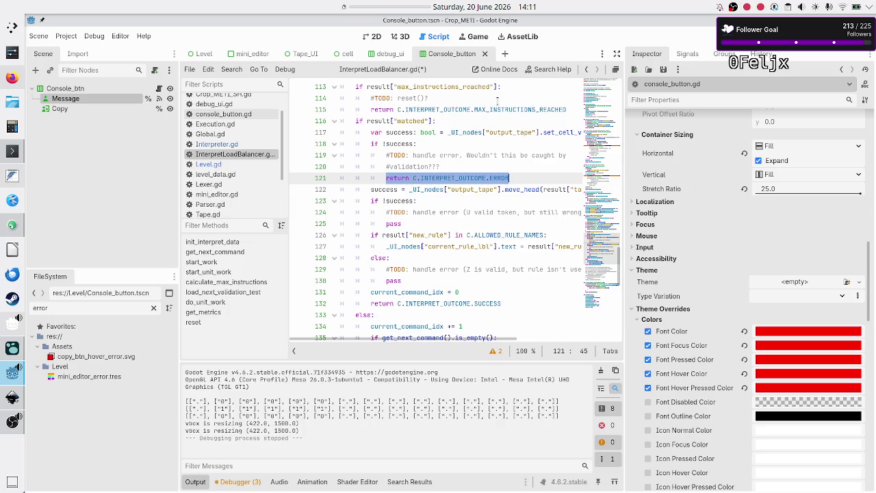
{"action": "key", "text": "Down"}
{"action": "key", "text": "Down"}
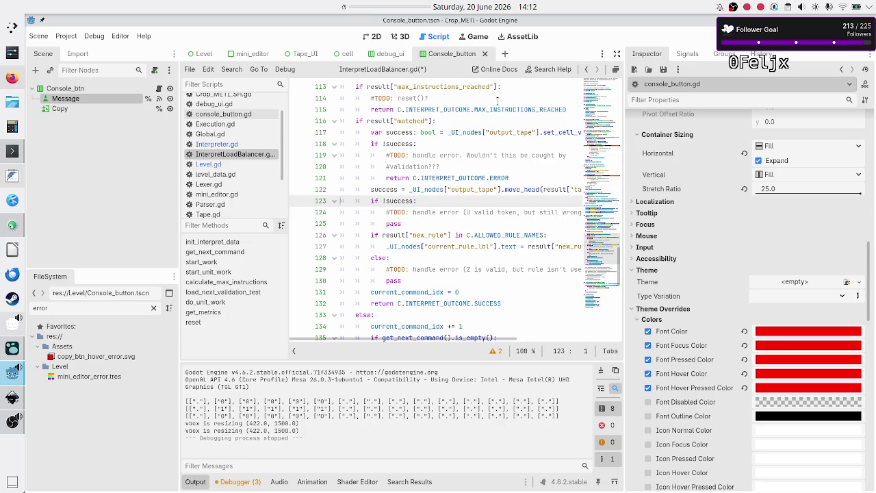
{"action": "key", "text": "Down"}
{"action": "key", "text": "Down"}
{"action": "key", "text": "Down"}
{"action": "key", "text": "Up"}
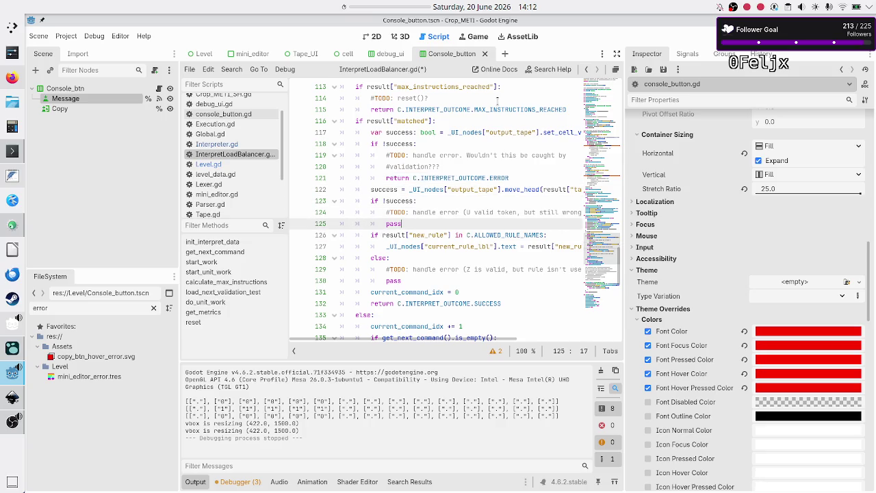
{"action": "key", "text": "End"}
{"action": "key", "text": "BackSpace"}
{"action": "key", "text": "BackSpace"}
{"action": "key", "text": "BackSpace"}
{"action": "key", "text": "BackSpace"}
{"action": "key", "text": "ctrl+v"}
{"action": "key", "text": "Down"}
{"action": "key", "text": "Down"}
{"action": "key", "text": "Down"}
{"action": "key", "text": "Down"}
{"action": "key", "text": "Down"}
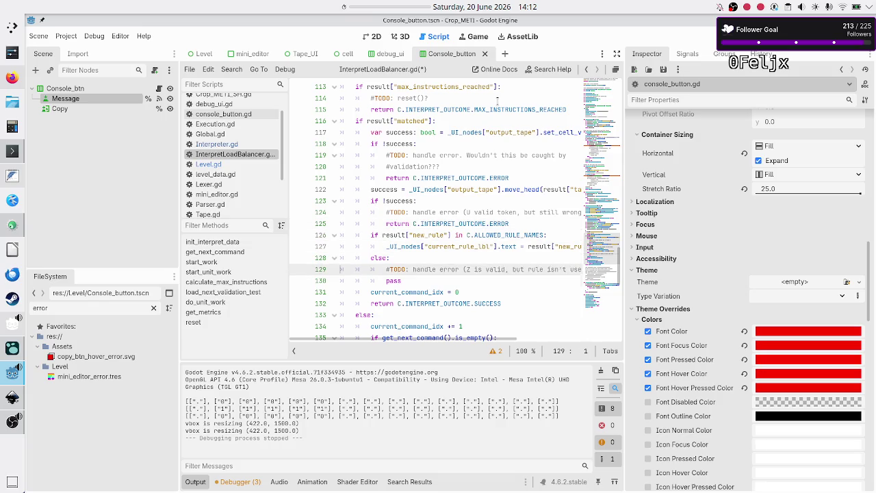
{"action": "key", "text": "End"}
{"action": "key", "text": "BackSpace"}
{"action": "key", "text": "BackSpace"}
{"action": "key", "text": "BackSpace"}
{"action": "key", "text": "BackSpace"}
{"action": "key", "text": "ctrl+v"}
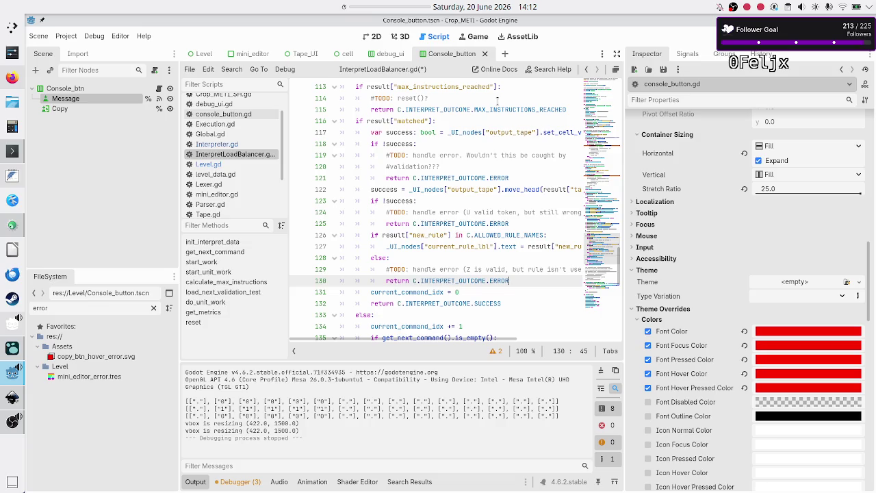
- Check the reset() variables _validated_code_per_rule, _UI_nodes and is_initialized, then switch to Execution.gd
{"action": "scroll", "coordinate": [451, 205], "scroll_direction": "up", "scroll_amount": 20}
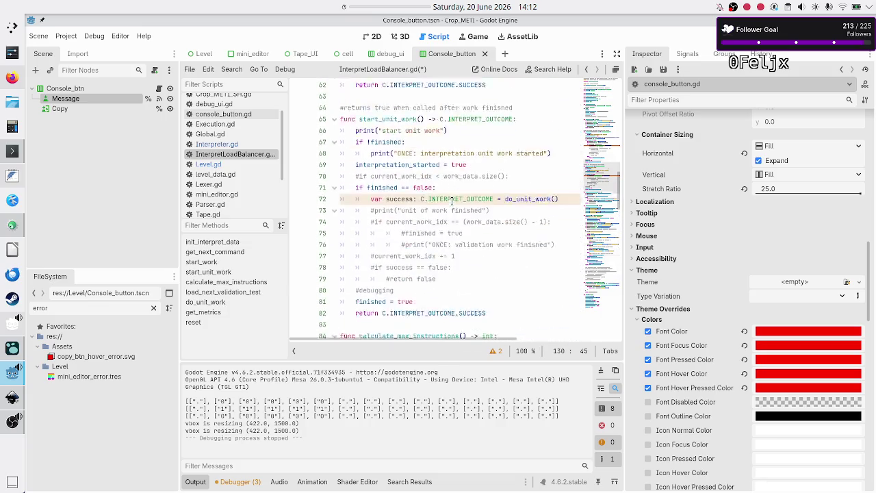
{"action": "scroll", "coordinate": [451, 200], "scroll_direction": "up", "scroll_amount": 7}
{"action": "scroll", "coordinate": [452, 200], "scroll_direction": "down", "scroll_amount": 1}
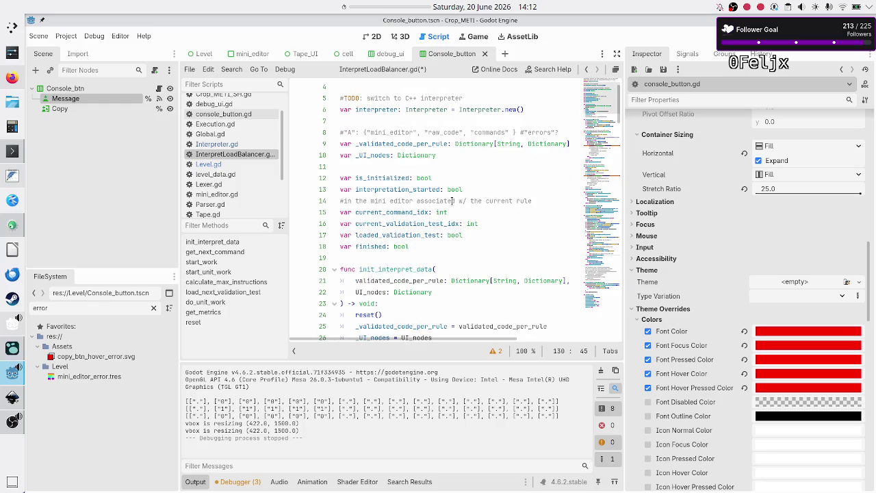
{"action": "left_click", "coordinate": [380, 169]}
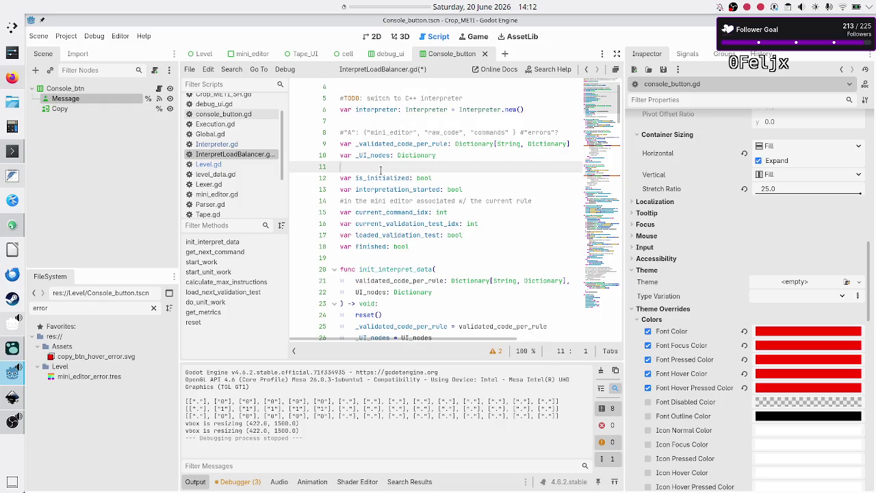
{"action": "key", "text": "Up"}
{"action": "key", "text": "Up"}
{"action": "key", "text": "Up"}
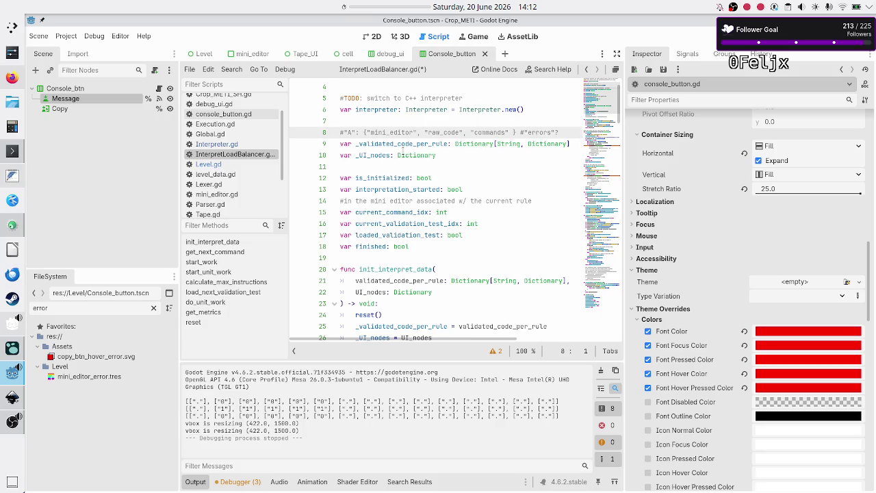
{"action": "scroll", "coordinate": [403, 162], "scroll_direction": "down", "scroll_amount": 20}
{"action": "scroll", "coordinate": [404, 162], "scroll_direction": "down", "scroll_amount": 20}
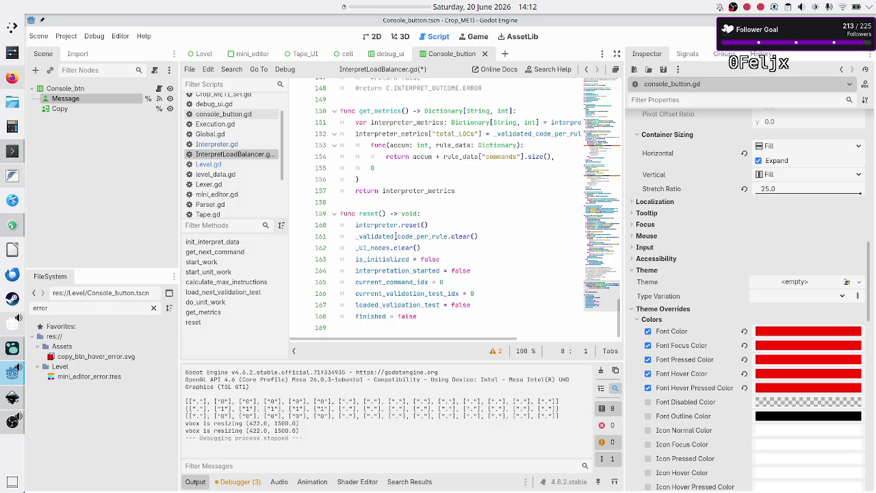
{"action": "double_click", "coordinate": [395, 236]}
{"action": "double_click", "coordinate": [365, 246]}
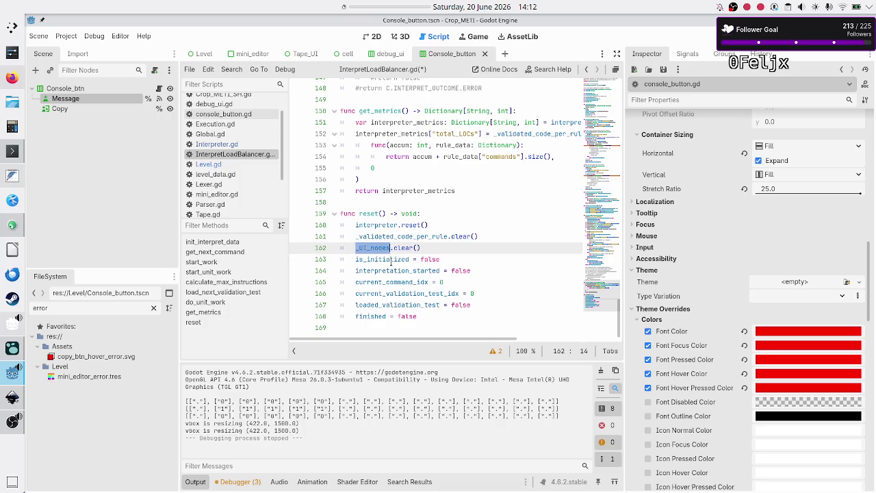
{"action": "left_click", "coordinate": [390, 260]}
{"action": "double_click", "coordinate": [390, 260]}
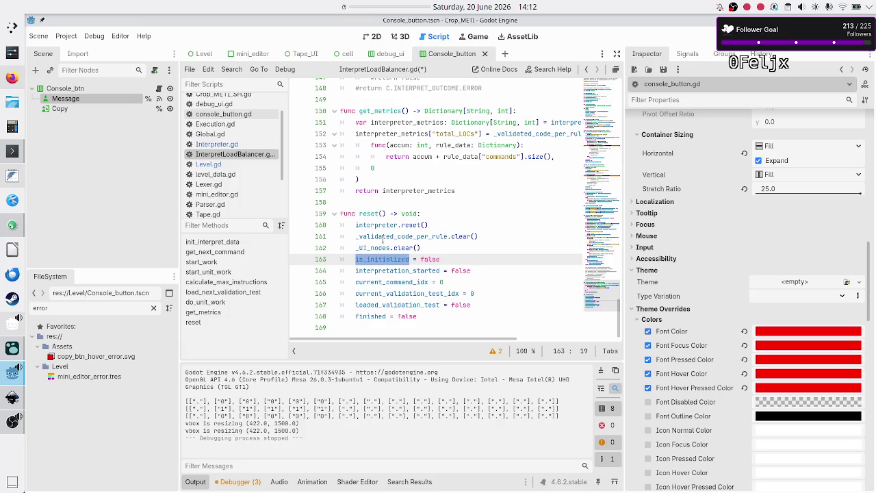
{"action": "left_click", "coordinate": [222, 124]}
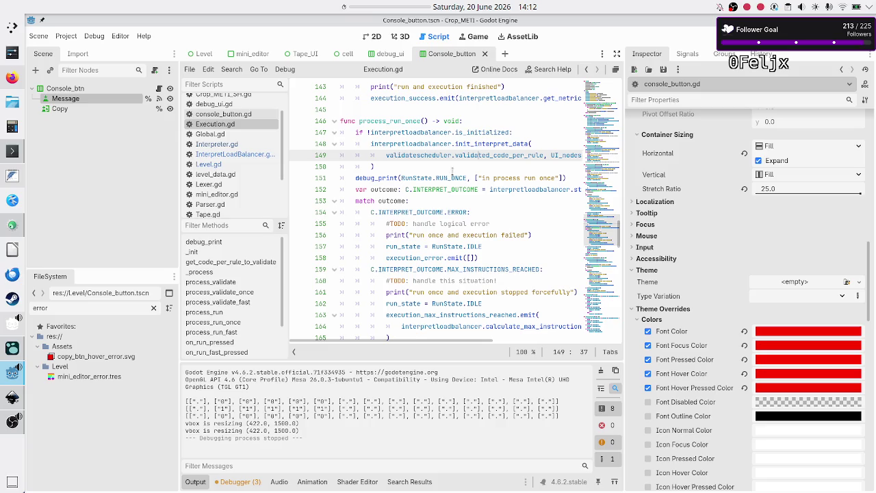
{"action": "scroll", "coordinate": [492, 192], "scroll_direction": "right", "scroll_amount": 5}
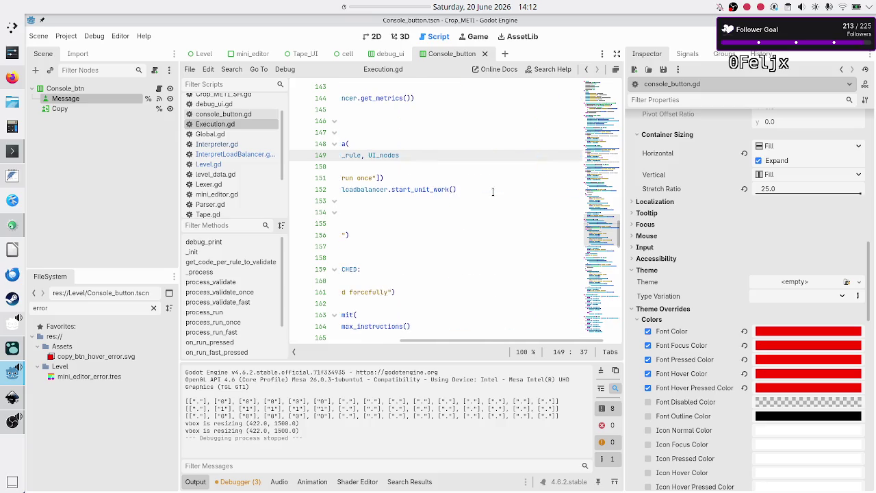
{"action": "double_click", "coordinate": [507, 189]}
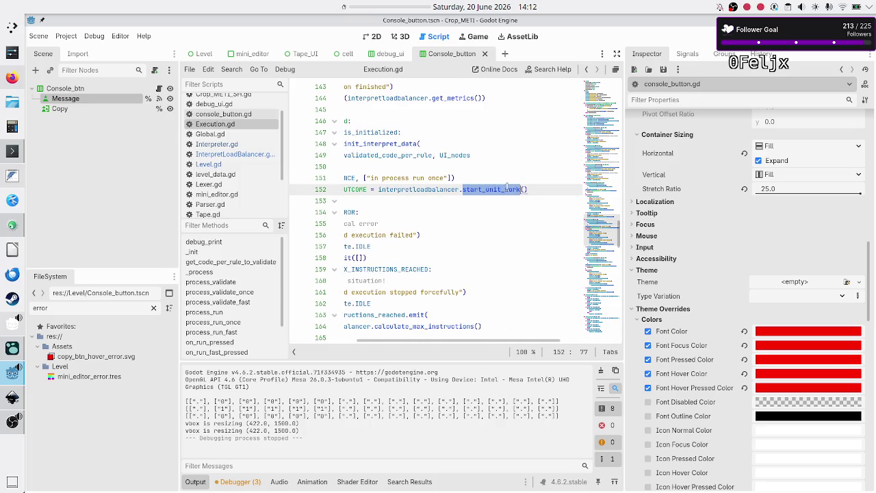
{"action": "scroll", "coordinate": [433, 189], "scroll_direction": "left", "scroll_amount": 5}
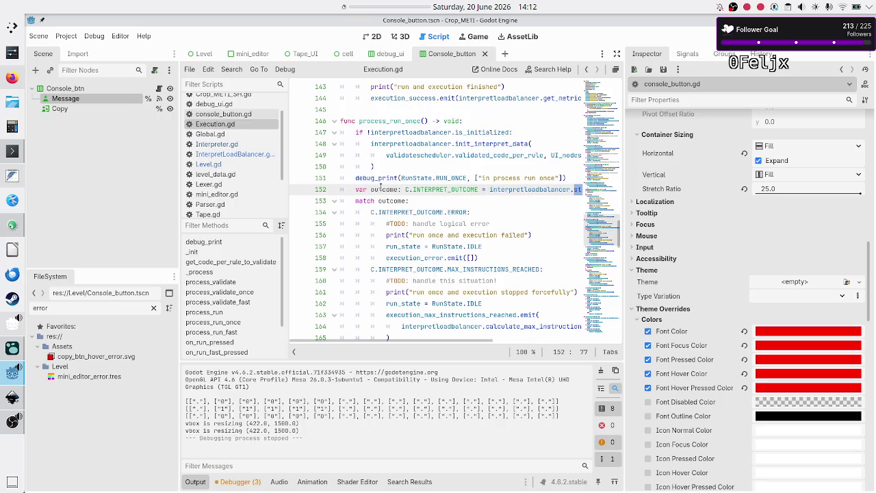
{"action": "double_click", "coordinate": [376, 189]}
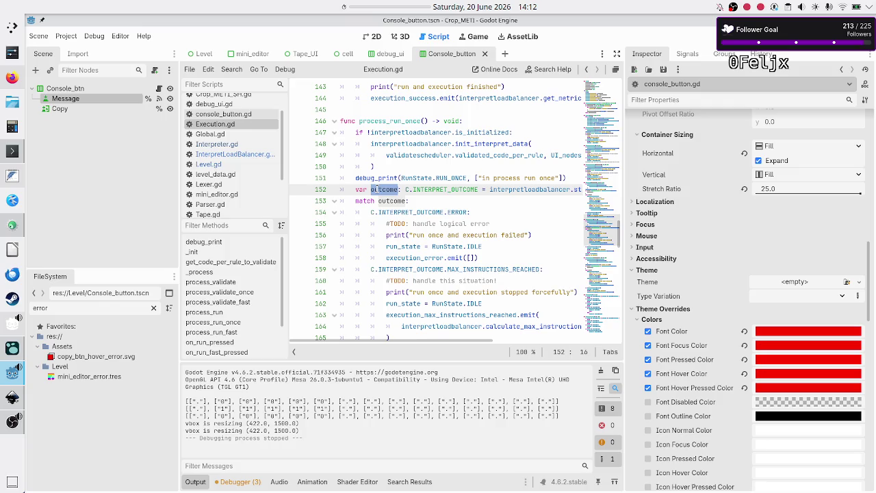
{"action": "left_click", "coordinate": [503, 223]}
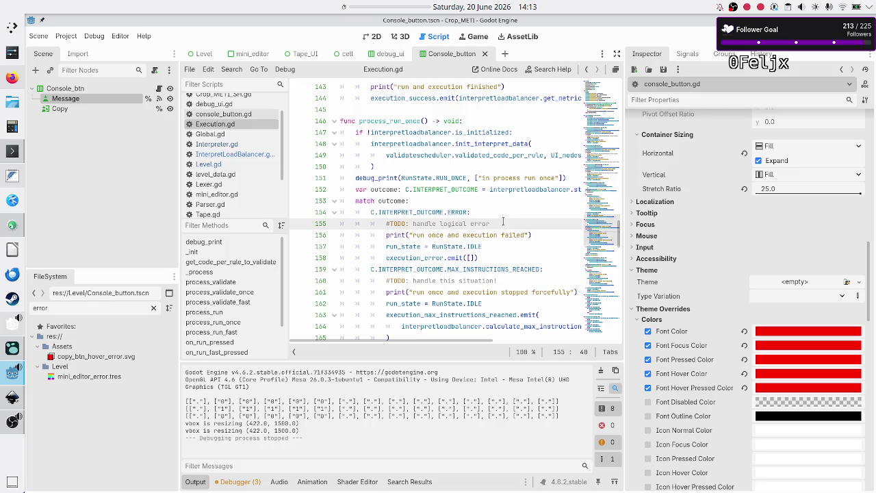
{"action": "key", "text": "Right"}
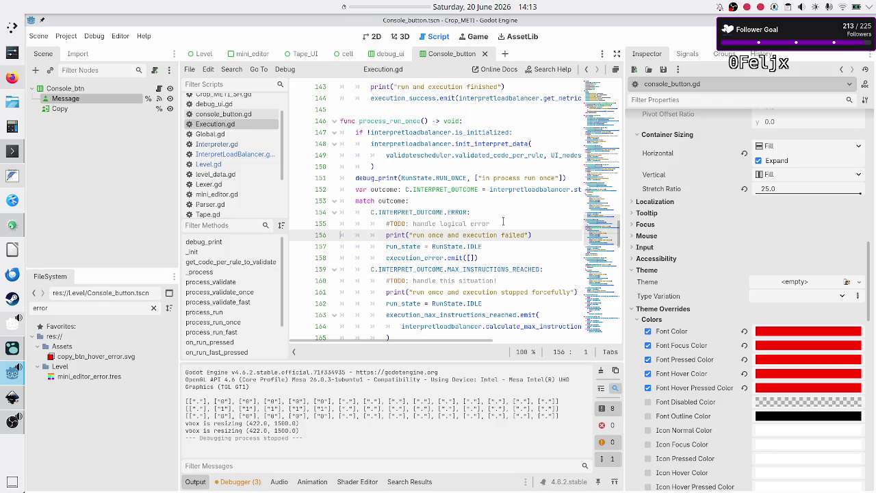
{"action": "double_click", "coordinate": [464, 246]}
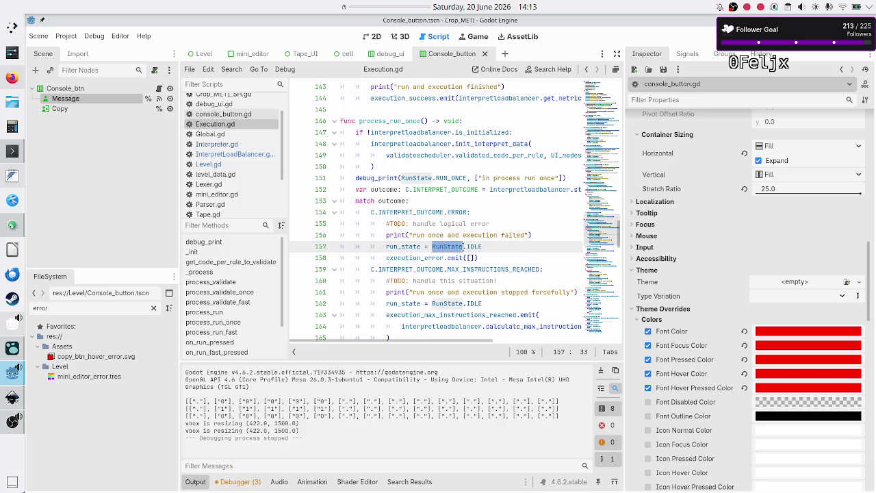
{"action": "double_click", "coordinate": [424, 257]}
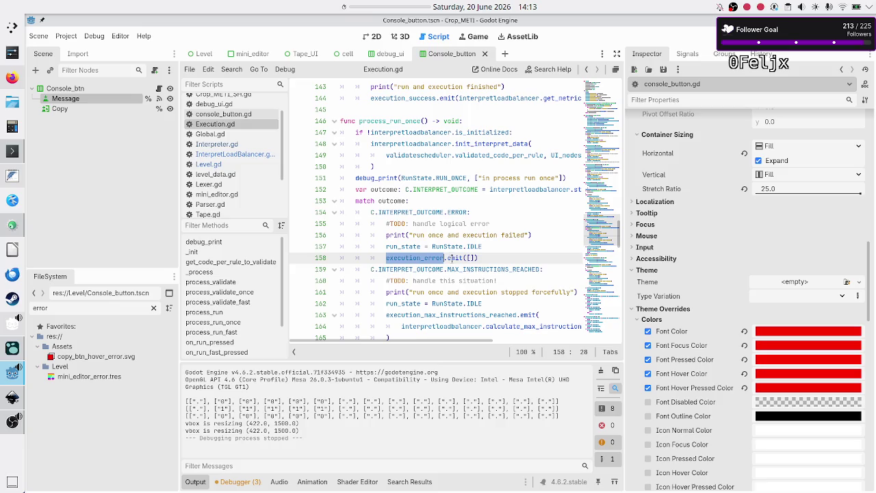
{"action": "double_click", "coordinate": [455, 257]}
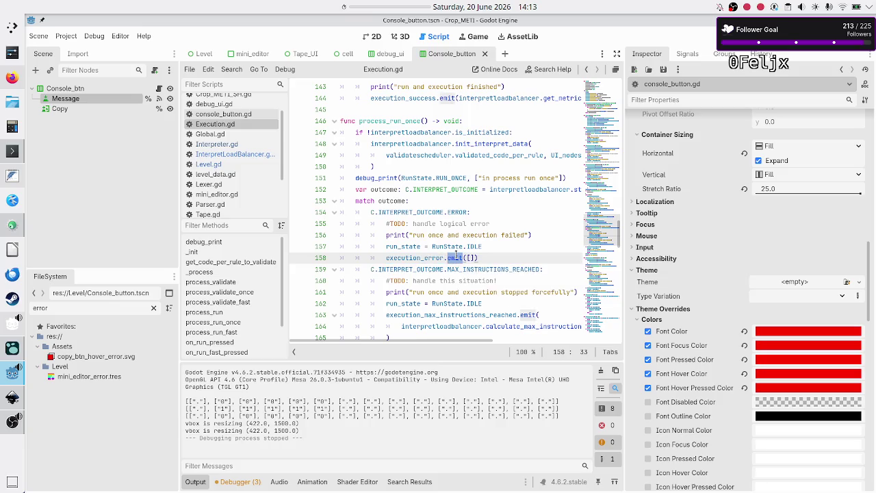
{"action": "double_click", "coordinate": [420, 257]}
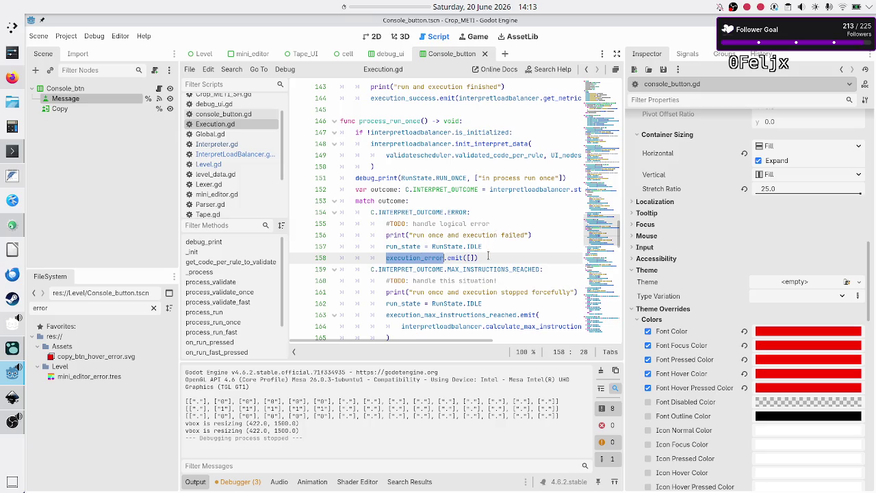
{"action": "left_click", "coordinate": [487, 256]}
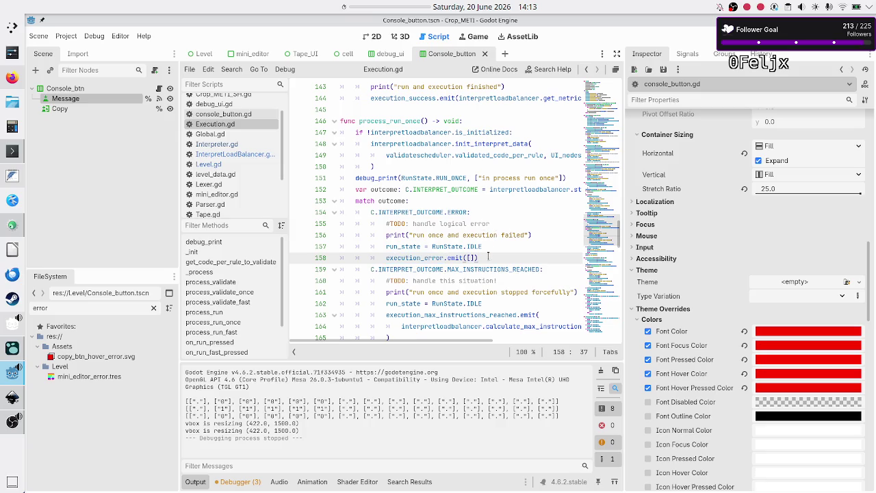
{"action": "left_click", "coordinate": [498, 250]}
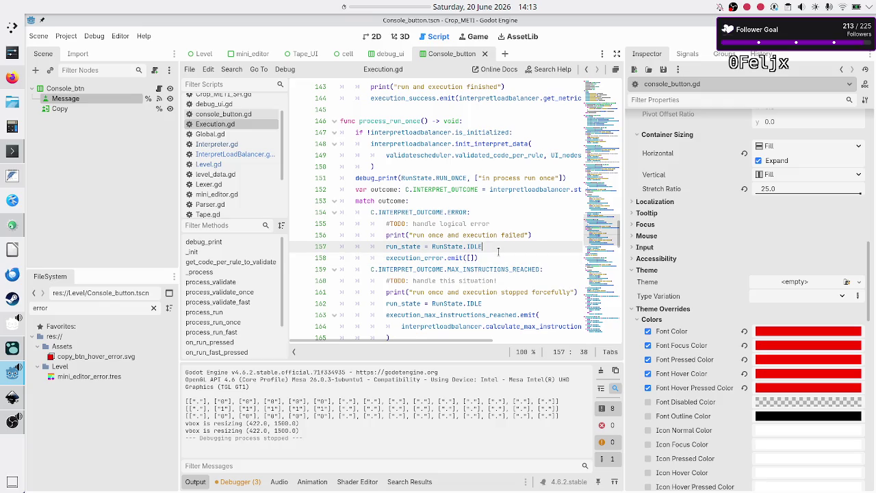
- Inspect the execution_error.emit line below line 157 in process_run_once
{"action": "key", "text": "Down"}
{"action": "key", "text": "Down"}
{"action": "key", "text": "Up"}
{"action": "key", "text": "Home"}
{"action": "key", "text": "Up"}
{"action": "key", "text": "Down"}
{"action": "key", "text": "Up"}
{"action": "key", "text": "Down"}
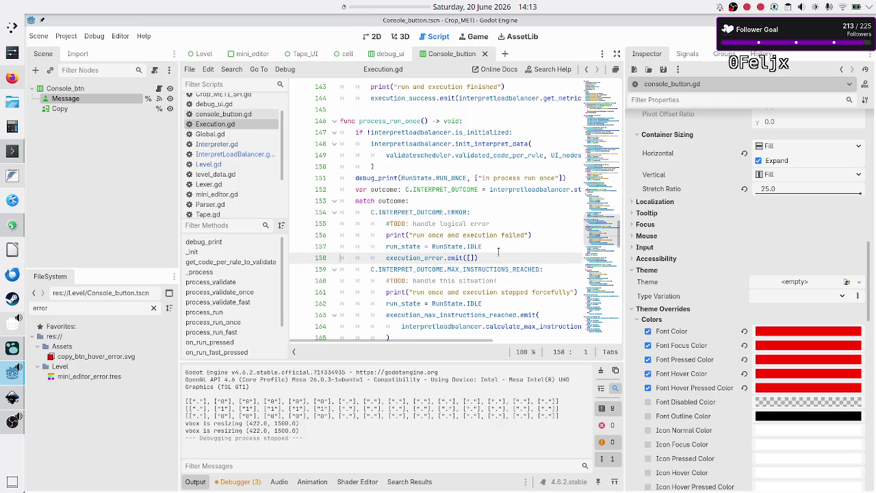
{"action": "key", "text": "Up"}
{"action": "key", "text": "Down"}
{"action": "key", "text": "Up"}
{"action": "key", "text": "Down"}
{"action": "key", "text": "Up"}
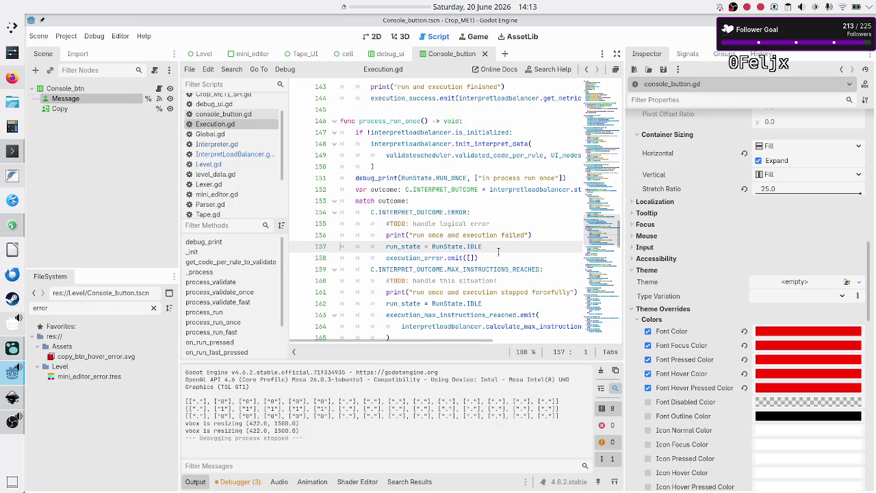
{"action": "left_click", "coordinate": [504, 236]}
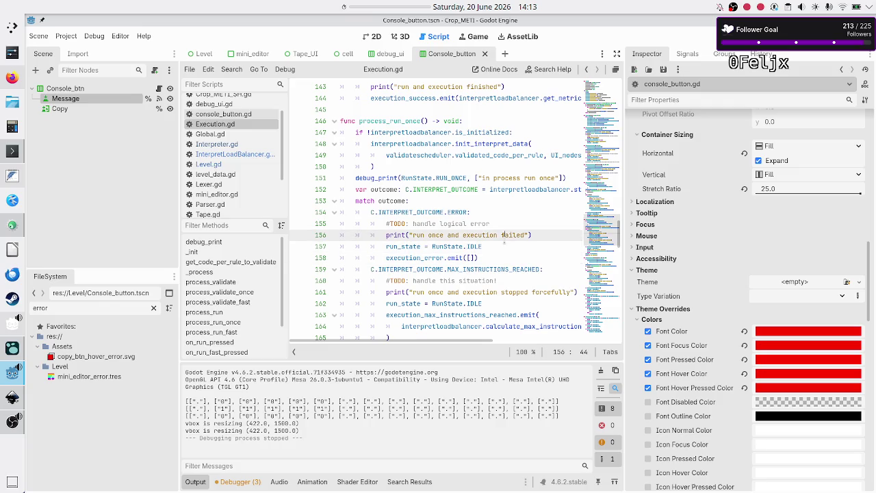
{"action": "left_click", "coordinate": [500, 248]}
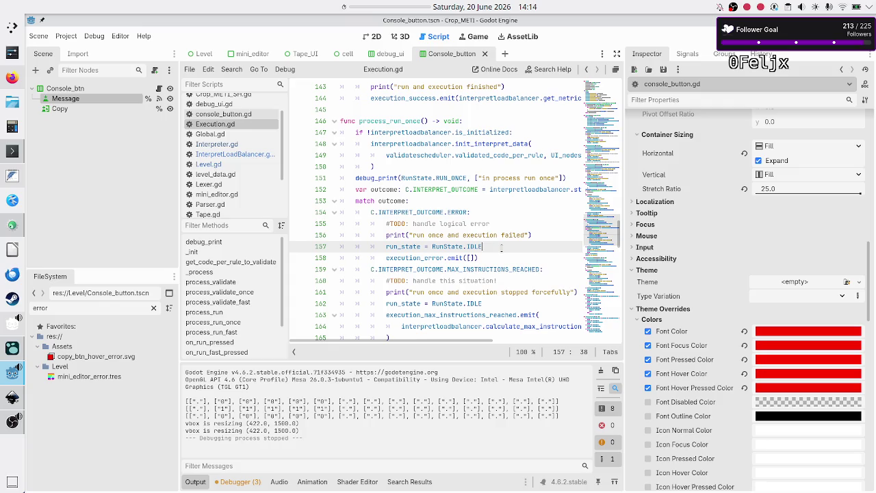
{"action": "key", "text": "Home"}
{"action": "key", "text": "Home"}
{"action": "key", "text": "Down"}
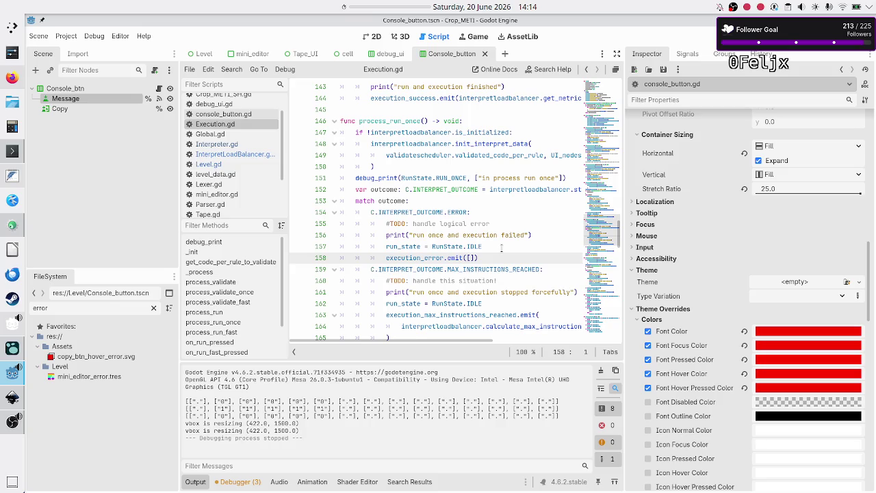
{"action": "key", "text": "shift+End"}
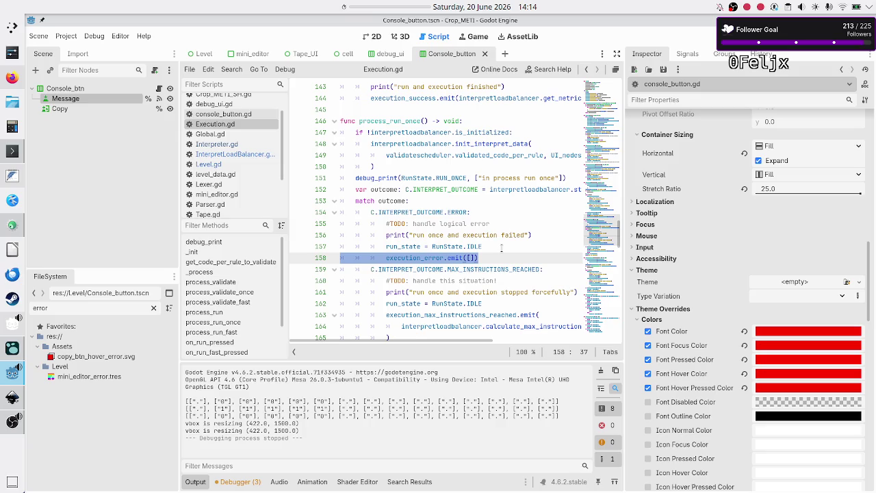
{"action": "left_click", "coordinate": [501, 248]}
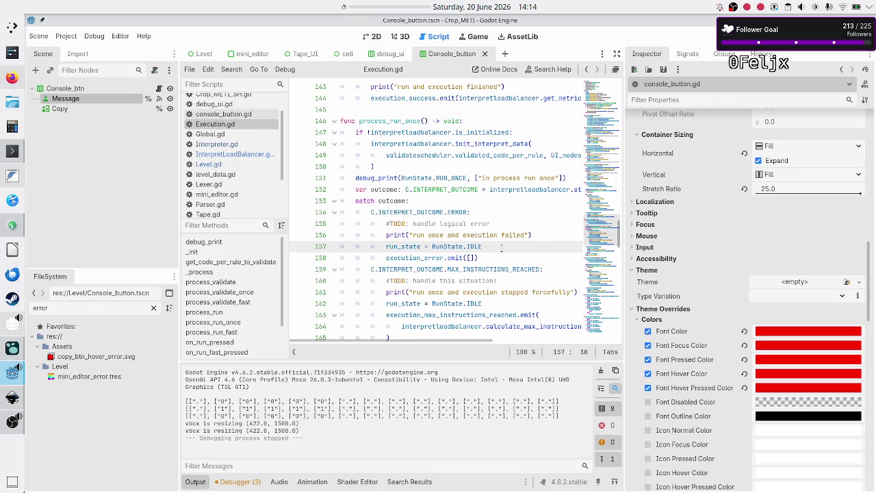
{"action": "key", "text": "Right"}
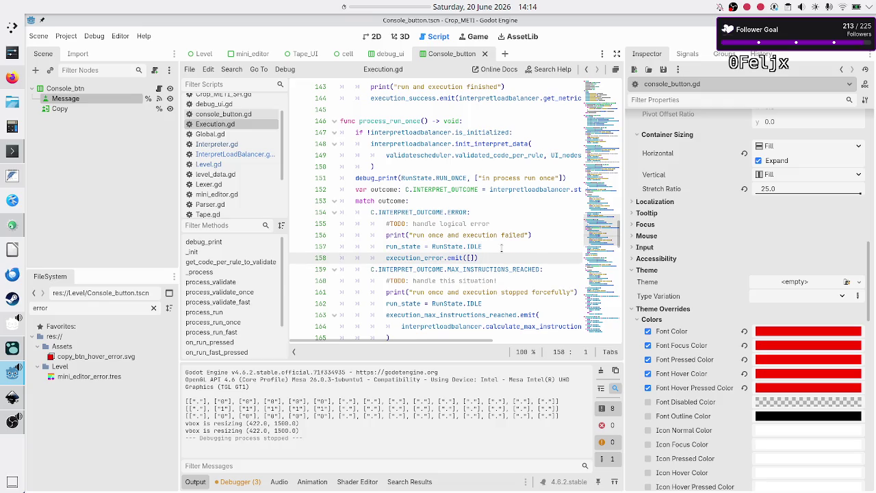
{"action": "key", "text": "shift+Down"}
{"action": "key", "text": "shift+Left"}
{"action": "key", "text": "Right"}
- Delete the 'TODO: handle logical error' and 'TODO: handle this situation!' comments in process_run_once
{"action": "left_click", "coordinate": [496, 219]}
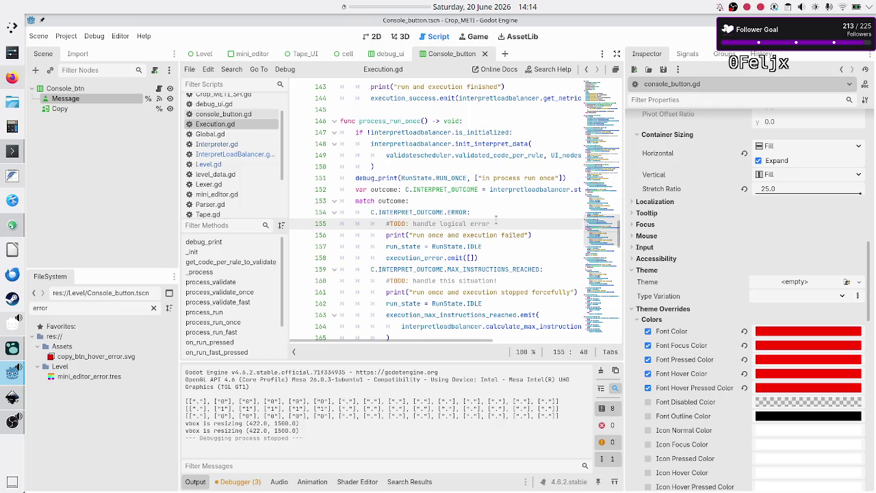
{"action": "triple_click", "coordinate": [496, 220]}
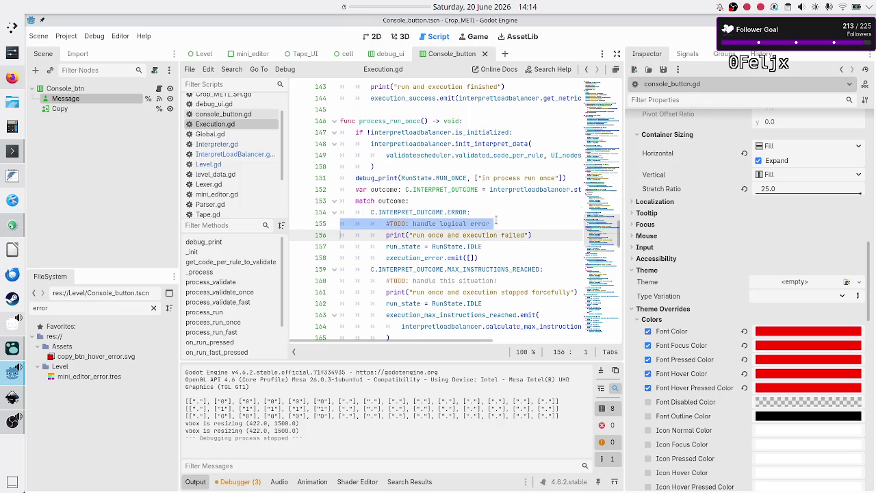
{"action": "key", "text": "BackSpace"}
{"action": "key", "text": "Down"}
{"action": "key", "text": "Down"}
{"action": "key", "text": "Down"}
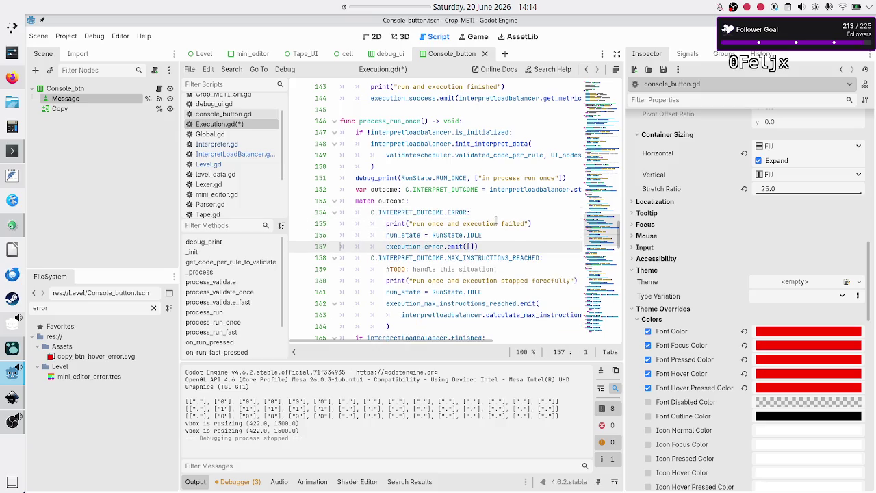
{"action": "key", "text": "Down"}
{"action": "key", "text": "Down"}
{"action": "key", "text": "shift+End"}
{"action": "key", "text": "Delete"}
{"action": "key", "text": "Delete"}
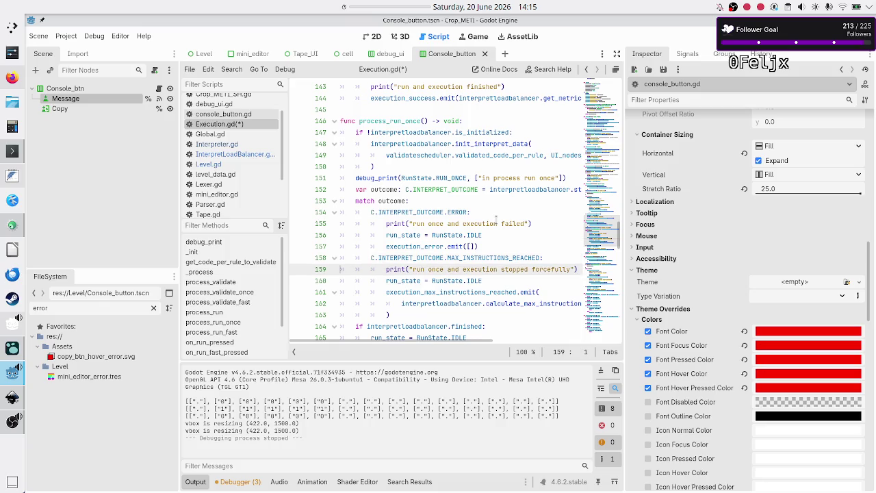
- Delete the logical-error TODO comment in process_run_fast
{"action": "key", "text": "Down"}
{"action": "key", "text": "Down"}
{"action": "key", "text": "Down"}
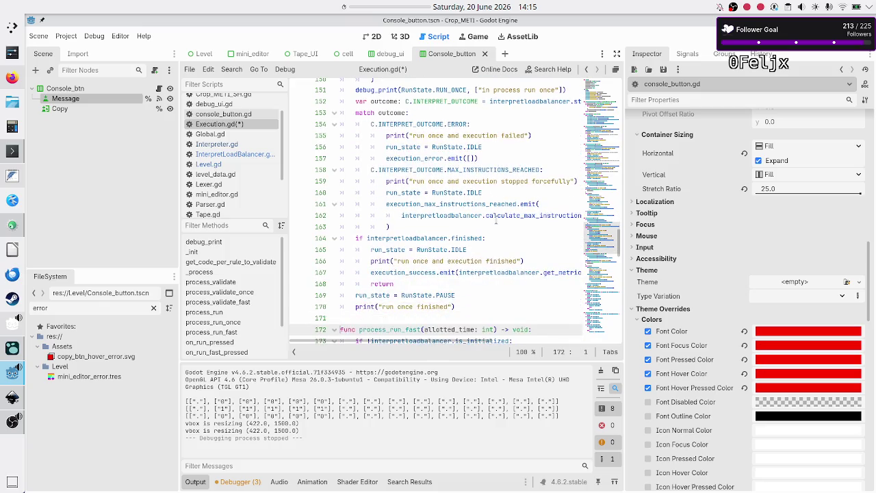
{"action": "key", "text": "Down"}
{"action": "key", "text": "Down"}
{"action": "key", "text": "Down"}
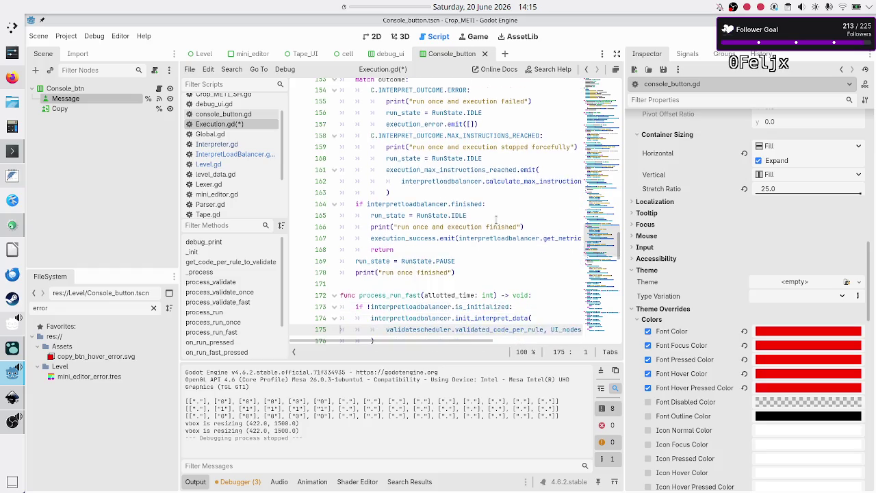
{"action": "key", "text": "Down"}
{"action": "key", "text": "Down"}
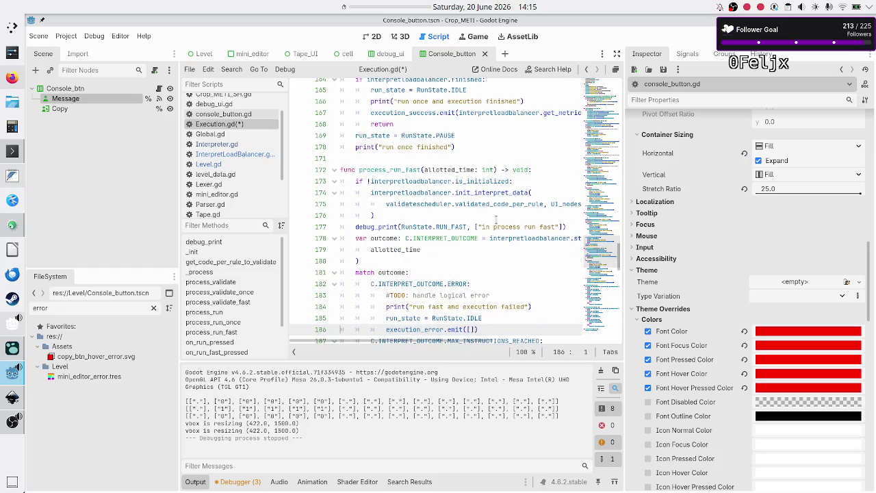
{"action": "key", "text": "Up"}
{"action": "key", "text": "Up"}
{"action": "key", "text": "Up"}
{"action": "key", "text": "ctrl+shift+k"}
{"action": "key", "text": "Down"}
{"action": "key", "text": "Down"}
{"action": "key", "text": "Down"}
- Delete the 'handle this situation' TODO line in process_run_fast
{"action": "scroll", "coordinate": [495, 219], "scroll_direction": "down", "scroll_amount": 1}
{"action": "key", "text": "Down"}
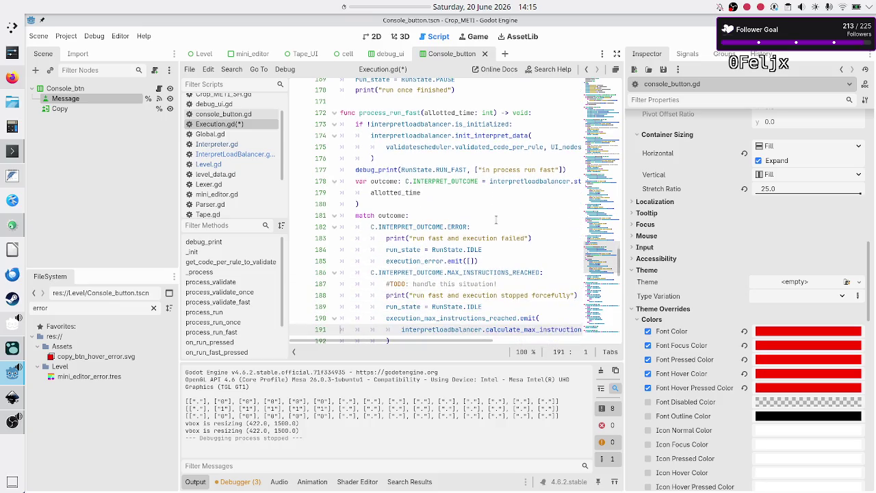
{"action": "key", "text": "shift+Down"}
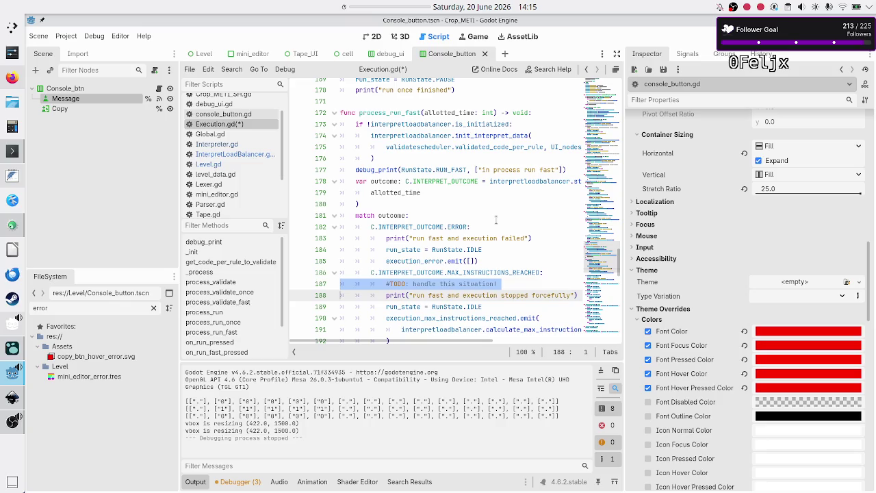
{"action": "key", "text": "Delete"}
{"action": "key", "text": "Down"}
{"action": "key", "text": "Down"}
{"action": "key", "text": "Down"}
{"action": "key", "text": "Down"}
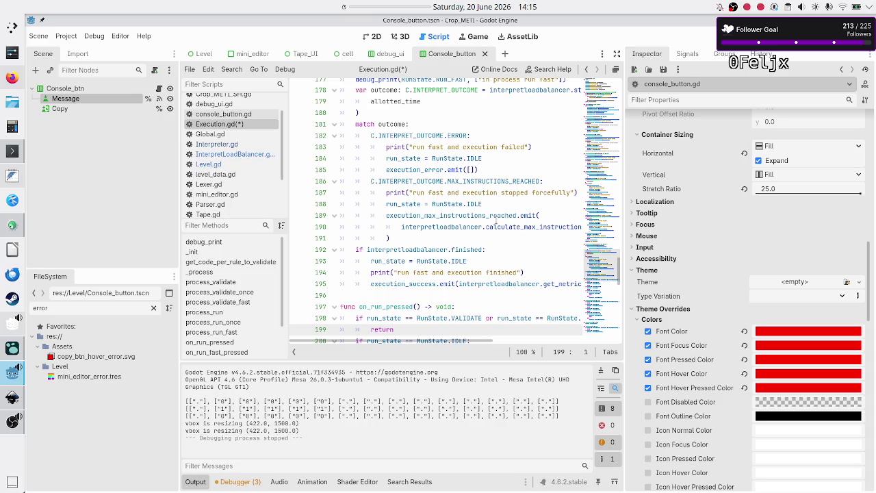
- Remove the logical-error and 'handle this situation' TODO lines from process_run
{"action": "key", "text": "Down"}
{"action": "key", "text": "Down"}
{"action": "key", "text": "Down"}
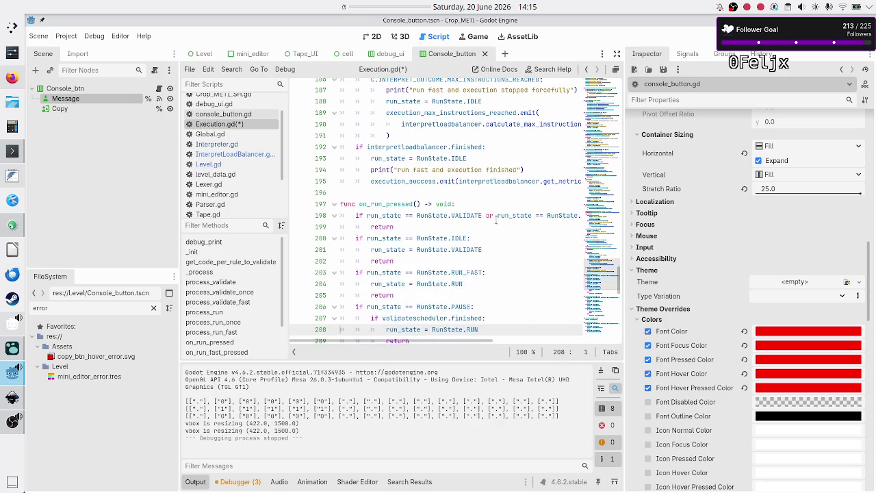
{"action": "key", "text": "Up"}
{"action": "key", "text": "Up"}
{"action": "key", "text": "Up"}
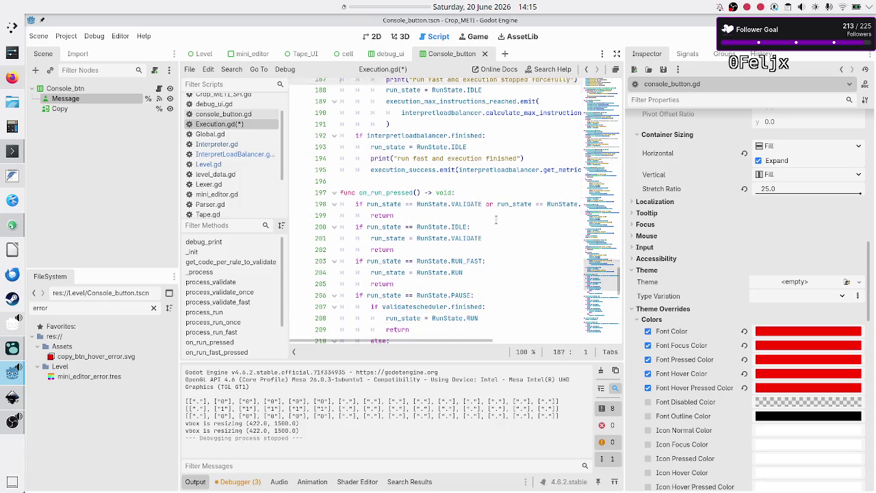
{"action": "key", "text": "Up"}
{"action": "key", "text": "Up"}
{"action": "key", "text": "Up"}
{"action": "key", "text": "Up"}
{"action": "key", "text": "Up"}
{"action": "key", "text": "Up"}
{"action": "key", "text": "Up"}
{"action": "key", "text": "Up"}
{"action": "key", "text": "Up"}
{"action": "key", "text": "Down"}
{"action": "key", "text": "Down"}
{"action": "key", "text": "Down"}
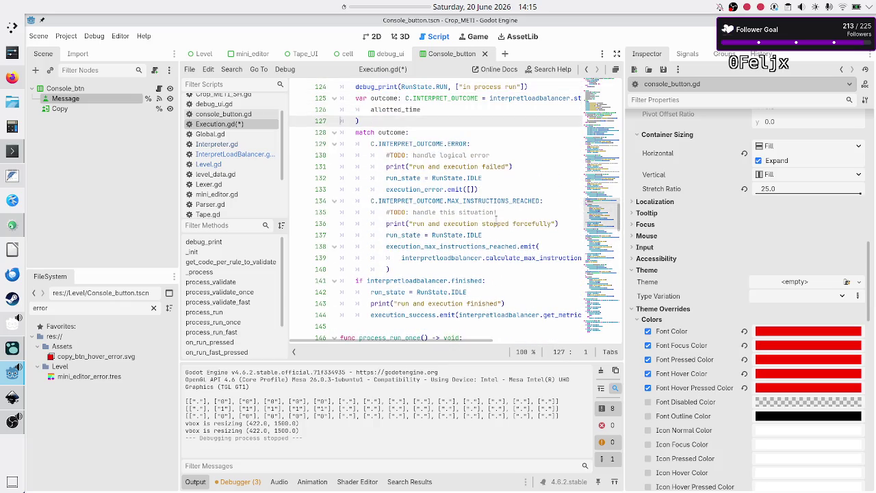
{"action": "key", "text": "shift+End"}
{"action": "key", "text": "Delete"}
{"action": "key", "text": "Delete"}
{"action": "key", "text": "Down"}
{"action": "key", "text": "Down"}
{"action": "key", "text": "Down"}
{"action": "key", "text": "shift+End"}
{"action": "key", "text": "Delete"}
{"action": "key", "text": "Delete"}
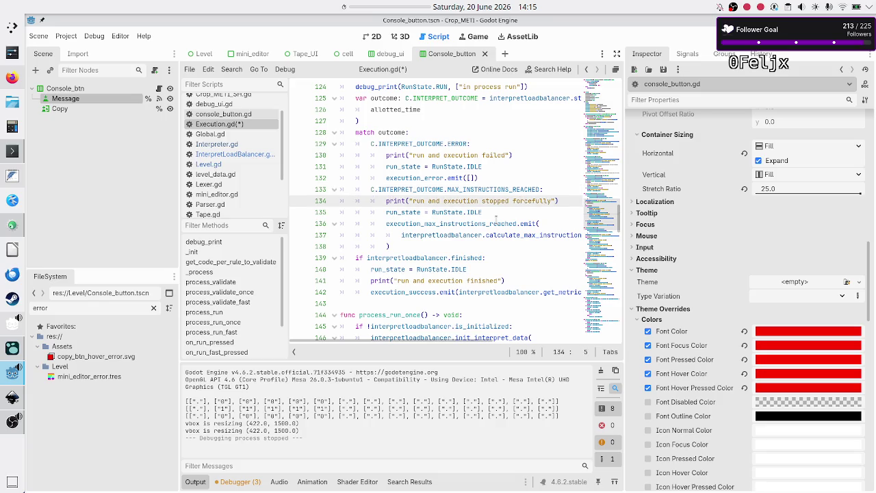
- Save Execution.gd and return to InterpretLoadBalancer.gd
{"action": "key", "text": "Down"}
{"action": "key", "text": "Down"}
{"action": "key", "text": "ctrl+s"}
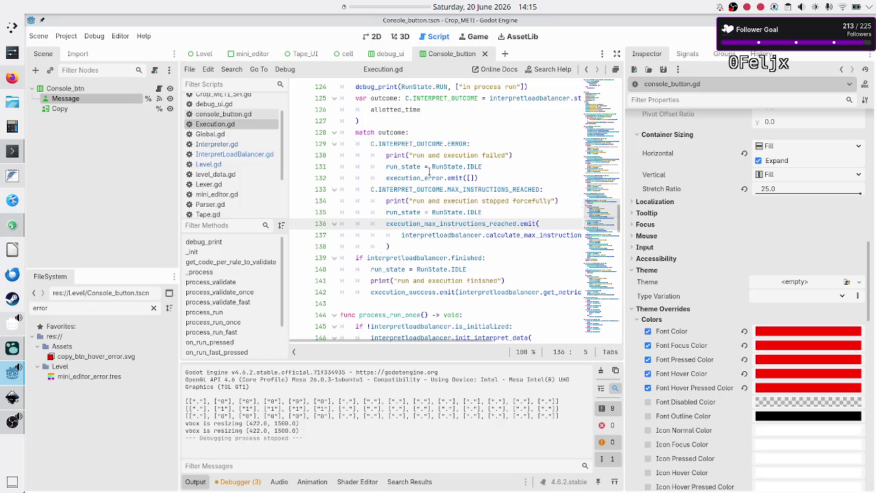
{"action": "left_click", "coordinate": [229, 154]}
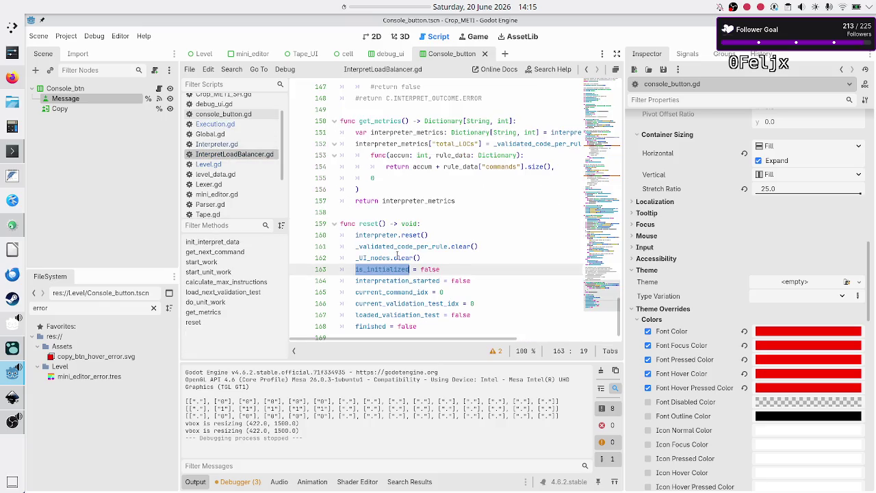
- Insert a reset() call before the error return in the first !success branch
{"action": "scroll", "coordinate": [449, 264], "scroll_direction": "up", "scroll_amount": 10}
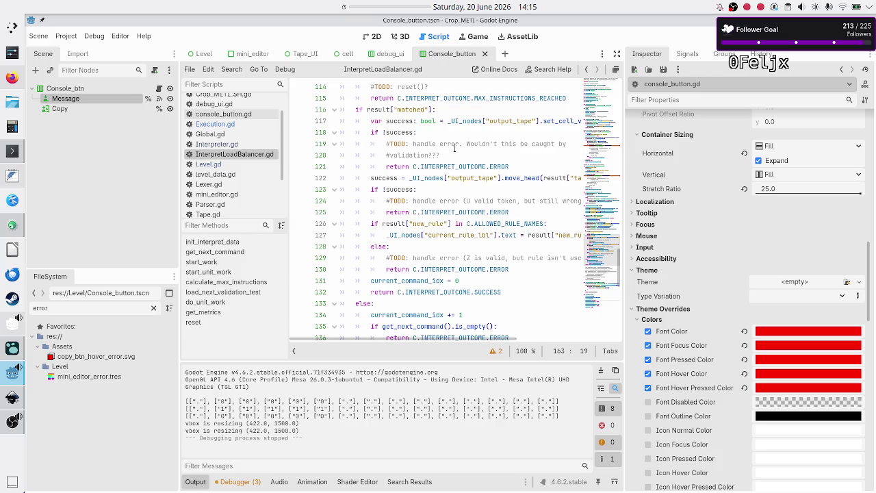
{"action": "left_click", "coordinate": [441, 132]}
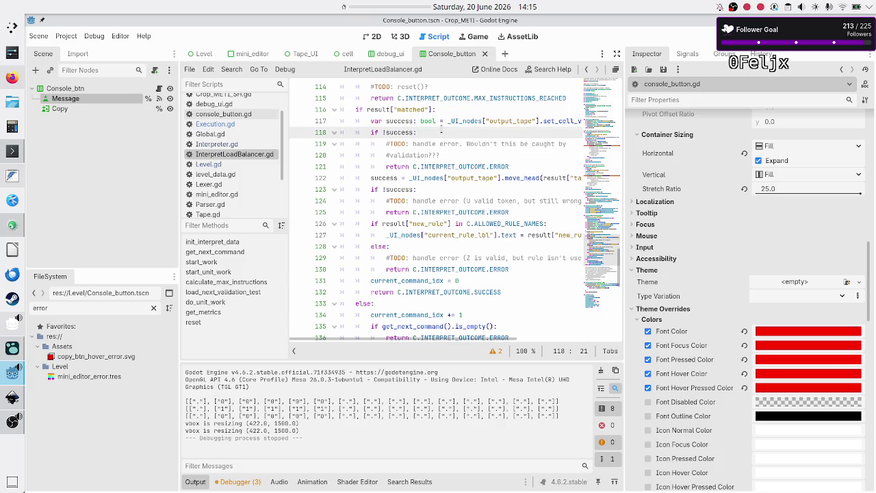
{"action": "key", "text": "Down"}
{"action": "key", "text": "Down"}
{"action": "key", "text": "Down"}
{"action": "key", "text": "Up"}
{"action": "key", "text": "Return"}
{"action": "type", "text": "reset"}
{"action": "key", "text": "Return"}
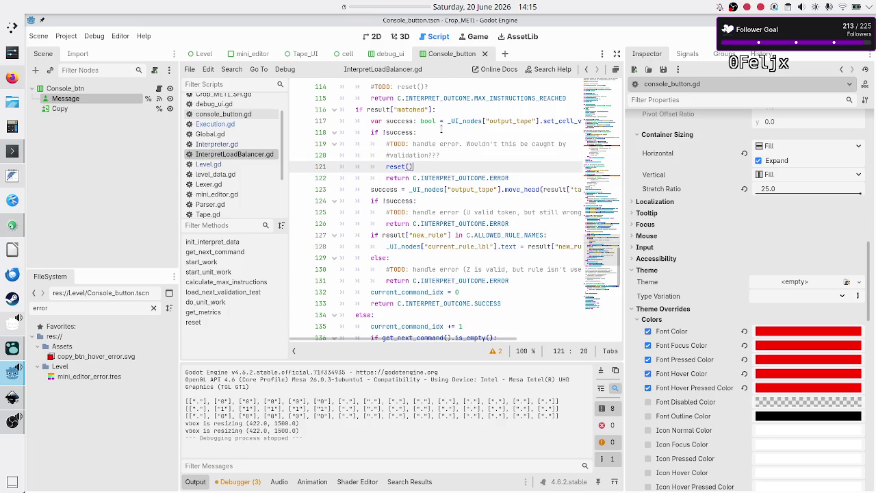
- Add reset() before the error returns in the second branch and the else branch
{"action": "key", "text": "Down"}
{"action": "key", "text": "Down"}
{"action": "key", "text": "Down"}
{"action": "key", "text": "End"}
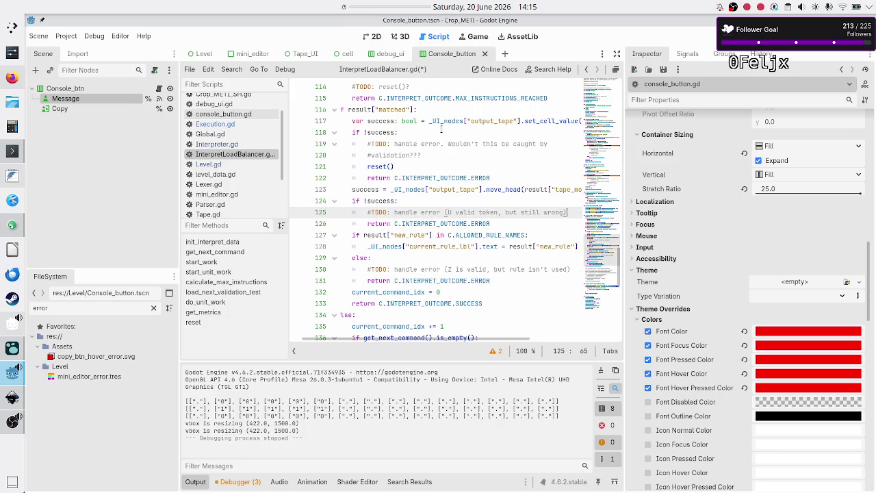
{"action": "key", "text": "Return"}
{"action": "type", "text": "reset()"}
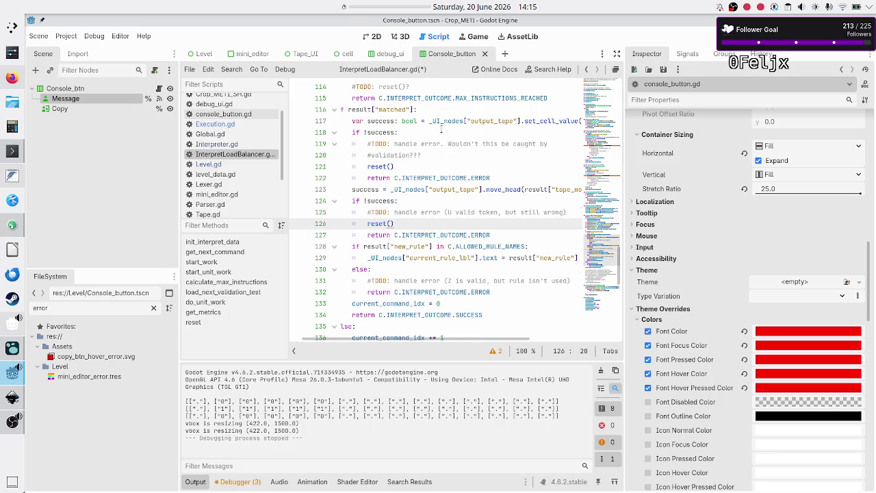
{"action": "key", "text": "Home"}
{"action": "key", "text": "Home"}
{"action": "key", "text": "Down"}
{"action": "key", "text": "Down"}
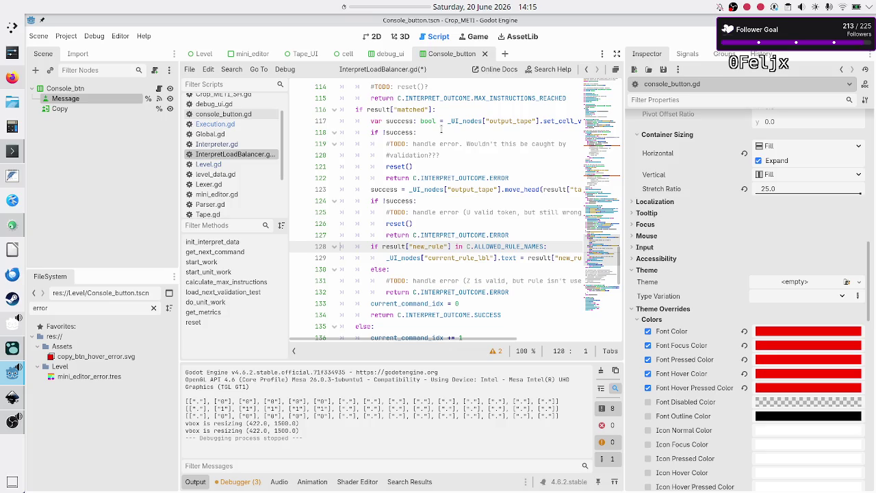
{"action": "key", "text": "Down"}
{"action": "key", "text": "Down"}
{"action": "key", "text": "Down"}
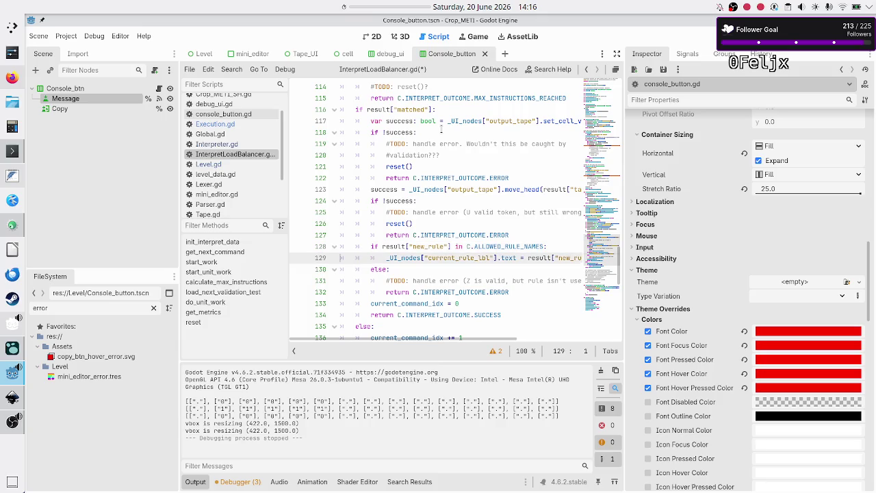
{"action": "key", "text": "End"}
{"action": "key", "text": "Return"}
{"action": "type", "text": "reset()"}
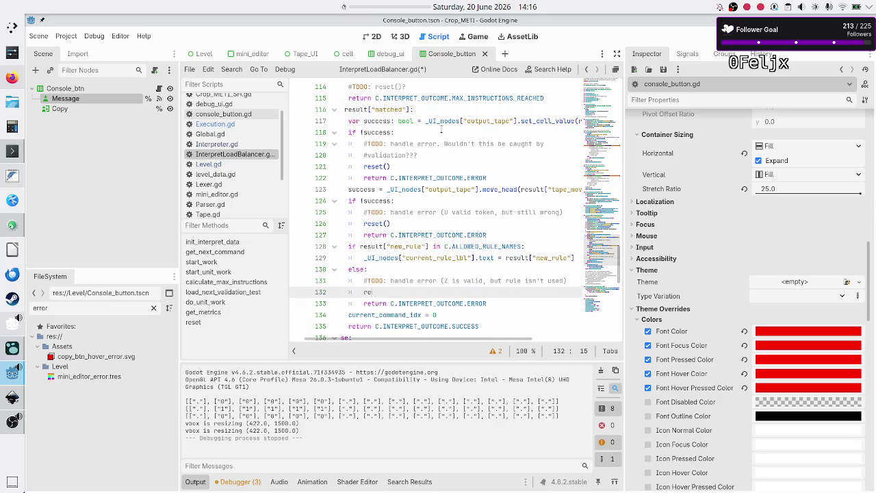
{"action": "key", "text": "Down"}
{"action": "key", "text": "Down"}
{"action": "key", "text": "Home"}
{"action": "key", "text": "Home"}
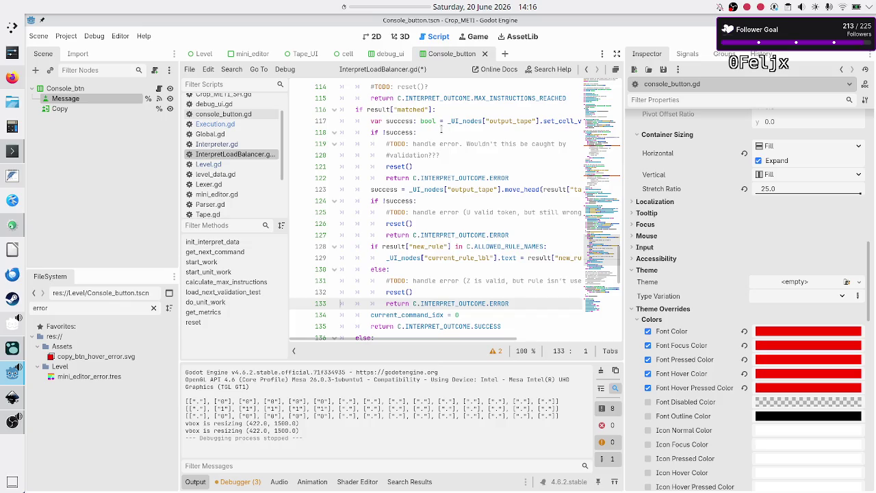
{"action": "key", "text": "shift+Down"}
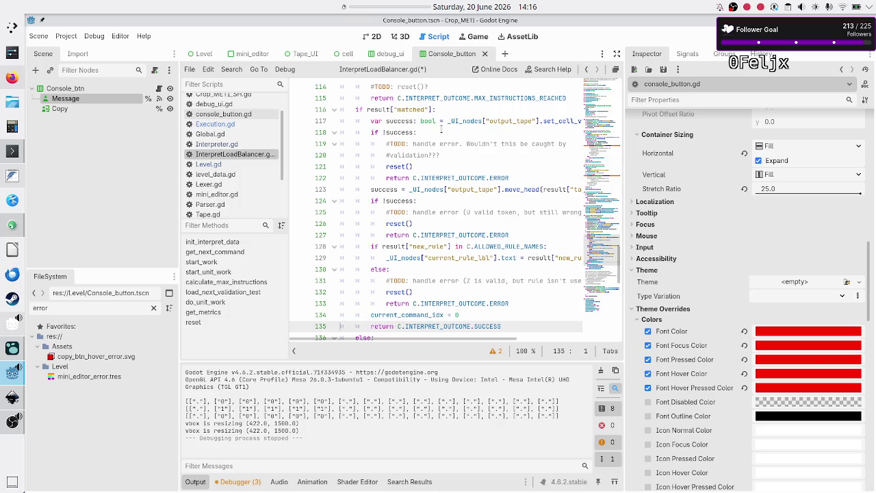
- Add reset() after the is_empty check in the empty-command error branch
{"action": "key", "text": "Up"}
{"action": "key", "text": "Up"}
{"action": "key", "text": "Up"}
{"action": "key", "text": "Up"}
{"action": "key", "text": "Up"}
{"action": "key", "text": "Down"}
{"action": "key", "text": "Down"}
{"action": "key", "text": "Down"}
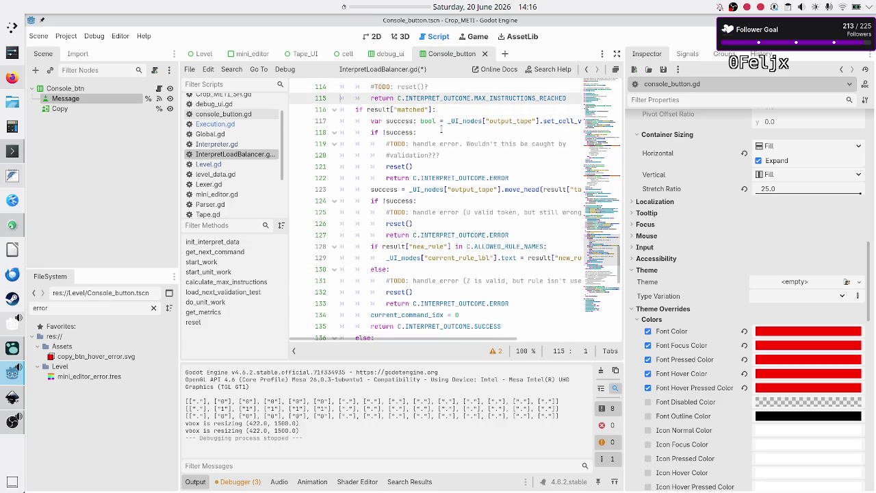
{"action": "key", "text": "Down"}
{"action": "key", "text": "Down"}
{"action": "key", "text": "Down"}
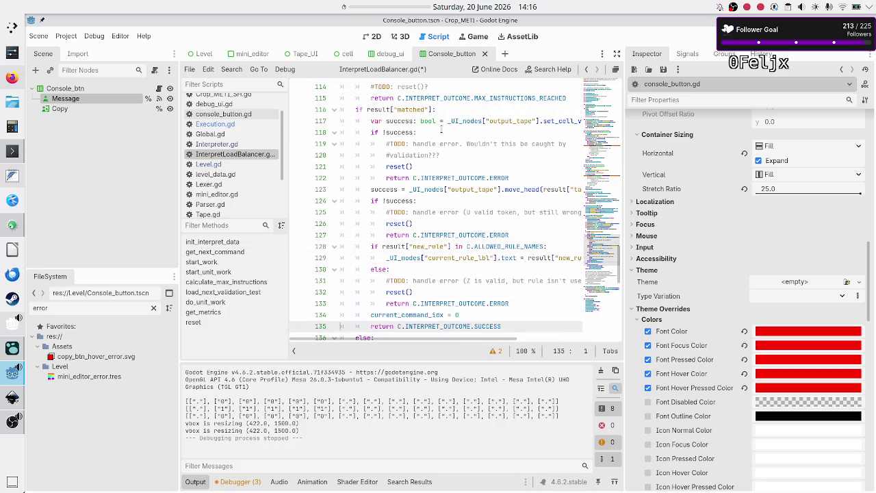
{"action": "key", "text": "Down"}
{"action": "key", "text": "Down"}
{"action": "key", "text": "Down"}
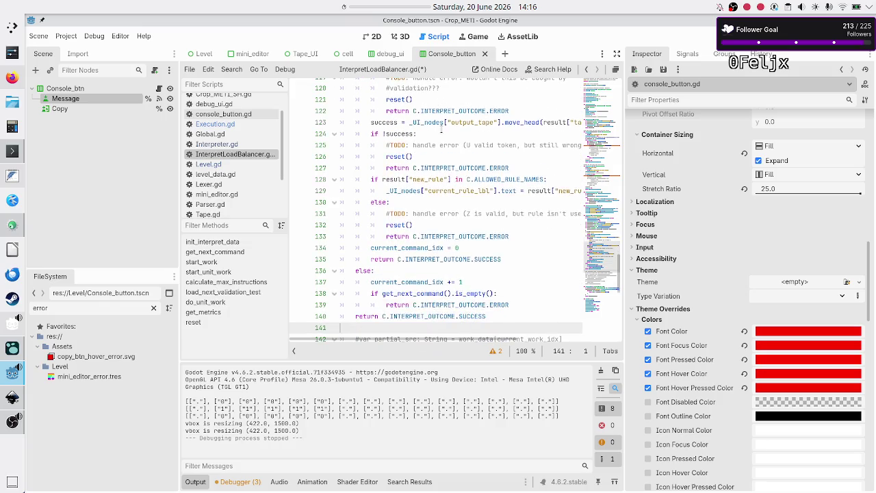
{"action": "key", "text": "Up"}
{"action": "key", "text": "Up"}
{"action": "key", "text": "Up"}
{"action": "key", "text": "Up"}
{"action": "key", "text": "Up"}
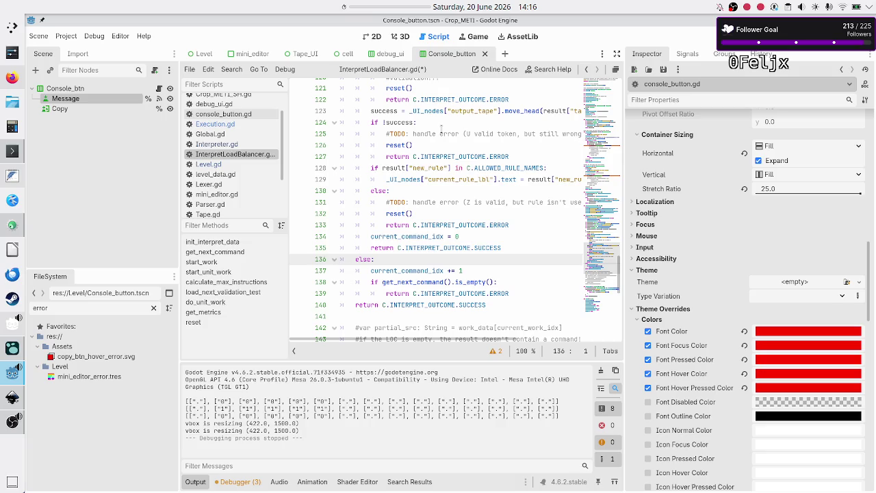
{"action": "key", "text": "Down"}
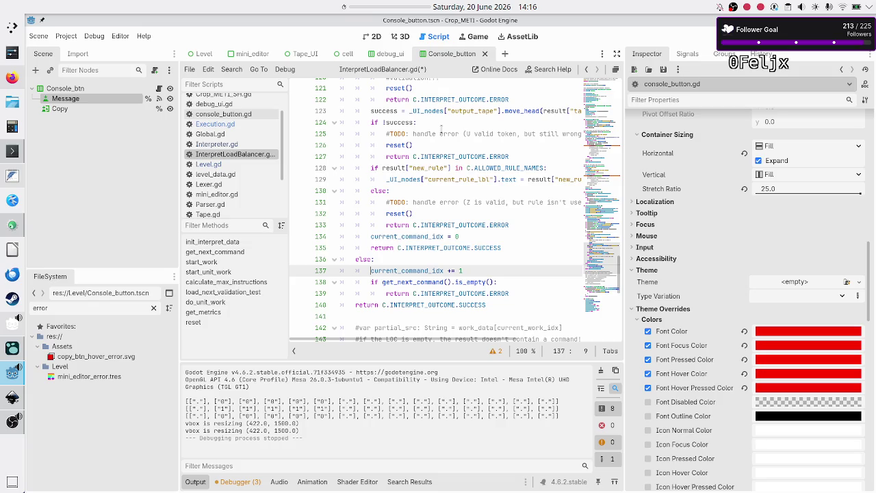
{"action": "key", "text": "Down"}
{"action": "key", "text": "Down"}
{"action": "key", "text": "Home"}
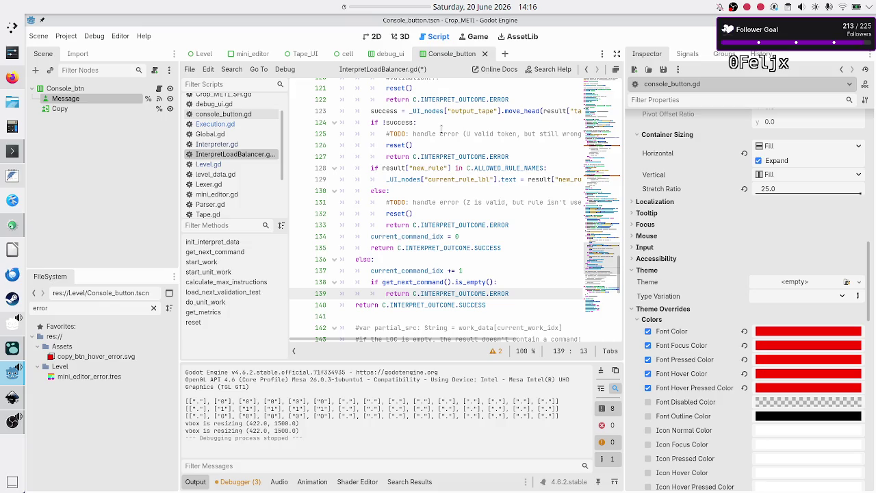
{"action": "key", "text": "Up"}
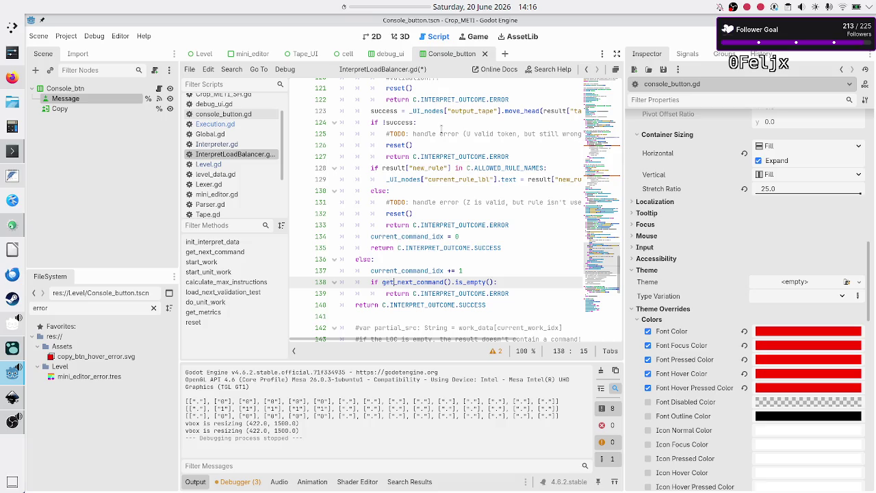
{"action": "key", "text": "ctrl+Right"}
{"action": "key", "text": "ctrl+Right"}
{"action": "key", "text": "End"}
{"action": "key", "text": "Return"}
{"action": "type", "text": "reset()"}
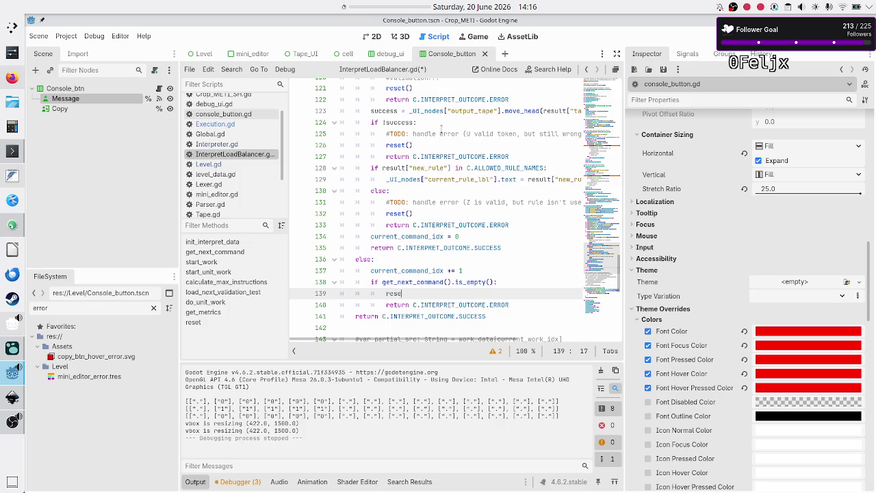
- Put a '#TODO: handle error' comment above that reset() and save the script
{"action": "key", "text": "Up"}
{"action": "key", "text": "End"}
{"action": "key", "text": "Return"}
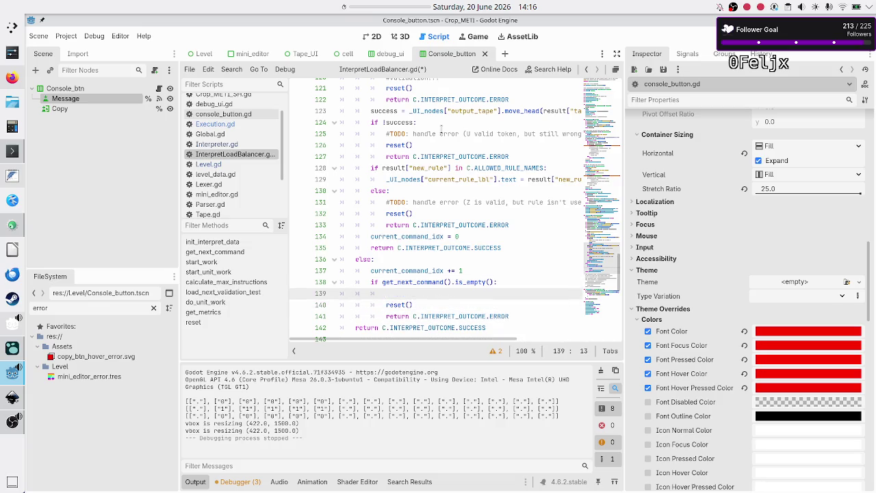
{"action": "type", "text": "#TODO:"}
{"action": "type", "text": " handle error"}
{"action": "key", "text": "Down"}
{"action": "key", "text": "Down"}
{"action": "key", "text": "Down"}
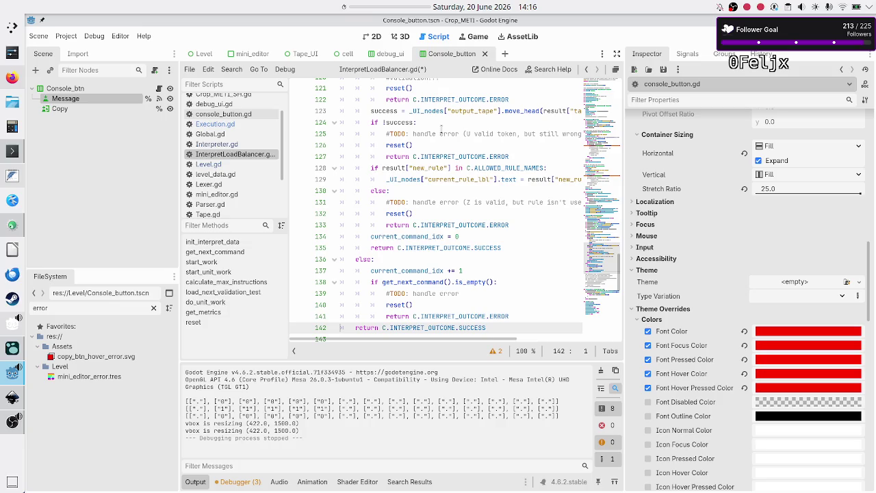
{"action": "key", "text": "ctrl+s"}
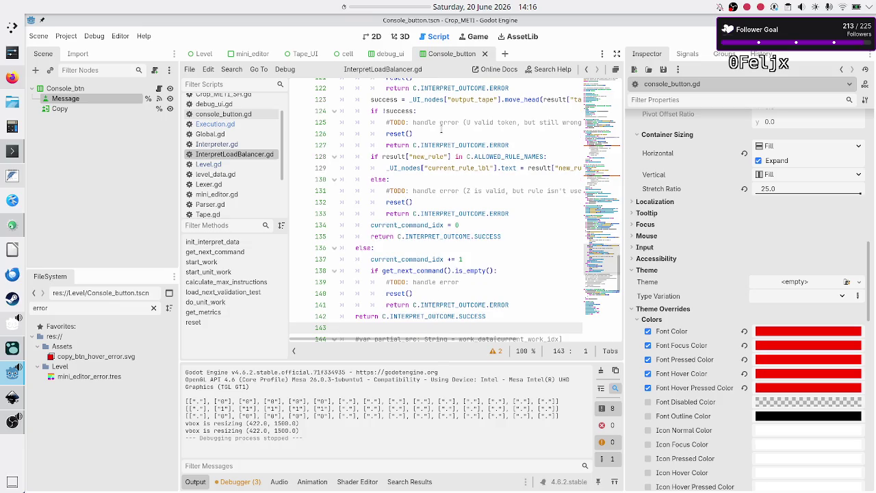
- Start a new line after the '#TODO: reset()?' comment on line 114
{"action": "scroll", "coordinate": [440, 129], "scroll_direction": "up", "scroll_amount": 5}
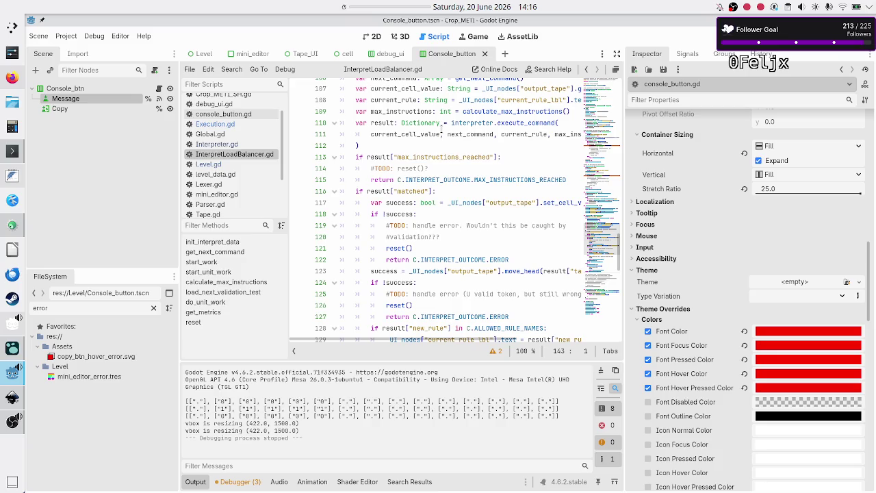
{"action": "scroll", "coordinate": [442, 128], "scroll_direction": "up", "scroll_amount": 2}
{"action": "scroll", "coordinate": [442, 129], "scroll_direction": "down", "scroll_amount": 1}
{"action": "scroll", "coordinate": [442, 128], "scroll_direction": "up", "scroll_amount": 1}
{"action": "scroll", "coordinate": [441, 130], "scroll_direction": "up", "scroll_amount": 1}
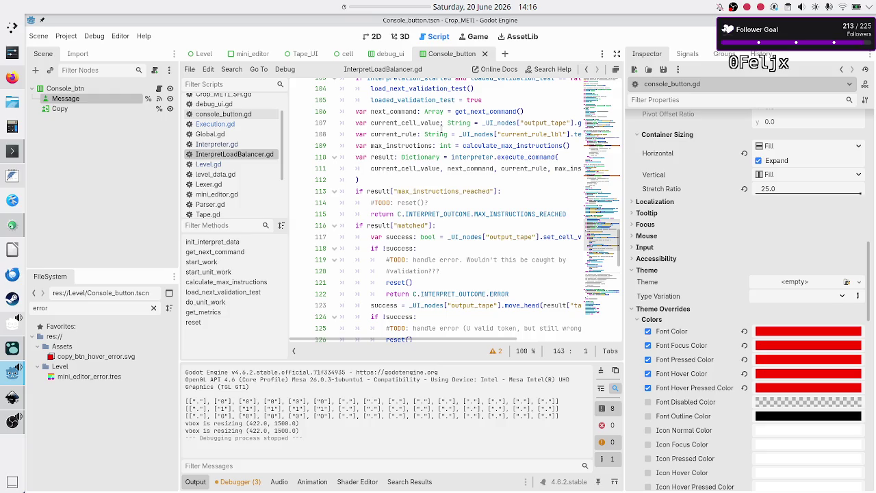
{"action": "scroll", "coordinate": [441, 125], "scroll_direction": "up", "scroll_amount": 1}
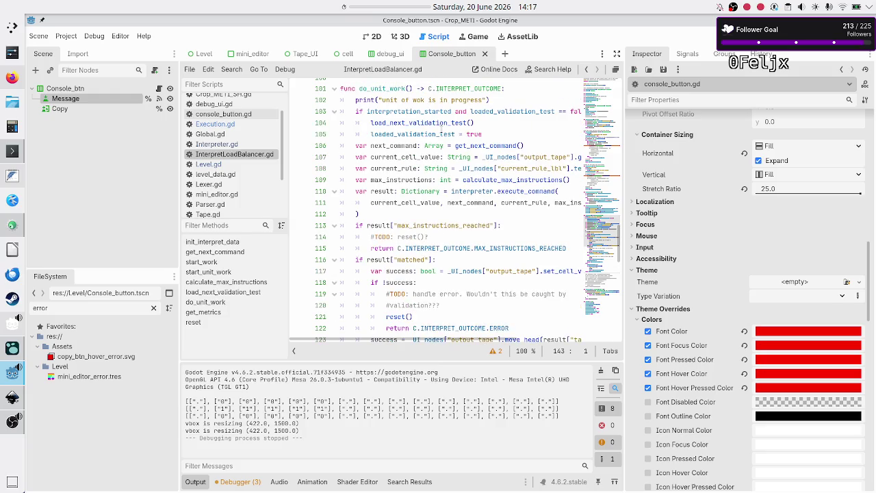
{"action": "scroll", "coordinate": [441, 127], "scroll_direction": "down", "scroll_amount": 1}
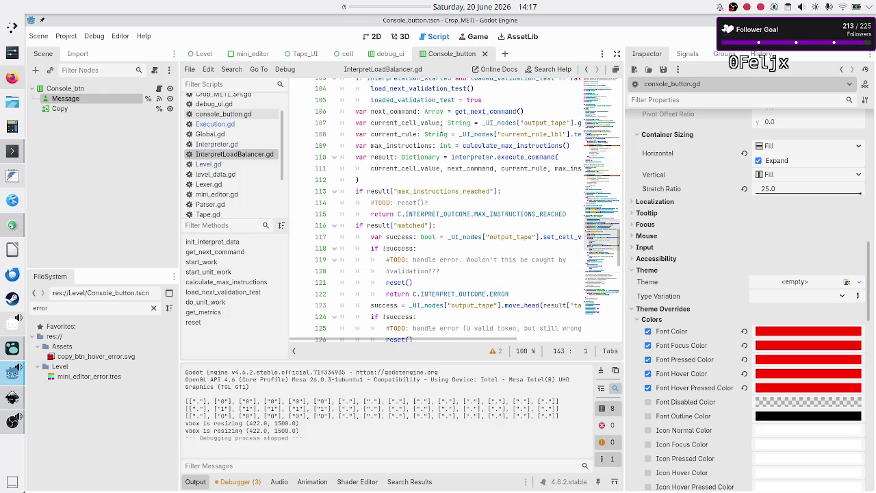
{"action": "scroll", "coordinate": [440, 123], "scroll_direction": "down", "scroll_amount": 5}
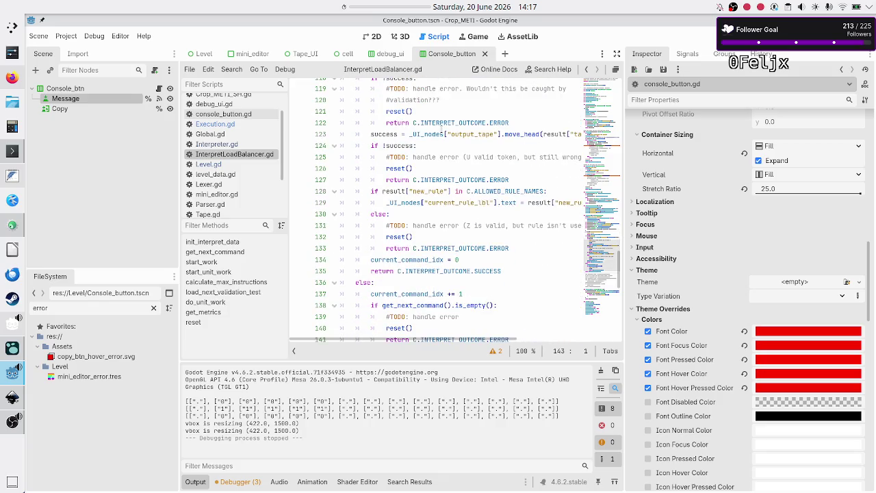
{"action": "scroll", "coordinate": [441, 128], "scroll_direction": "down", "scroll_amount": 3}
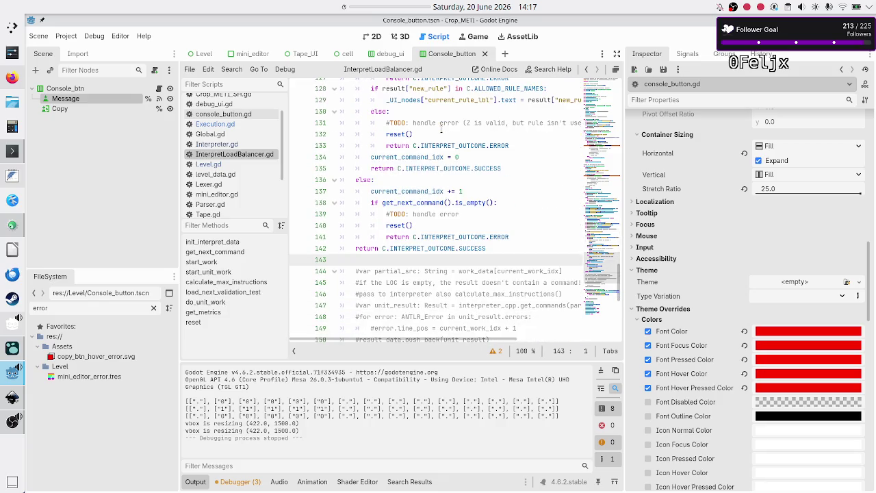
{"action": "scroll", "coordinate": [440, 129], "scroll_direction": "up", "scroll_amount": 6}
{"action": "scroll", "coordinate": [441, 126], "scroll_direction": "up", "scroll_amount": 1}
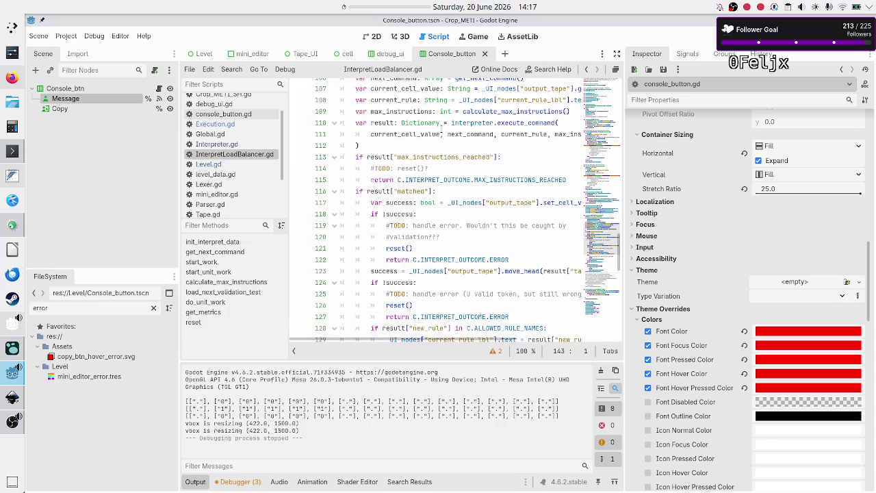
{"action": "left_click", "coordinate": [436, 167]}
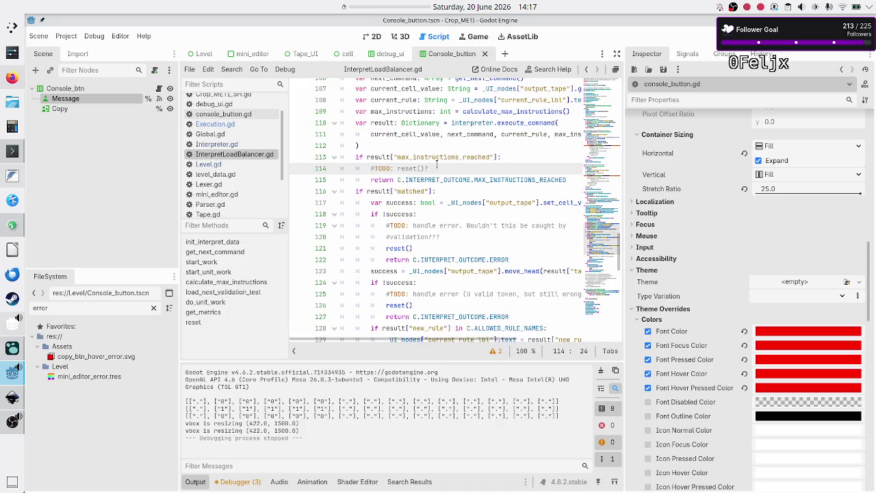
{"action": "key", "text": "Return"}
- Add reset() to the max-instructions branch, reword its comment to 'handle situation!', and save
{"action": "type", "text": "reset"}
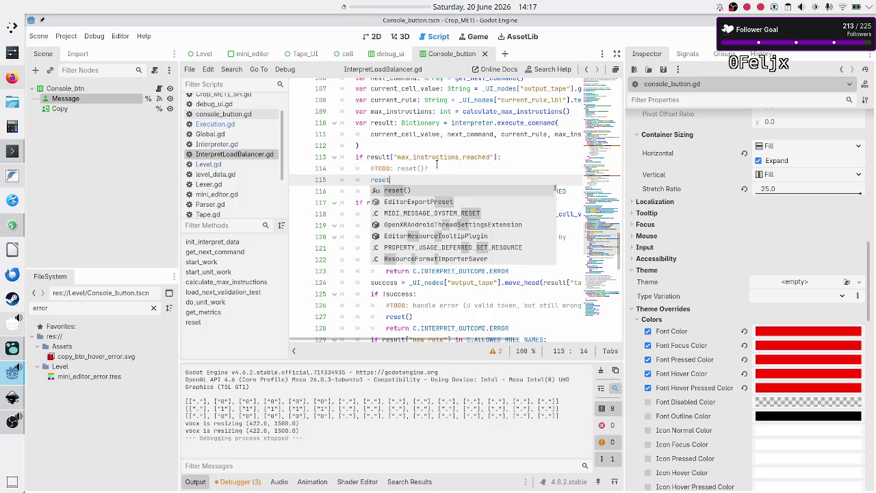
{"action": "key", "text": "Return"}
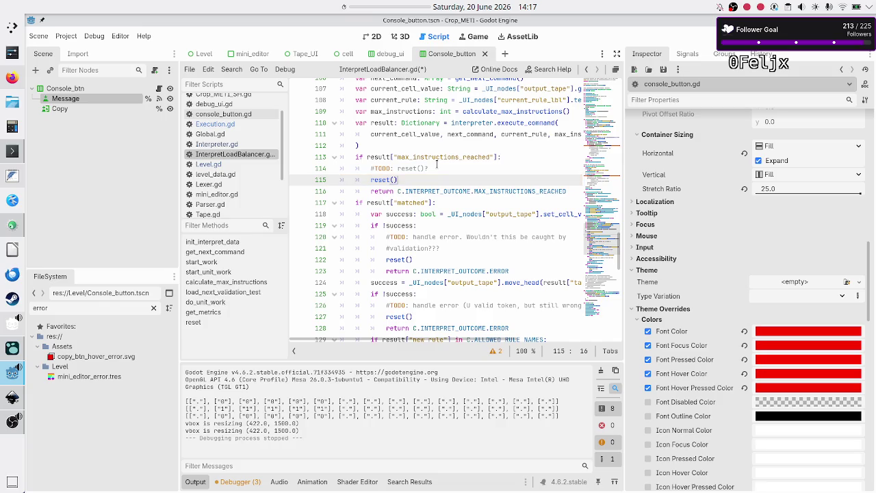
{"action": "left_click", "coordinate": [437, 165]}
{"action": "key", "text": "BackSpace"}
{"action": "key", "text": "BackSpace"}
{"action": "key", "text": "BackSpace"}
{"action": "type", "text": "a"}
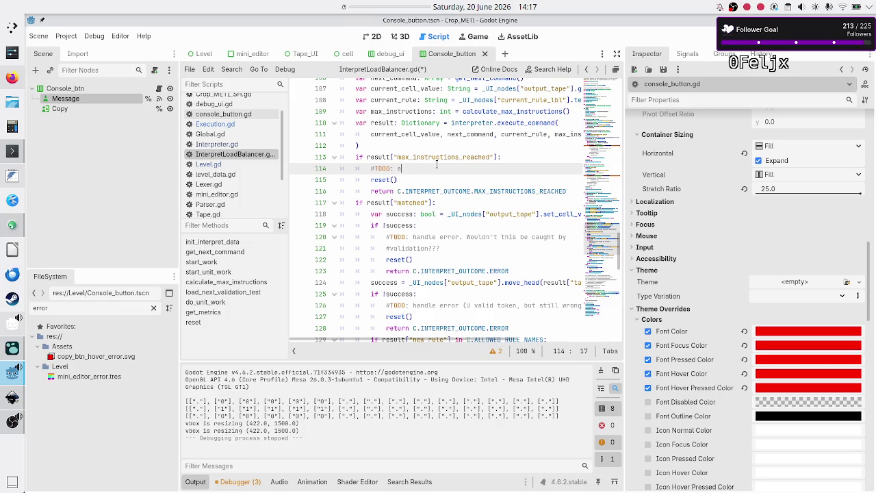
{"action": "key", "text": "BackSpace"}
{"action": "type", "text": "handle "}
{"action": "type", "text": "situation"}
{"action": "type", "text": "!"}
{"action": "key", "text": "ctrl+s"}
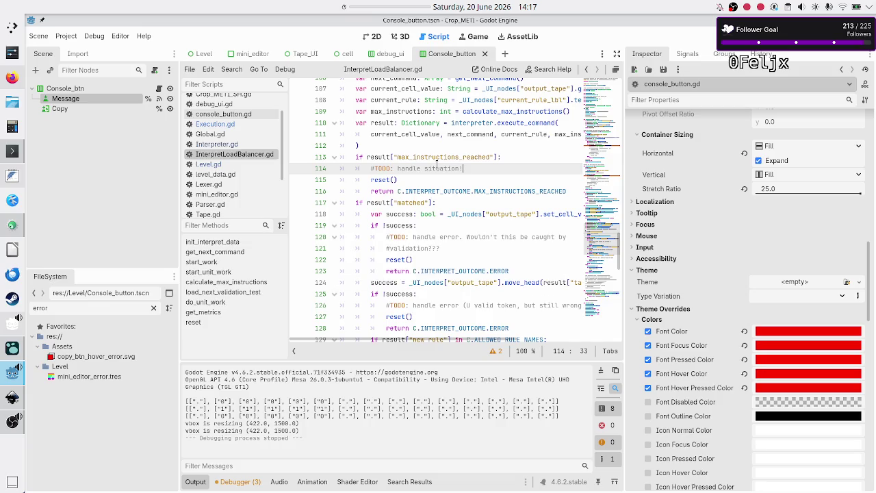
- Move to the TODO comment on line 140 and review the surrounding code
{"action": "scroll", "coordinate": [421, 217], "scroll_direction": "down", "scroll_amount": 8}
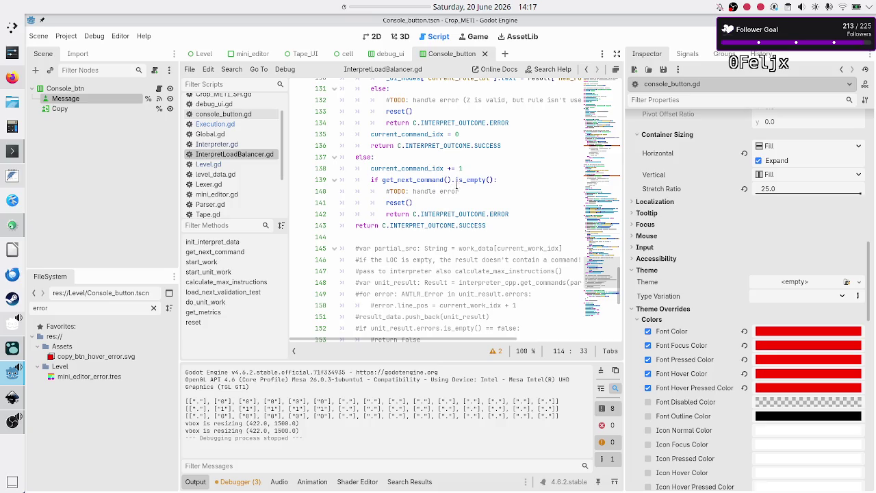
{"action": "left_click", "coordinate": [481, 191]}
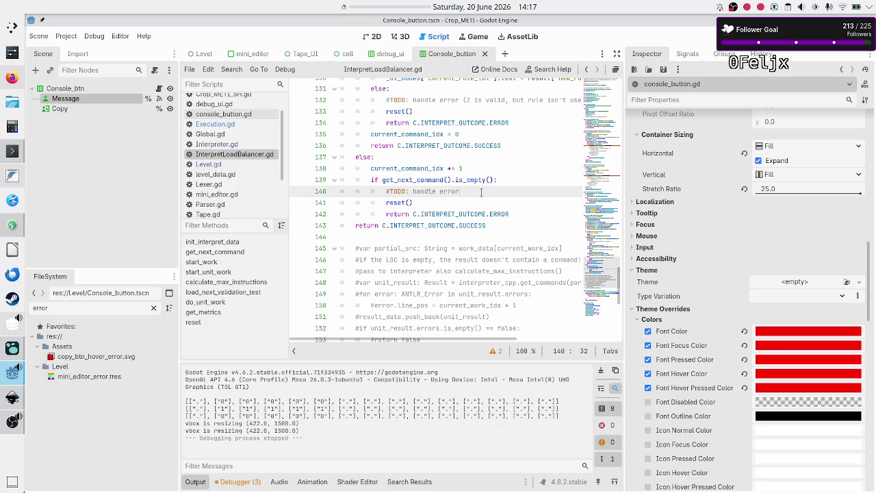
{"action": "scroll", "coordinate": [481, 192], "scroll_direction": "up", "scroll_amount": 12}
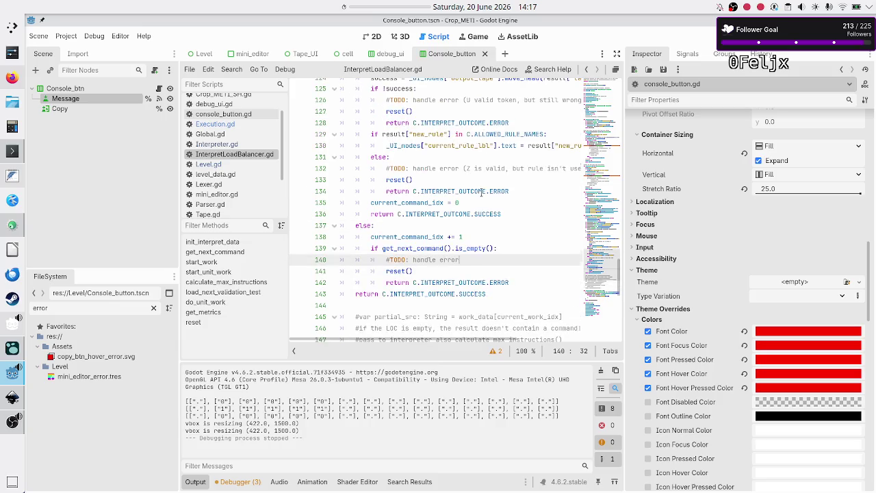
{"action": "scroll", "coordinate": [481, 191], "scroll_direction": "up", "scroll_amount": 2}
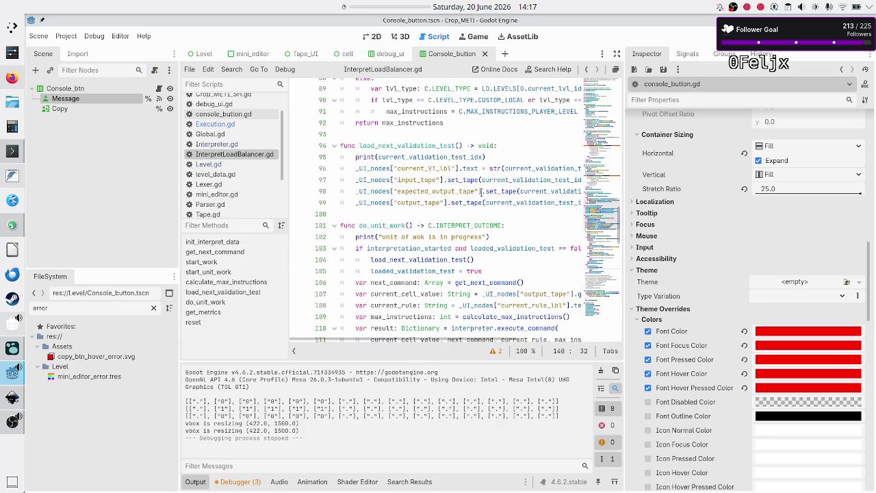
{"action": "scroll", "coordinate": [481, 192], "scroll_direction": "down", "scroll_amount": 5}
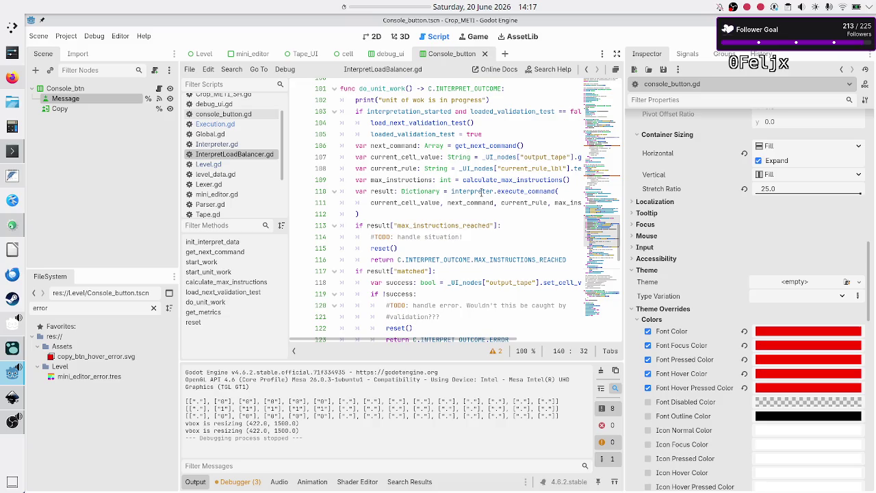
{"action": "scroll", "coordinate": [481, 192], "scroll_direction": "down", "scroll_amount": 1}
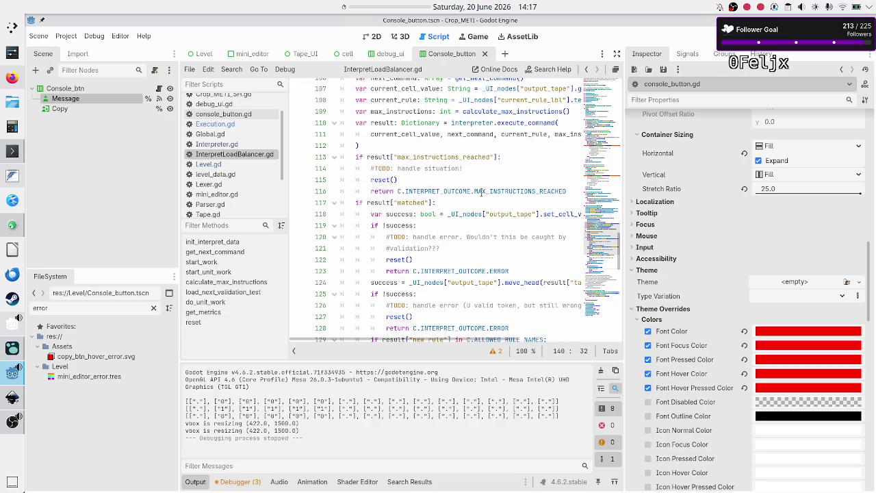
{"action": "scroll", "coordinate": [481, 192], "scroll_direction": "up", "scroll_amount": 1}
{"action": "scroll", "coordinate": [481, 191], "scroll_direction": "down", "scroll_amount": 1}
{"action": "left_click", "coordinate": [12, 398]}
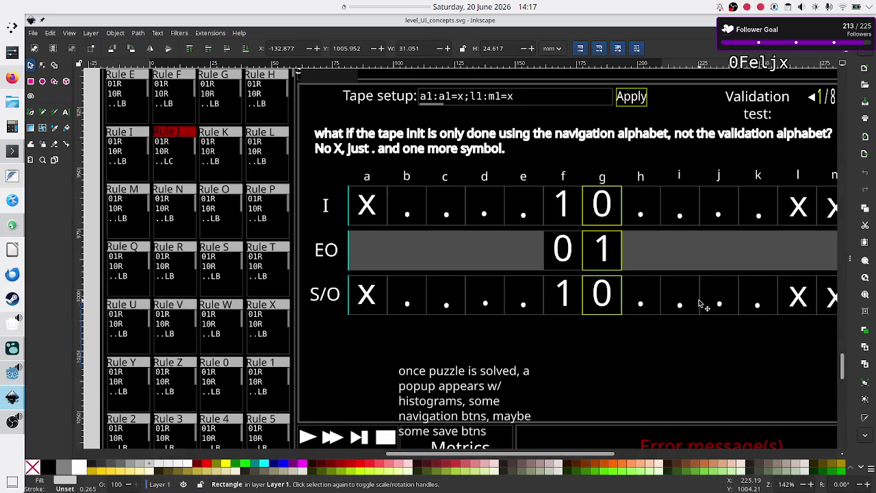
{"action": "scroll", "coordinate": [701, 305], "scroll_direction": "down", "scroll_amount": 5}
{"action": "scroll", "coordinate": [701, 306], "scroll_direction": "right", "scroll_amount": 5}
{"action": "scroll", "coordinate": [701, 305], "scroll_direction": "up", "scroll_amount": 1}
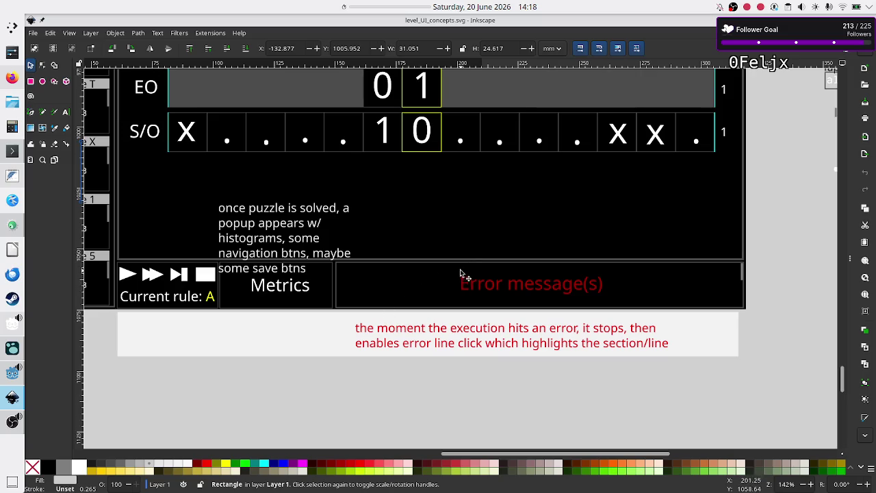
{"action": "key", "text": "alt"}
{"action": "key", "text": "alt+Tab"}
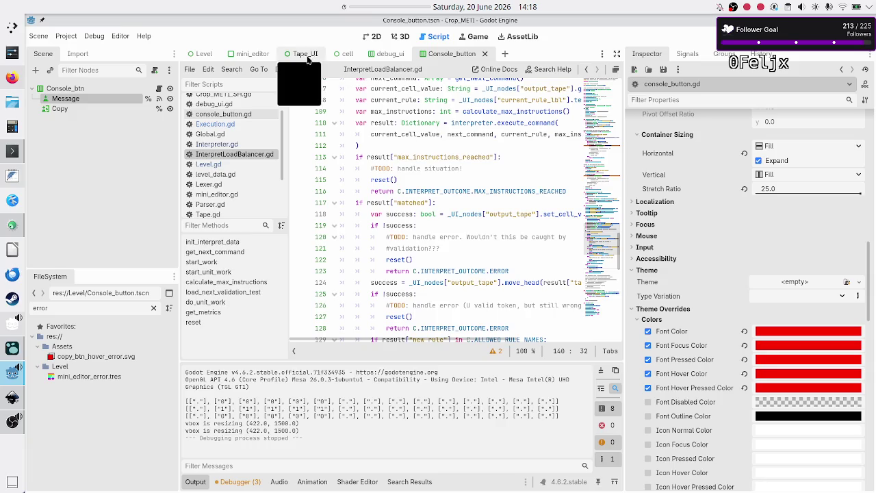
- Open the Level scene in 2D view and delete its four error button nodes
{"action": "left_click", "coordinate": [200, 55]}
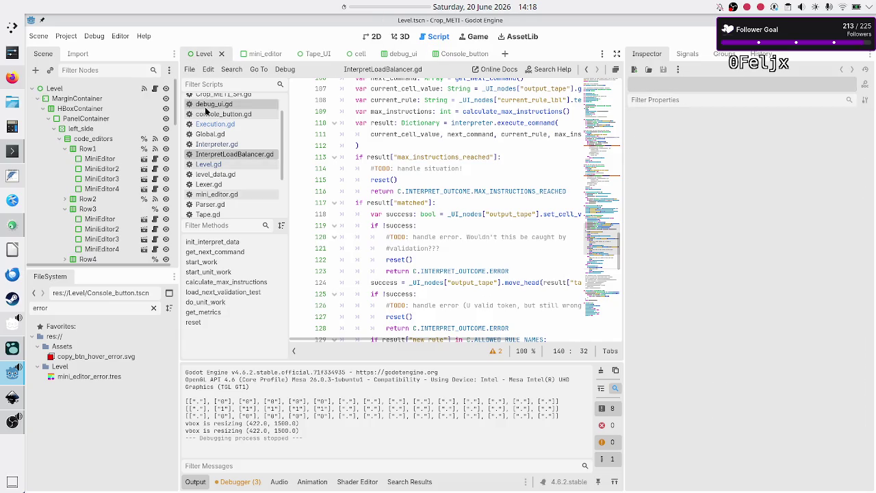
{"action": "left_click", "coordinate": [376, 38]}
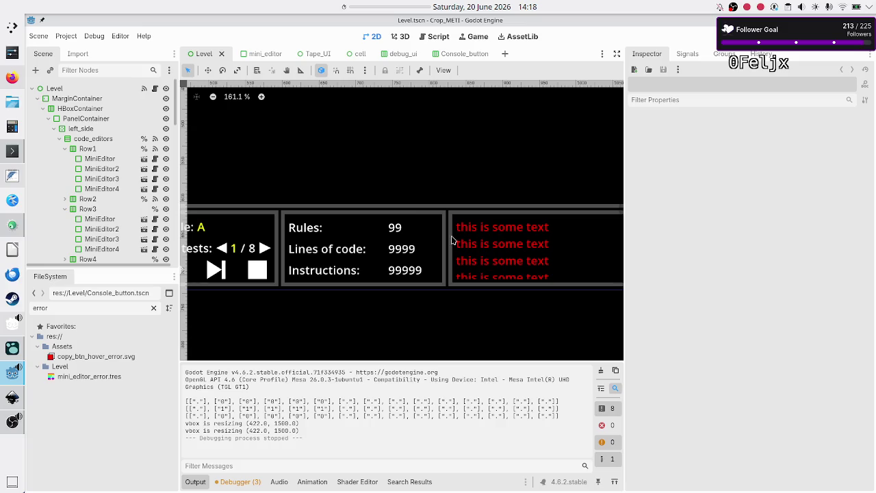
{"action": "scroll", "coordinate": [49, 228], "scroll_direction": "down", "scroll_amount": 10}
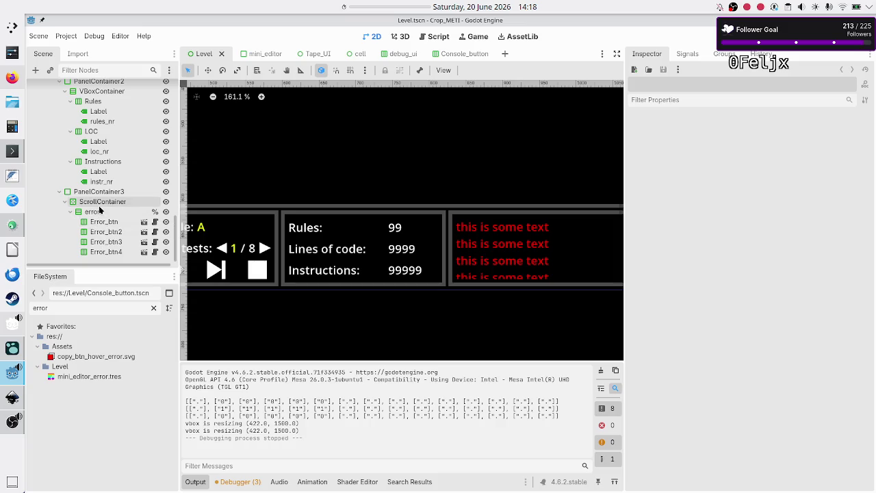
{"action": "left_click", "coordinate": [98, 213]}
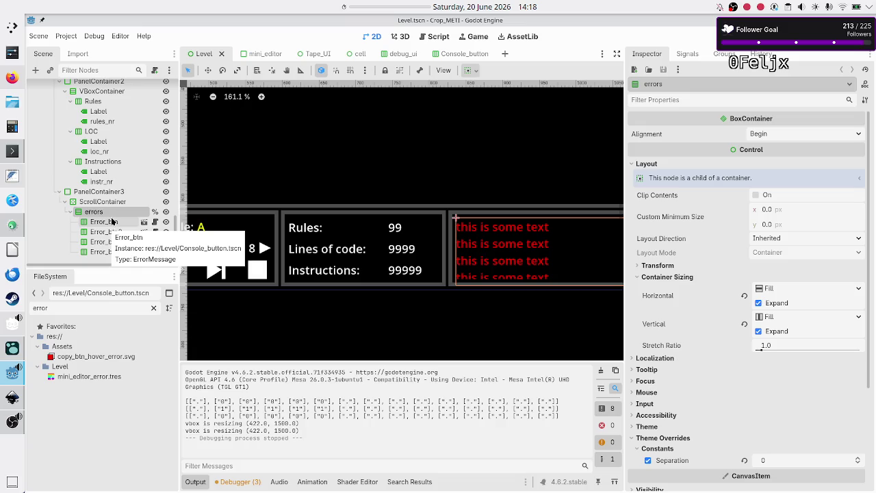
{"action": "left_click", "coordinate": [111, 222]}
{"action": "left_click", "coordinate": [112, 255], "text": "shift"}
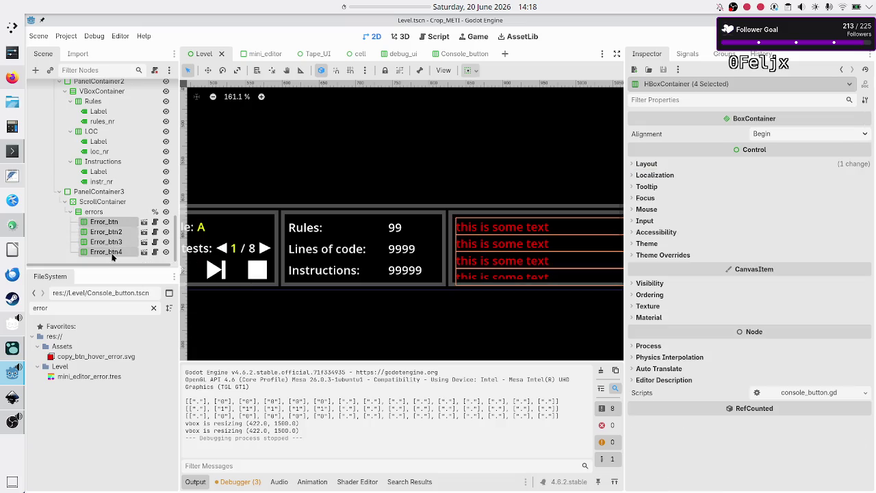
{"action": "key", "text": "Delete"}
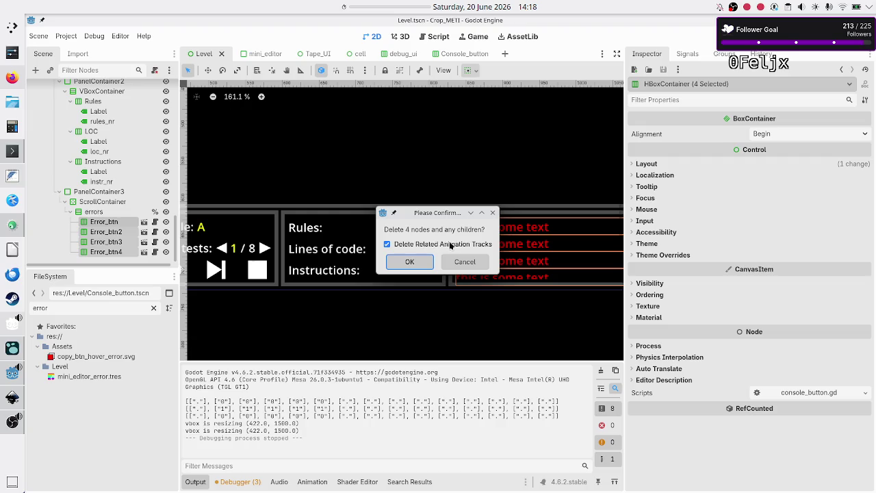
{"action": "left_click", "coordinate": [409, 262]}
- Rename the errors container node to Console and open the Level node's script
{"action": "left_click", "coordinate": [114, 252]}
{"action": "double_click", "coordinate": [114, 251]}
{"action": "type", "text": "co"}
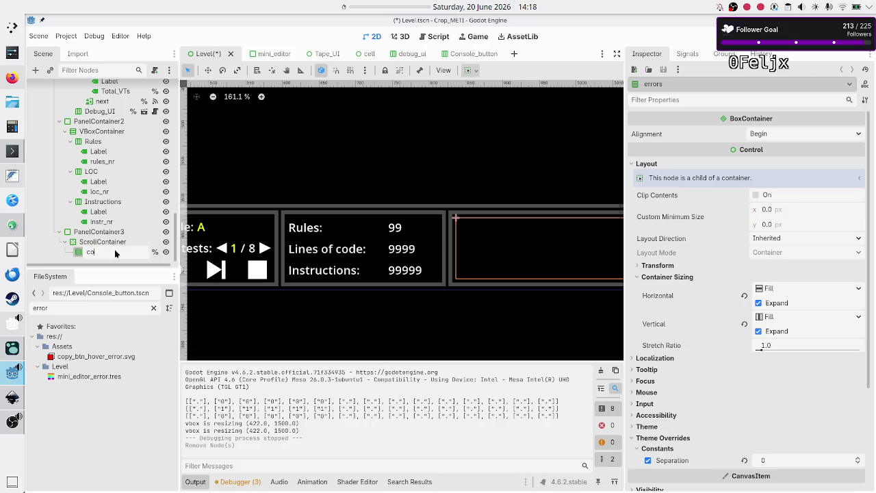
{"action": "key", "text": "BackSpace"}
{"action": "key", "text": "BackSpace"}
{"action": "type", "text": "Console"}
{"action": "key", "text": "Return"}
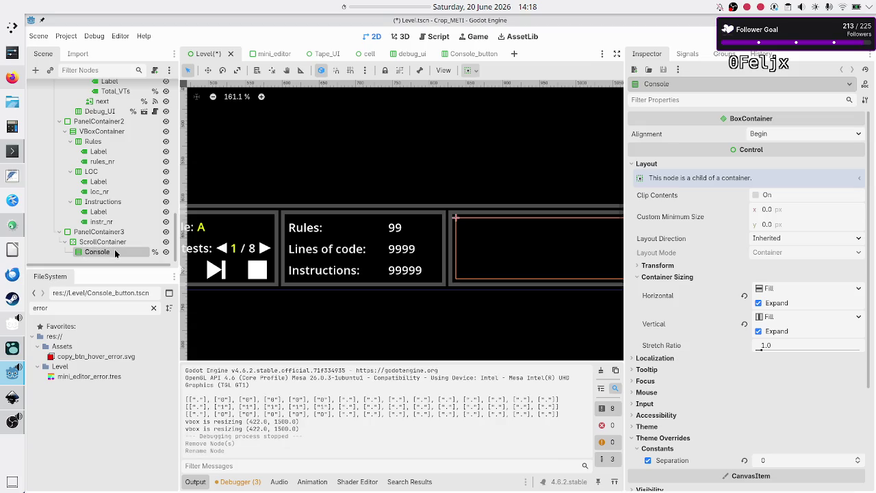
{"action": "scroll", "coordinate": [116, 165], "scroll_direction": "up", "scroll_amount": 10}
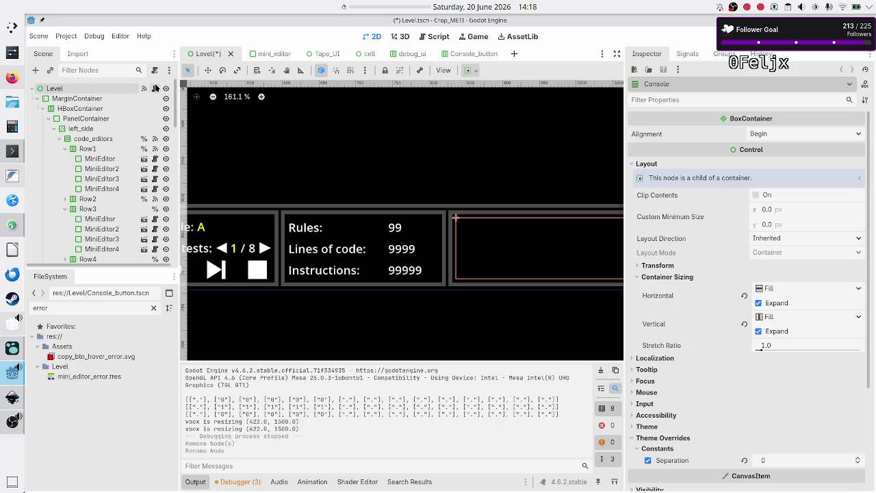
{"action": "left_click", "coordinate": [154, 89]}
{"action": "scroll", "coordinate": [448, 223], "scroll_direction": "up", "scroll_amount": 20}
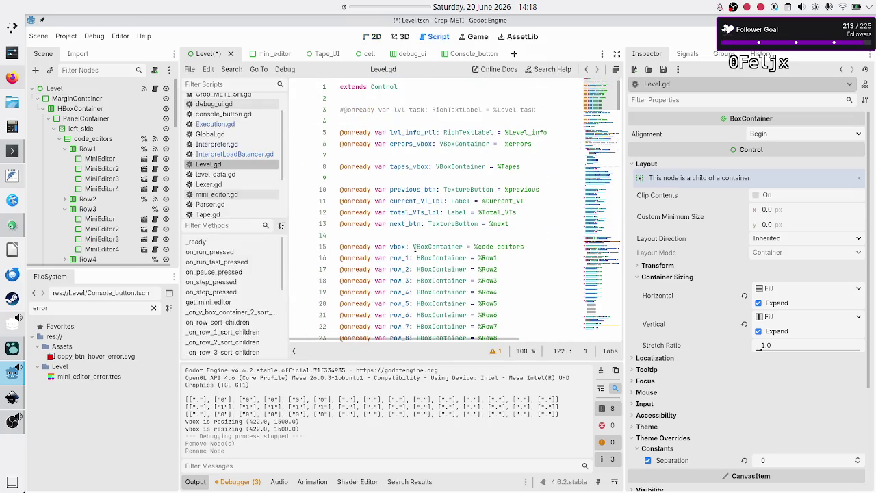
- Change Level.gd line 6 from errors_vbox/%errors to console_vbox bound to %Console
{"action": "mouse_move", "coordinate": [414, 247]}
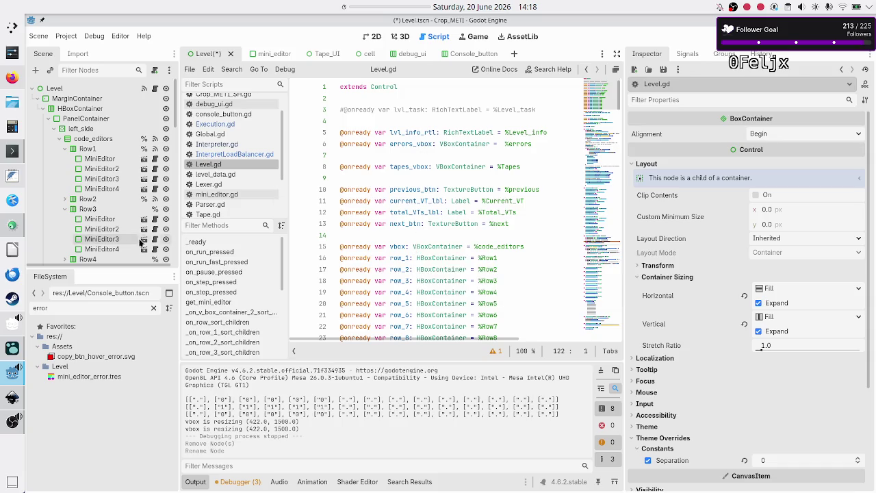
{"action": "scroll", "coordinate": [148, 239], "scroll_direction": "down", "scroll_amount": 5}
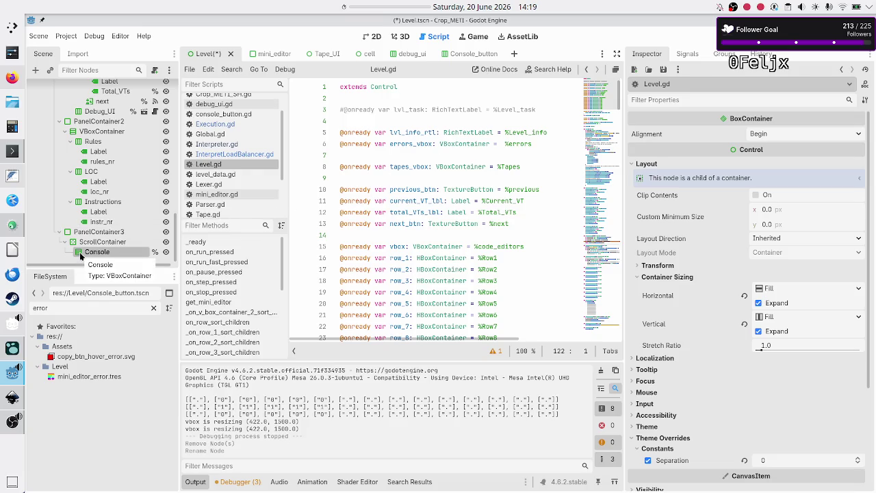
{"action": "left_click", "coordinate": [413, 144]}
{"action": "mouse_move", "coordinate": [472, 173]}
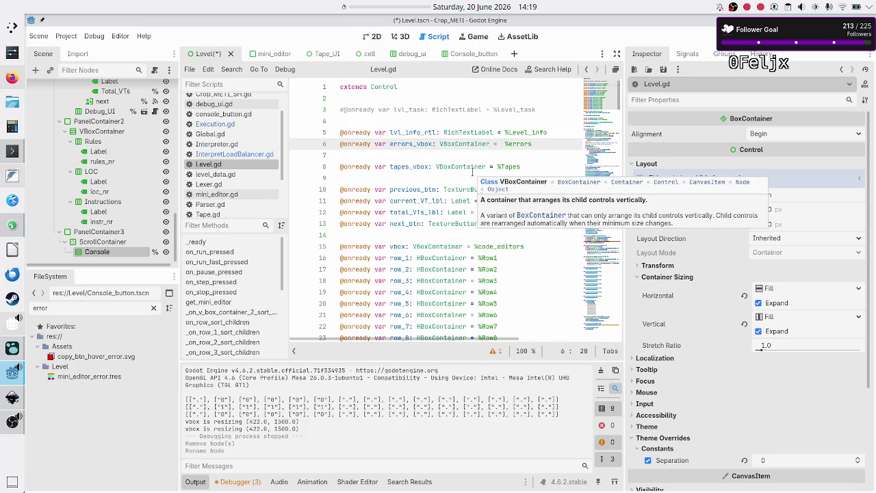
{"action": "key", "text": "BackSpace"}
{"action": "key", "text": "BackSpace"}
{"action": "key", "text": "BackSpace"}
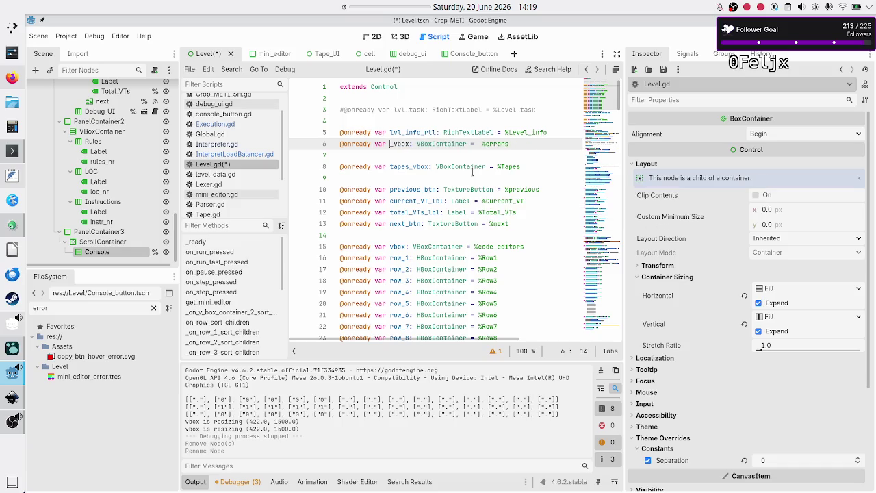
{"action": "type", "text": "console"}
{"action": "key", "text": "End"}
{"action": "key", "text": "BackSpace"}
{"action": "key", "text": "BackSpace"}
{"action": "key", "text": "BackSpace"}
{"action": "type", "text": "Console"}
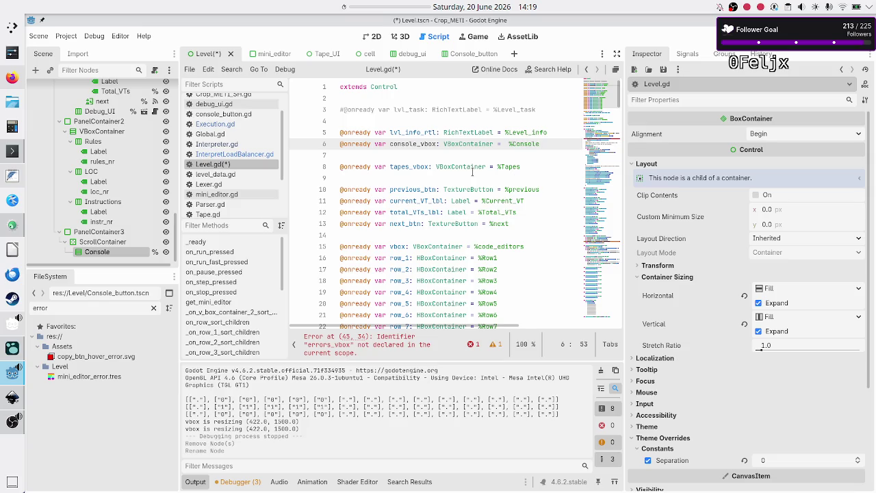
{"action": "key", "text": "Down"}
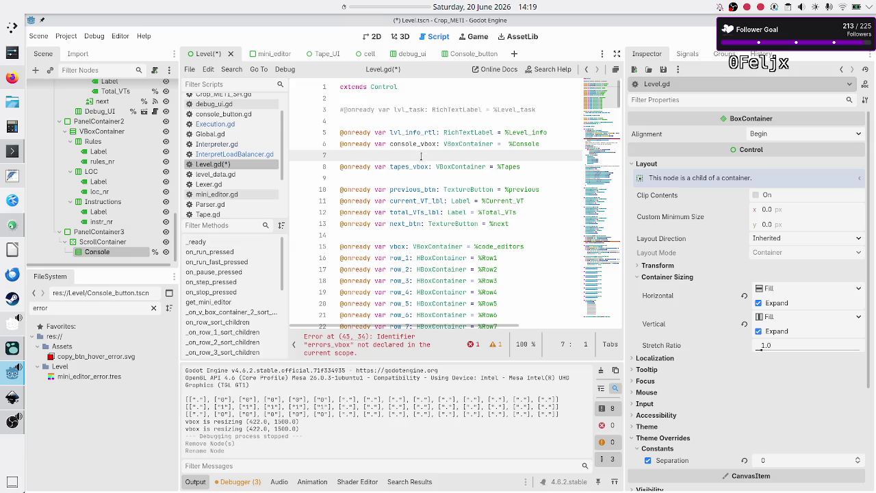
- Reword the line-44 comment from '#error messages' to '#console messages'
{"action": "scroll", "coordinate": [417, 197], "scroll_direction": "down", "scroll_amount": 10}
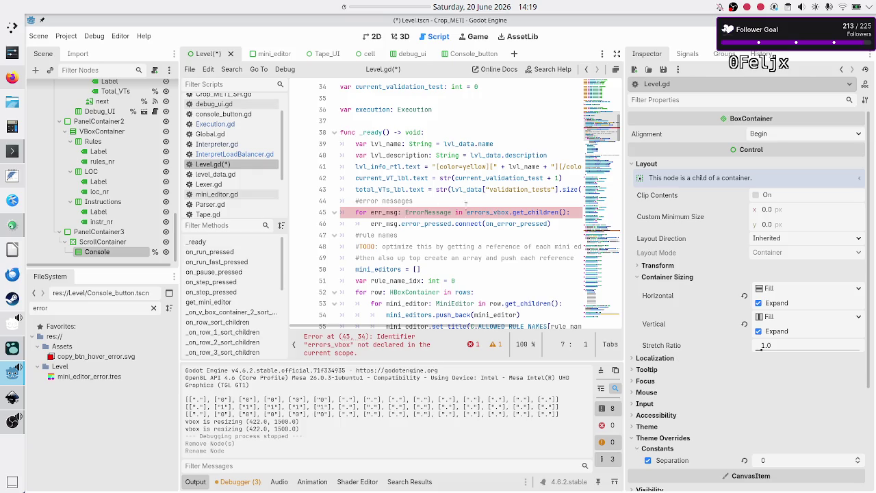
{"action": "left_click", "coordinate": [442, 201]}
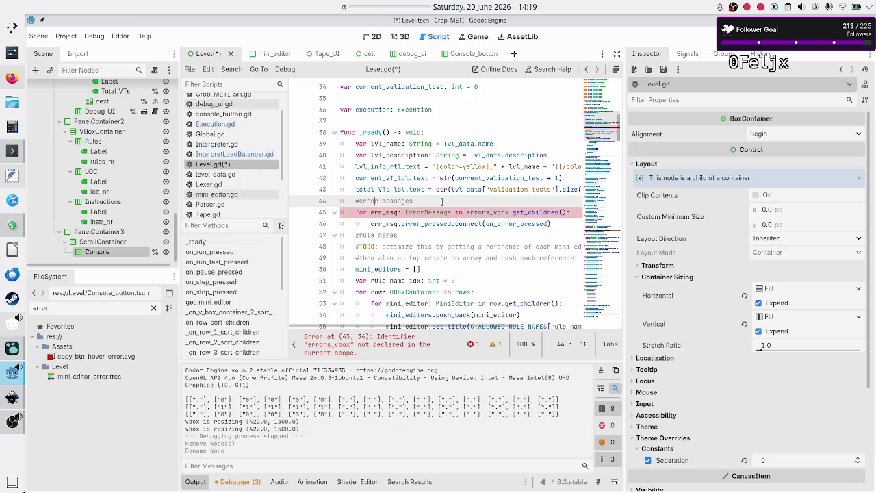
{"action": "key", "text": "BackSpace"}
{"action": "key", "text": "BackSpace"}
{"action": "key", "text": "BackSpace"}
{"action": "type", "text": "conso"}
{"action": "type", "text": "le"}
{"action": "key", "text": "Down"}
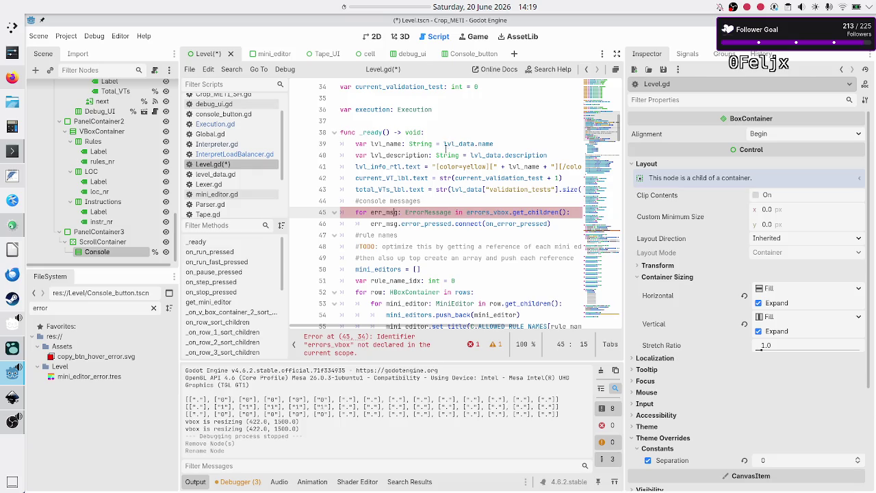
- Select the ErrorMessage type name on line 45 and save Level.gd
{"action": "mouse_move", "coordinate": [446, 156]}
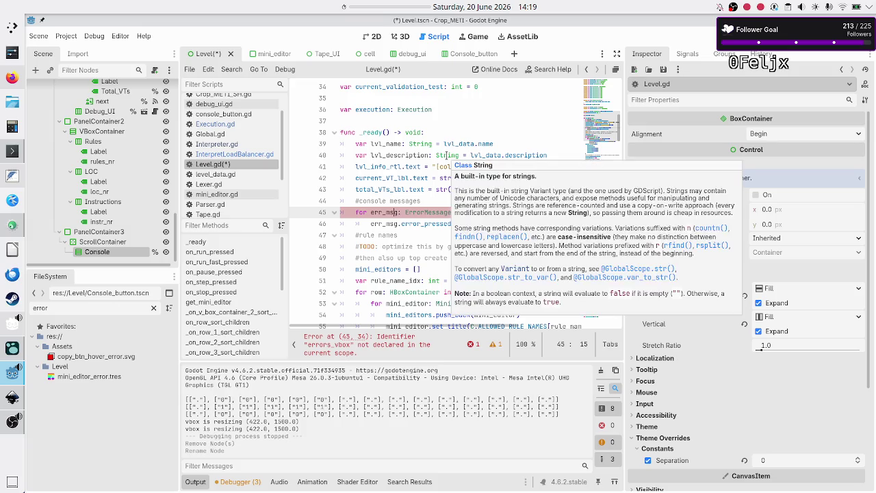
{"action": "double_click", "coordinate": [425, 212]}
{"action": "scroll", "coordinate": [424, 209], "scroll_direction": "up", "scroll_amount": 1}
{"action": "scroll", "coordinate": [425, 212], "scroll_direction": "up", "scroll_amount": 10}
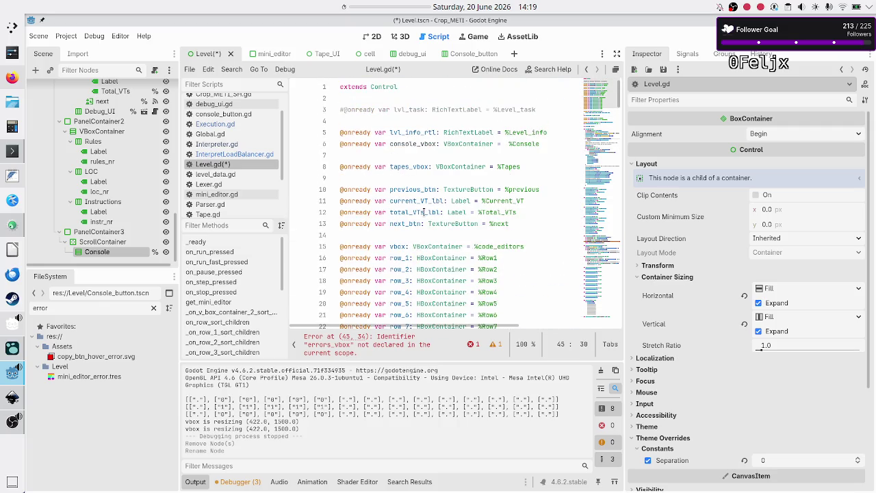
{"action": "scroll", "coordinate": [424, 212], "scroll_direction": "down", "scroll_amount": 4}
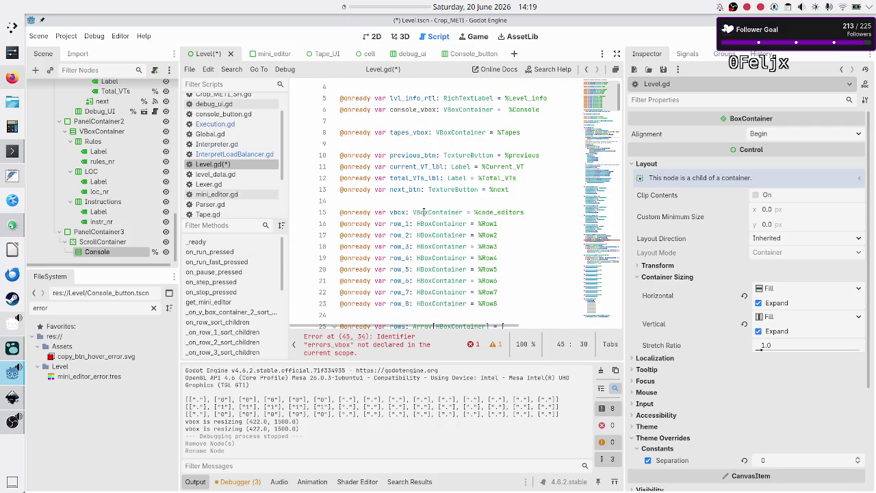
{"action": "scroll", "coordinate": [424, 212], "scroll_direction": "down", "scroll_amount": 1}
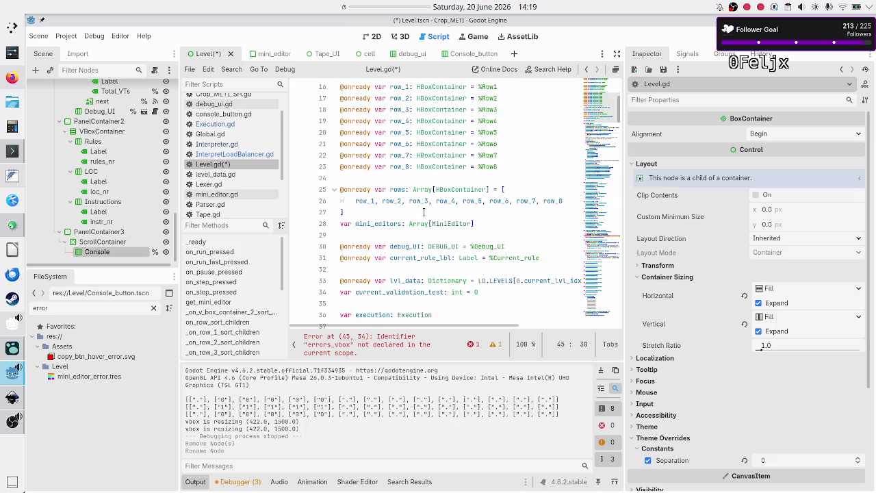
{"action": "scroll", "coordinate": [424, 212], "scroll_direction": "down", "scroll_amount": 2}
{"action": "scroll", "coordinate": [424, 213], "scroll_direction": "up", "scroll_amount": 3}
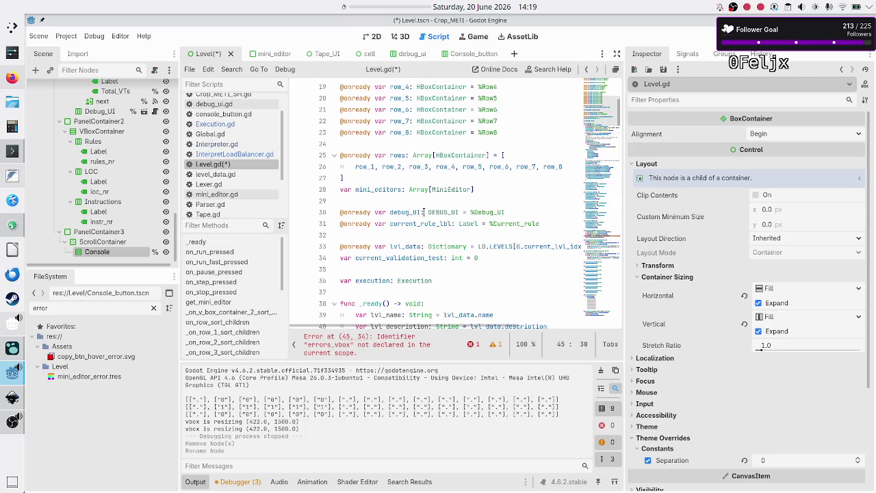
{"action": "scroll", "coordinate": [423, 213], "scroll_direction": "up", "scroll_amount": 5}
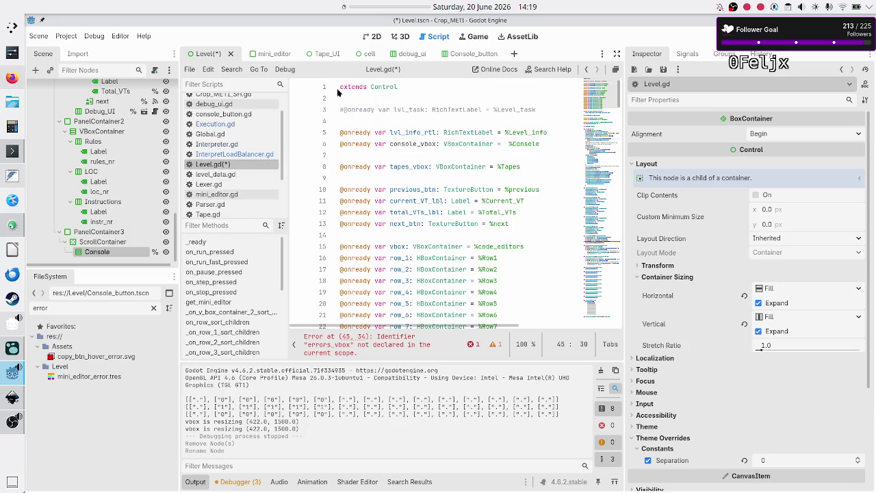
{"action": "key", "text": "ctrl+s"}
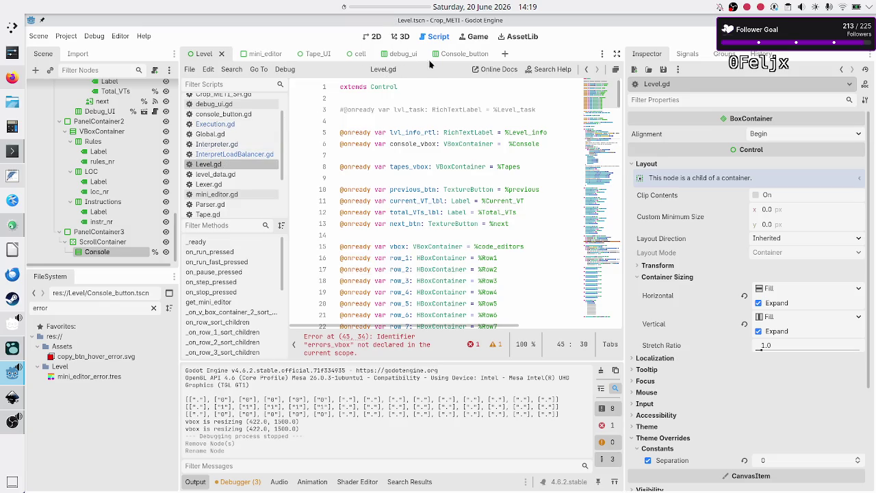
{"action": "left_click", "coordinate": [460, 55]}
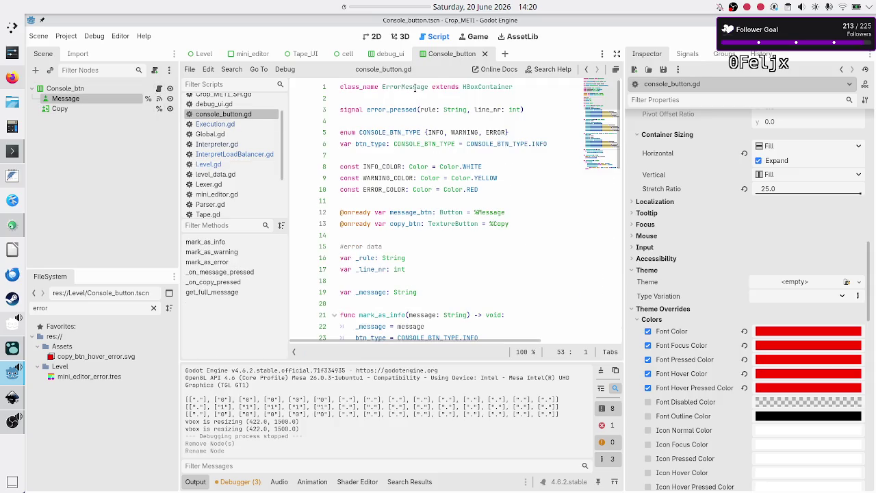
- Change line 1 of console_button.gd from class_name ErrorMessage to ConsoleMessage
{"action": "double_click", "coordinate": [415, 87]}
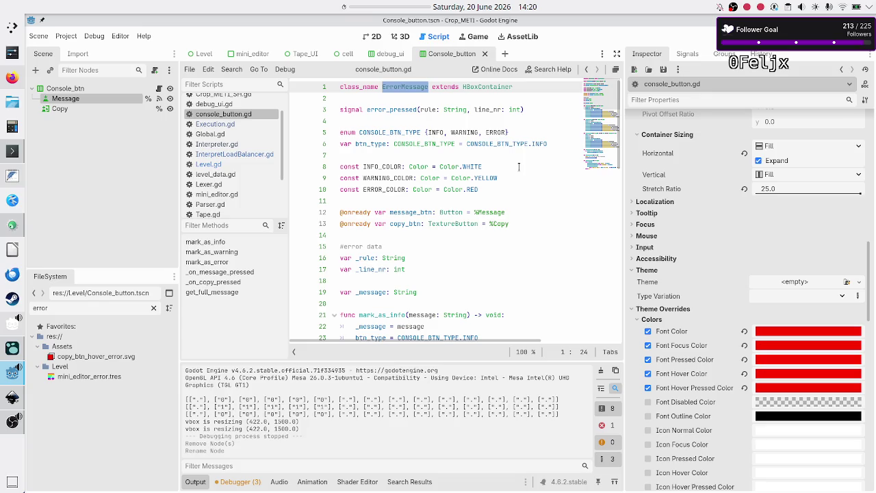
{"action": "key", "text": "Left"}
{"action": "key", "text": "shift+Right"}
{"action": "key", "text": "shift+Right"}
{"action": "key", "text": "shift+Right"}
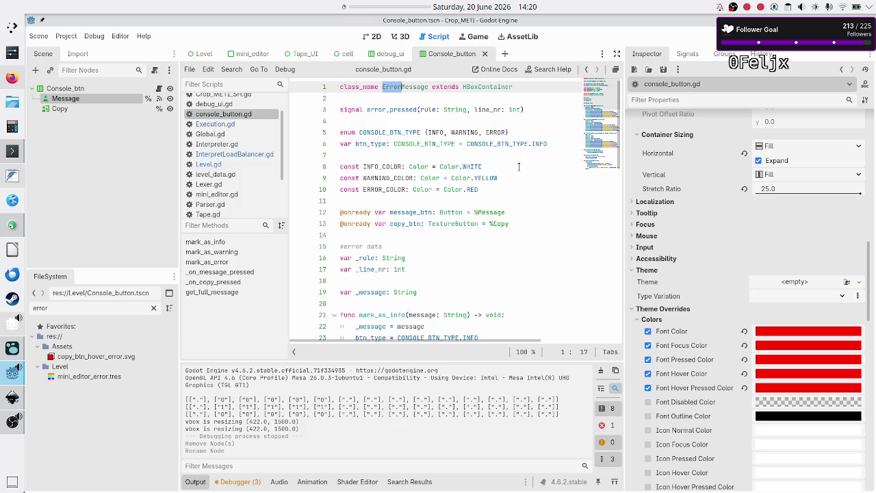
{"action": "type", "text": "Console"}
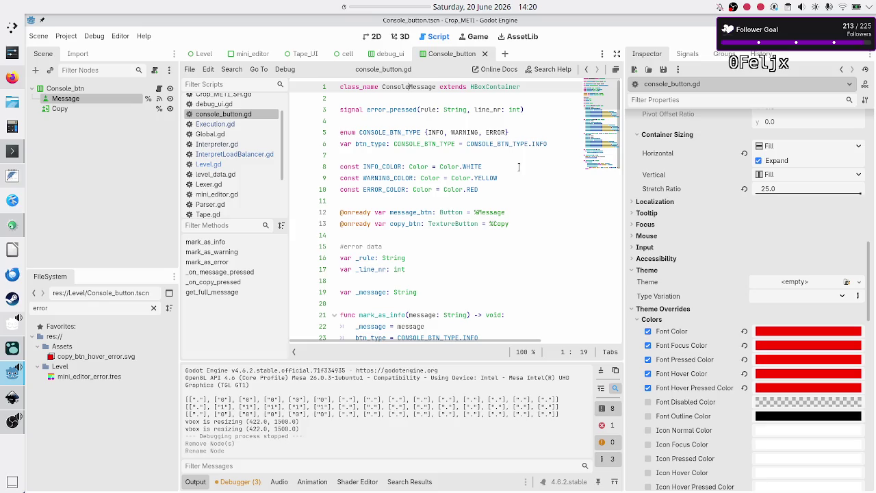
{"action": "left_click", "coordinate": [420, 109]}
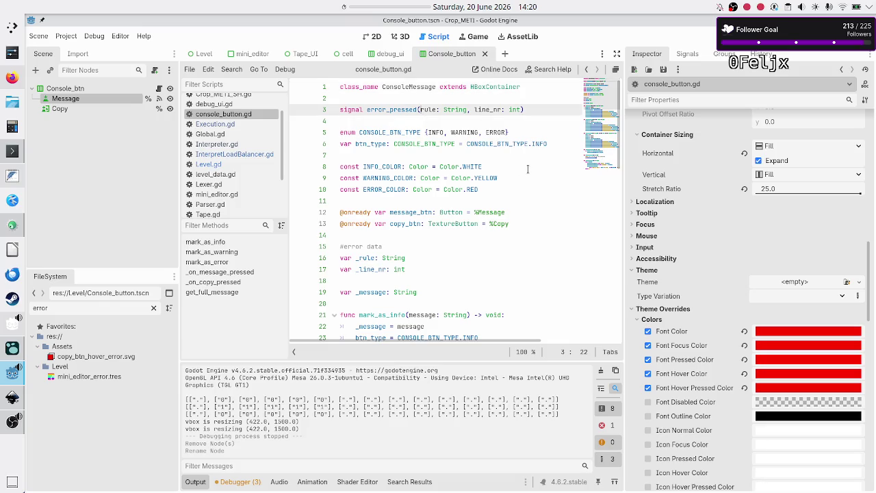
{"action": "key", "text": "Left"}
{"action": "key", "text": "Left"}
{"action": "key", "text": "Left"}
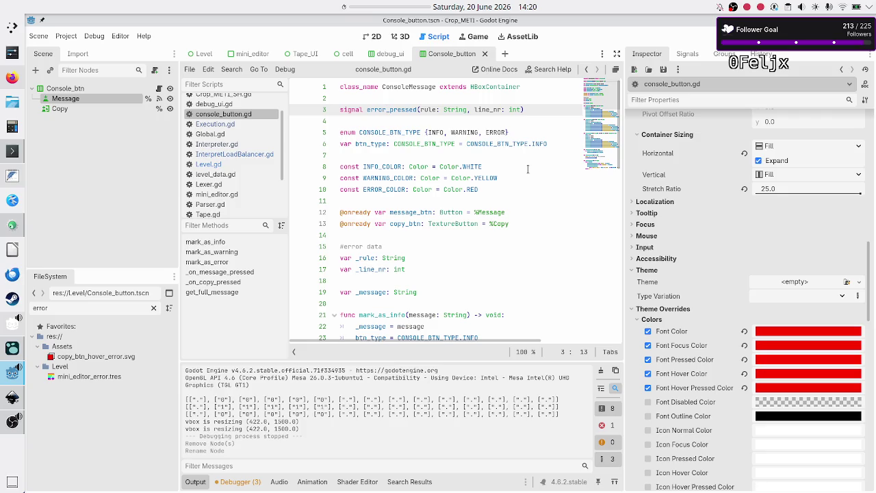
- Insert '#TODO: do I need a signal for info and warning as well?' above error_pressed and save
{"action": "key", "text": "Down"}
{"action": "key", "text": "Up"}
{"action": "key", "text": "Up"}
{"action": "key", "text": "Return"}
{"action": "type", "text": "#TODO: do I need "}
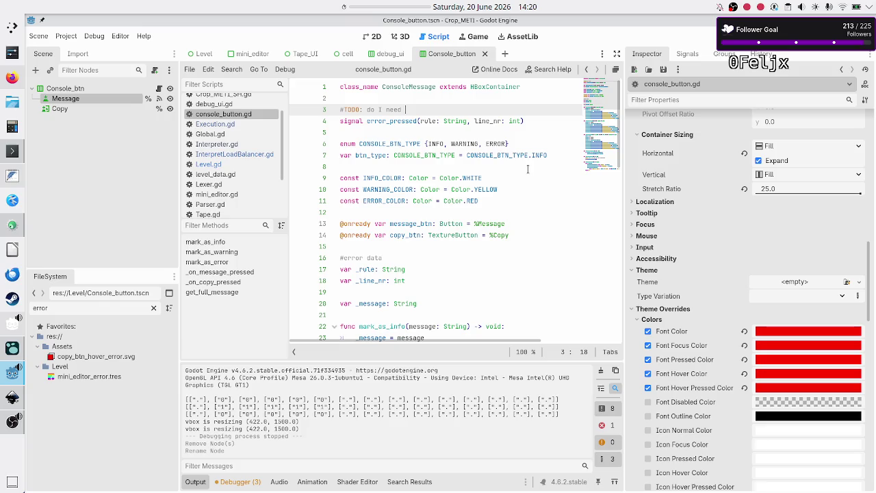
{"action": "type", "text": "a signal for info and "}
{"action": "type", "text": "wa"}
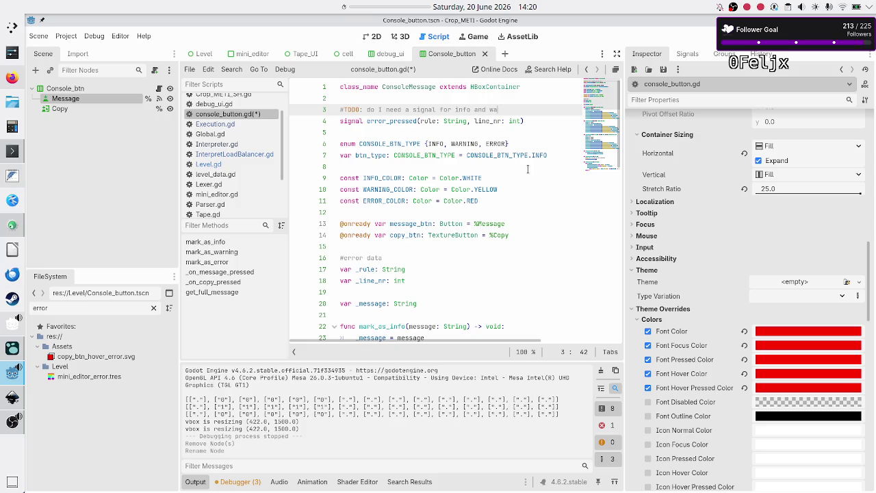
{"action": "type", "text": "rning as well?"}
{"action": "key", "text": "ctrl+s"}
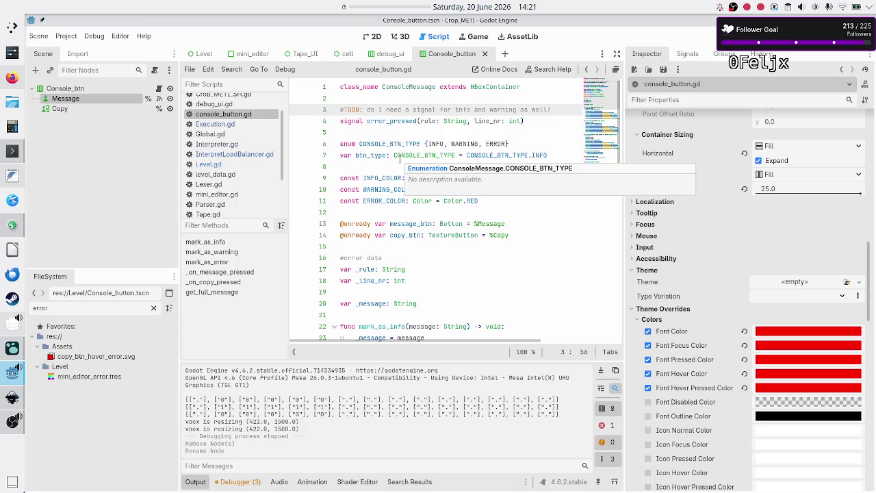
{"action": "left_click", "coordinate": [240, 164]}
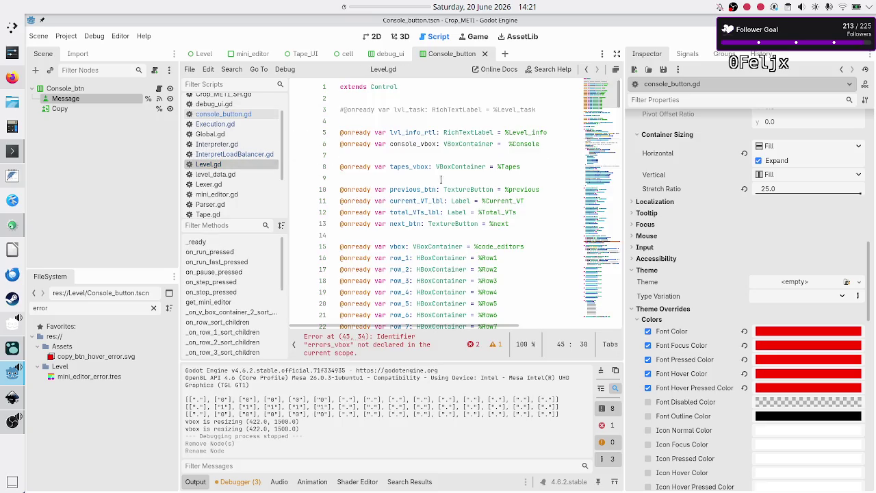
- Rename the loop variable err_msg to console_msg on line 45 of Level.gd
{"action": "scroll", "coordinate": [466, 179], "scroll_direction": "down", "scroll_amount": 10}
{"action": "scroll", "coordinate": [465, 179], "scroll_direction": "down", "scroll_amount": 3}
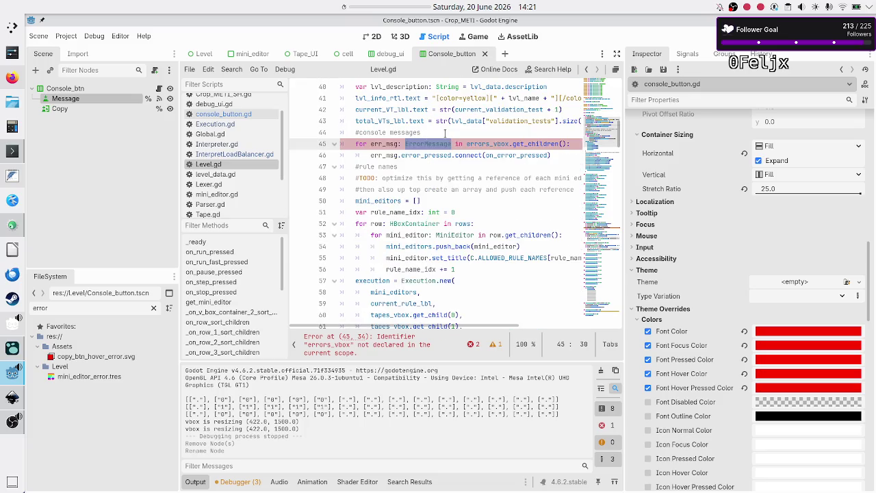
{"action": "left_click", "coordinate": [445, 133]}
{"action": "left_click", "coordinate": [372, 144]}
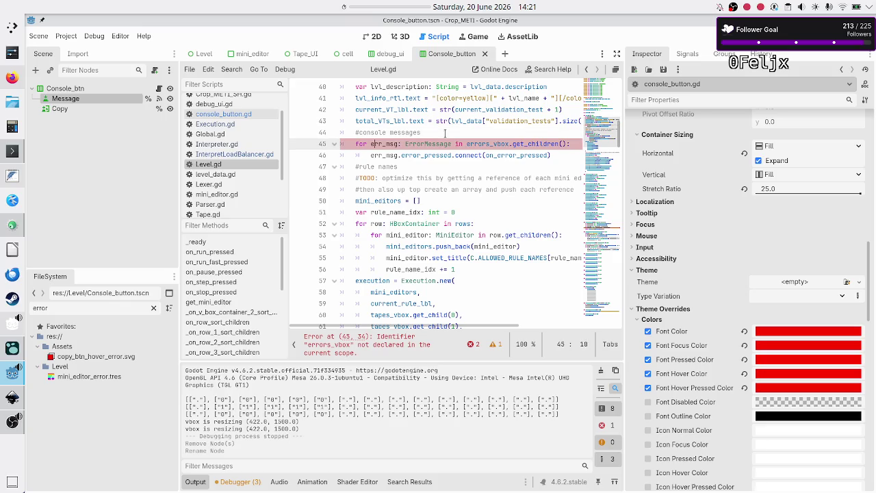
{"action": "key", "text": "BackSpace"}
{"action": "key", "text": "BackSpace"}
{"action": "key", "text": "BackSpace"}
{"action": "type", "text": "console"}
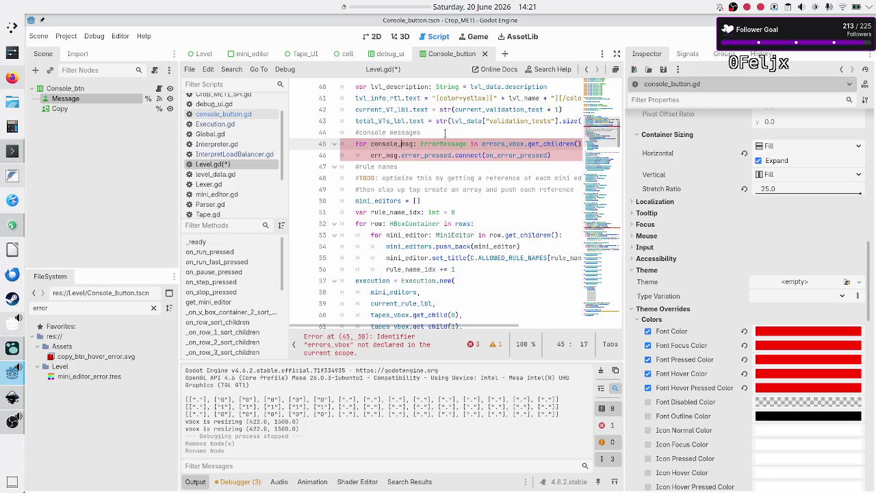
- Change ErrorMessage to ConsoleMessage and errors_vbox to console_vbox in the loop header
{"action": "left_click", "coordinate": [444, 142]}
{"action": "key", "text": "BackSpace"}
{"action": "key", "text": "BackSpace"}
{"action": "key", "text": "BackSpace"}
{"action": "type", "text": "Con"}
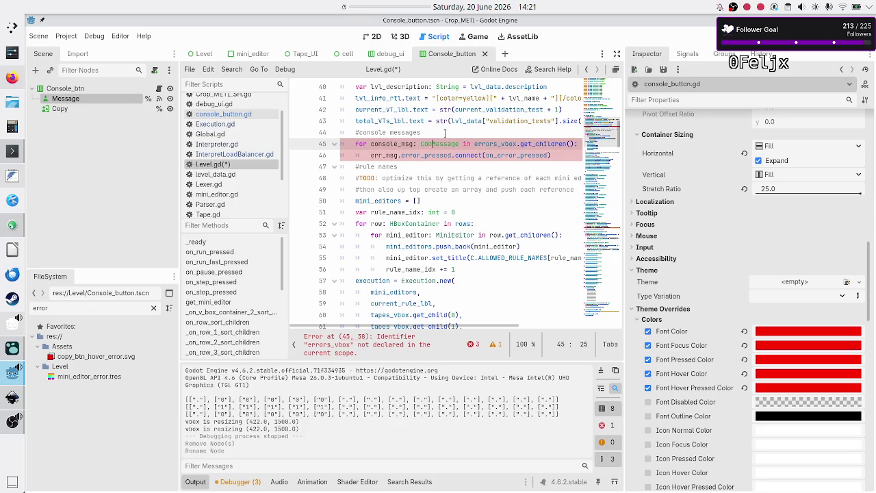
{"action": "type", "text": "sole"}
{"action": "key", "text": "Escape"}
{"action": "key", "text": "Right"}
{"action": "key", "text": "Right"}
{"action": "key", "text": "Right"}
{"action": "key", "text": "Right"}
{"action": "key", "text": "BackSpace"}
{"action": "key", "text": "BackSpace"}
{"action": "key", "text": "BackSpace"}
{"action": "type", "text": "console"}
{"action": "key", "text": "Right"}
{"action": "key", "text": "Escape"}
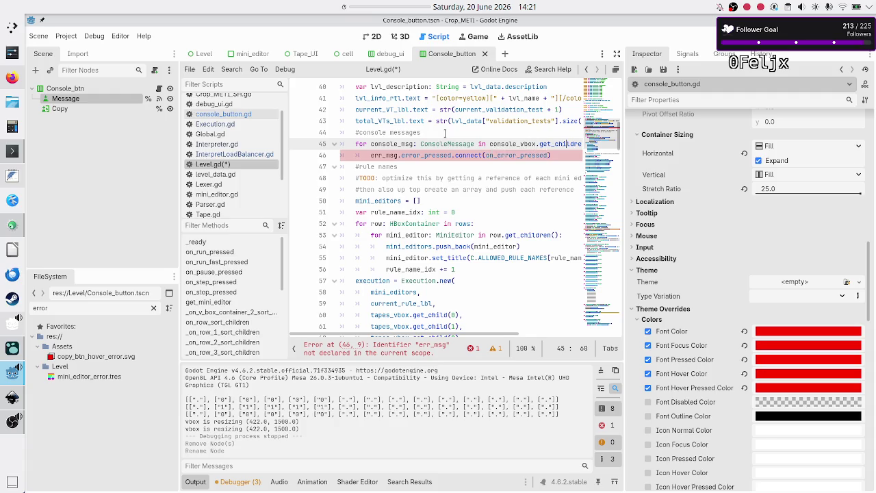
- Rename err_msg to console_msg on line 46, where error_pressed is connected
{"action": "key", "text": "Down"}
{"action": "key", "text": "Home"}
{"action": "key", "text": "Right"}
{"action": "key", "text": "BackSpace"}
{"action": "key", "text": "BackSpace"}
{"action": "key", "text": "BackSpace"}
{"action": "type", "text": "console"}
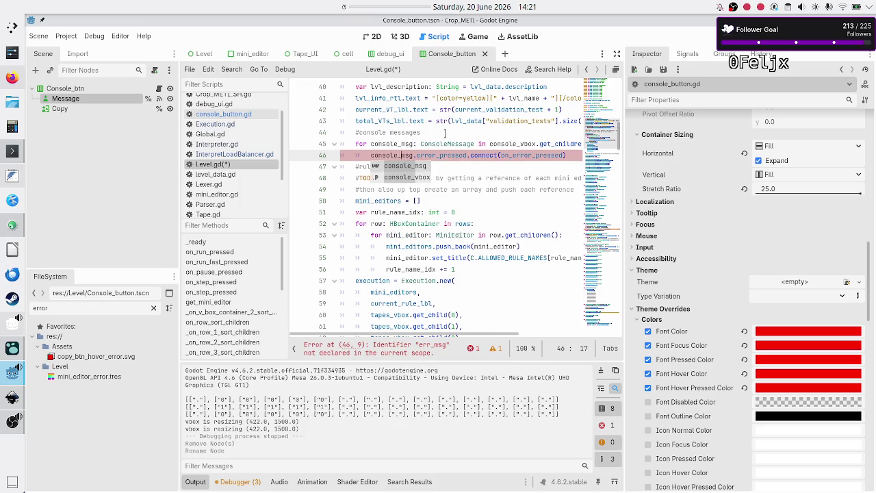
{"action": "key", "text": "Right"}
{"action": "key", "text": "Right"}
{"action": "key", "text": "Right"}
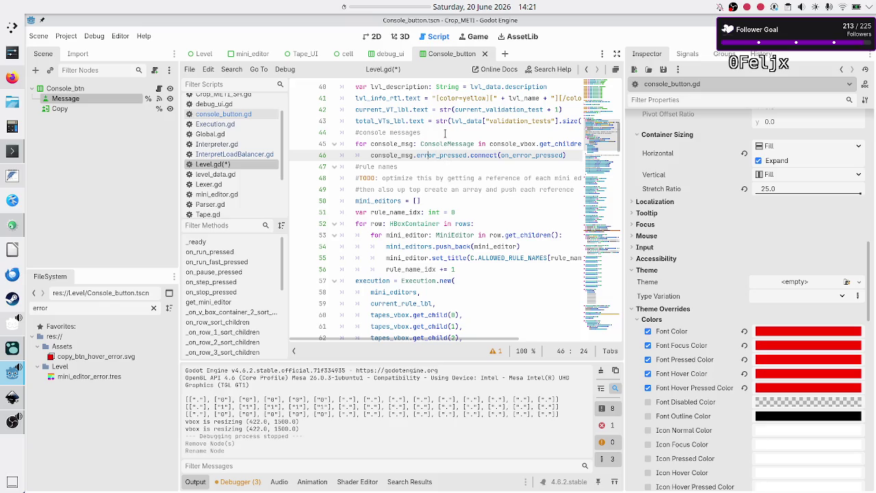
{"action": "key", "text": "Right"}
{"action": "key", "text": "shift+Right"}
{"action": "key", "text": "shift+Right"}
{"action": "key", "text": "shift+Right"}
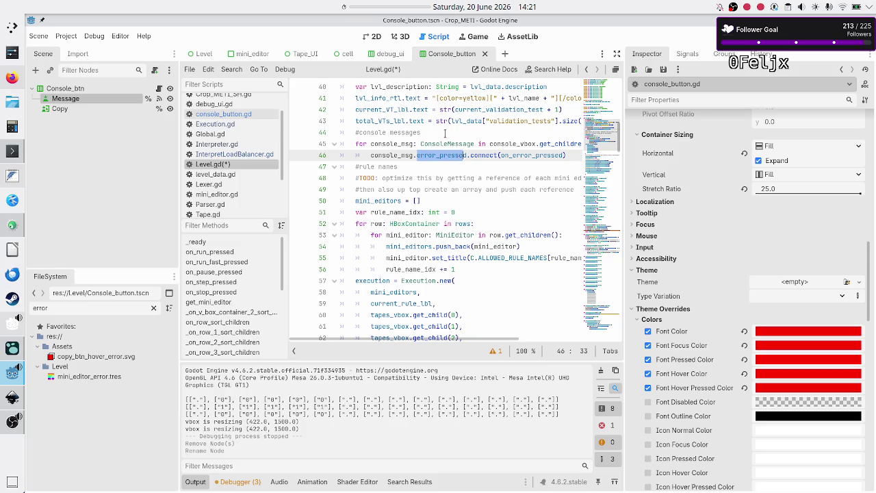
{"action": "key", "text": "Right"}
{"action": "key", "text": "Right"}
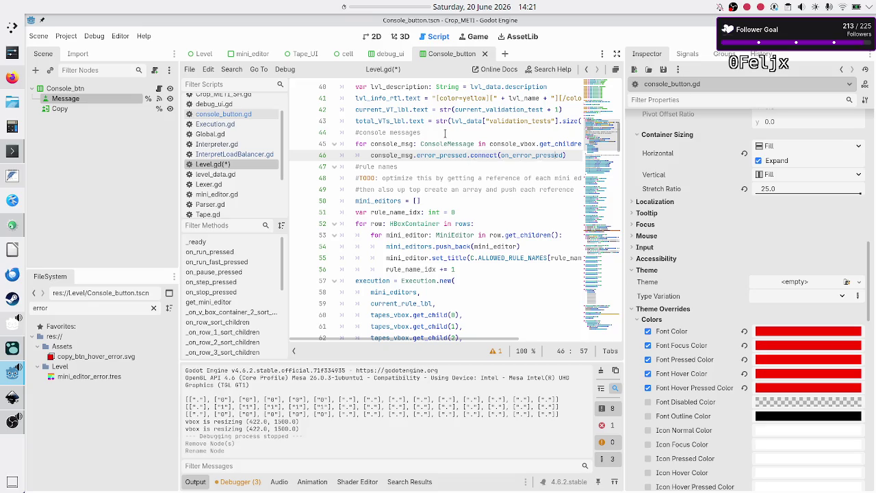
{"action": "key", "text": "Right"}
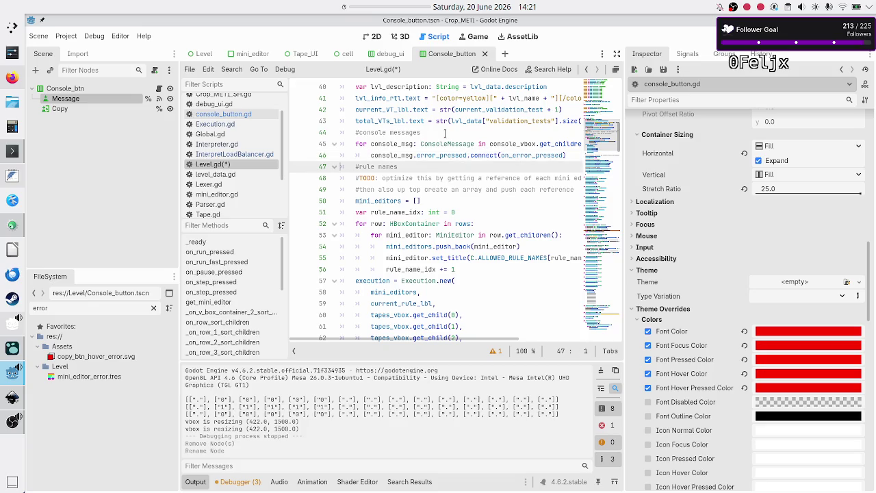
{"action": "key", "text": "Down"}
{"action": "key", "text": "Down"}
{"action": "key", "text": "Down"}
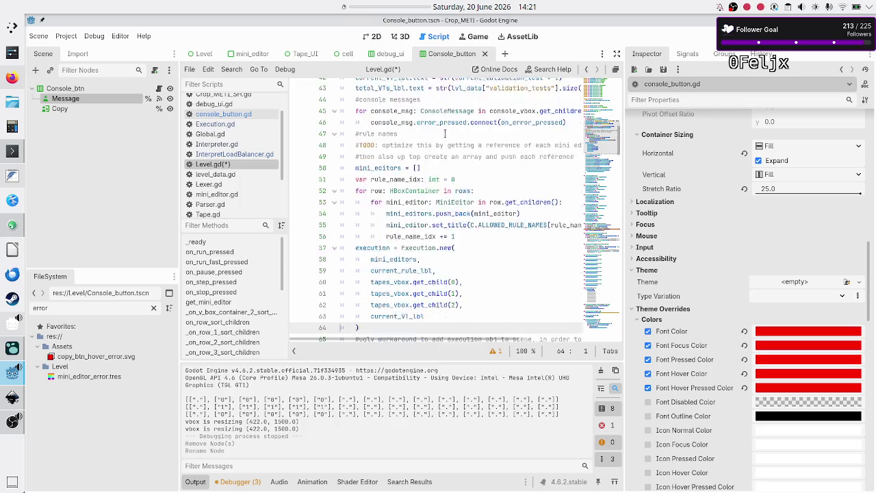
- Add console_vbox as a new argument after current_VT_lbl in the Execution.new call
{"action": "key", "text": "Up"}
{"action": "key", "text": "Up"}
{"action": "key", "text": "Up"}
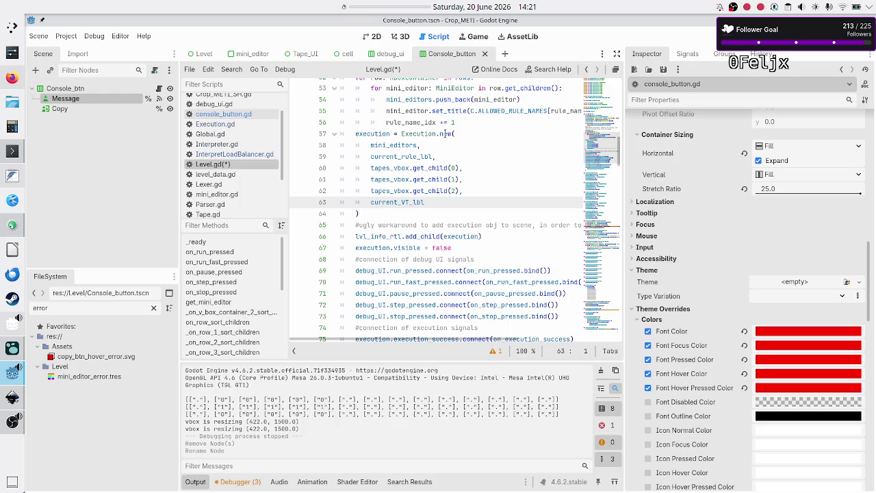
{"action": "key", "text": "Up"}
{"action": "key", "text": "Up"}
{"action": "key", "text": "Up"}
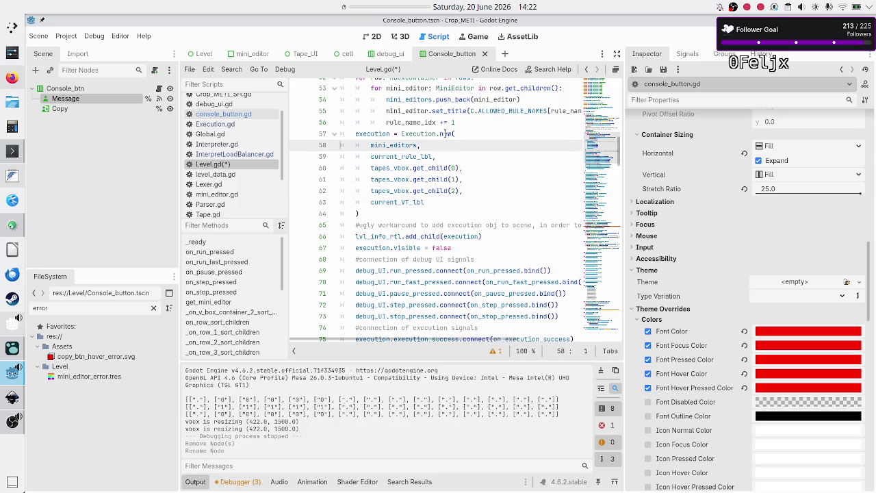
{"action": "key", "text": "Down"}
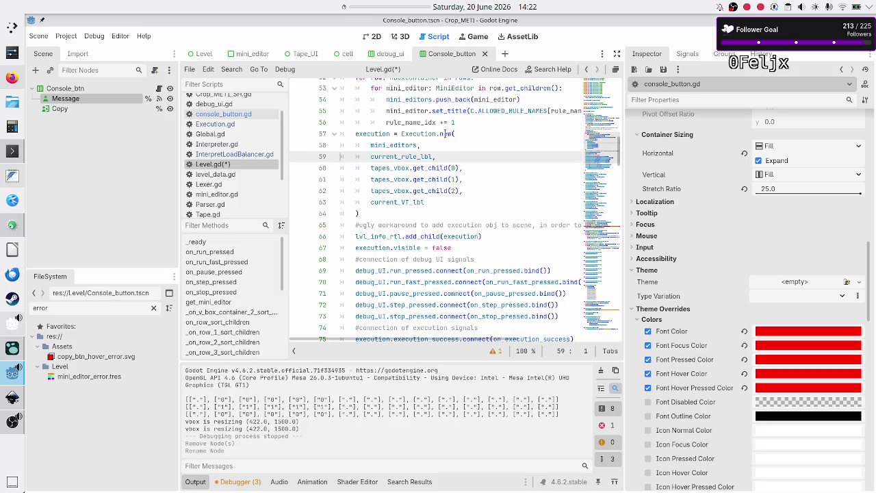
{"action": "key", "text": "Down"}
{"action": "key", "text": "Down"}
{"action": "key", "text": "Down"}
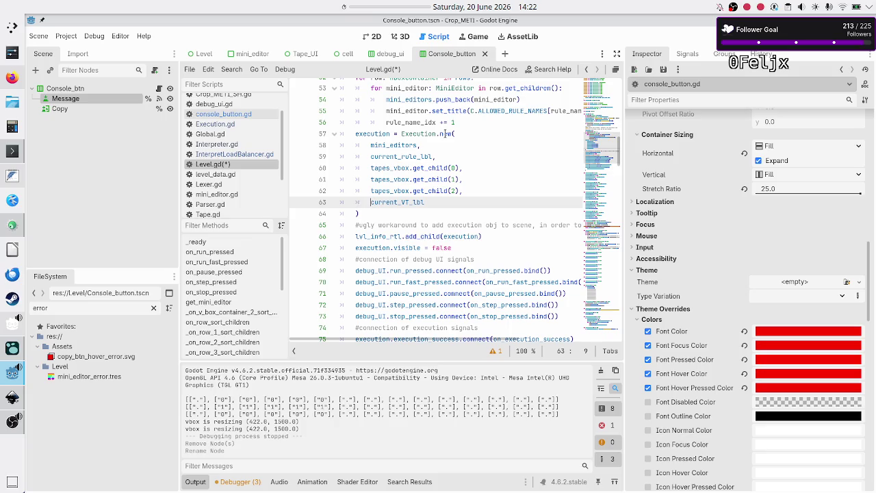
{"action": "key", "text": "Right"}
{"action": "key", "text": "End"}
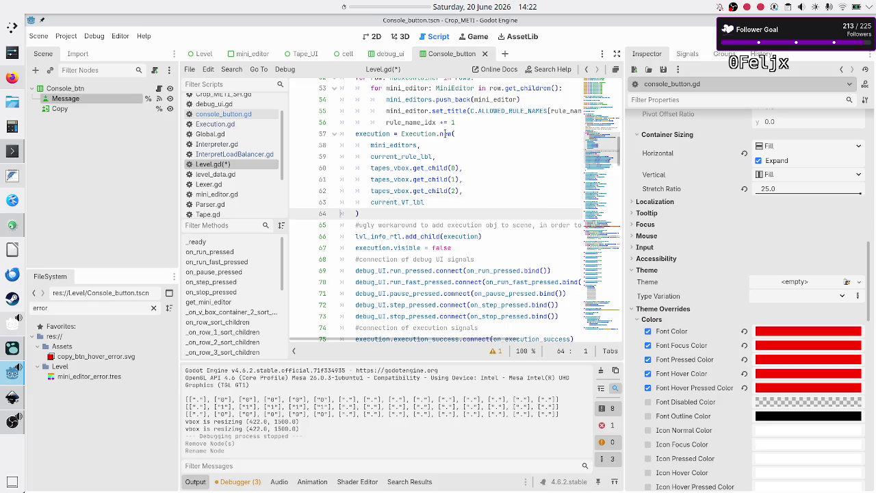
{"action": "type", "text": ","}
{"action": "key", "text": "Return"}
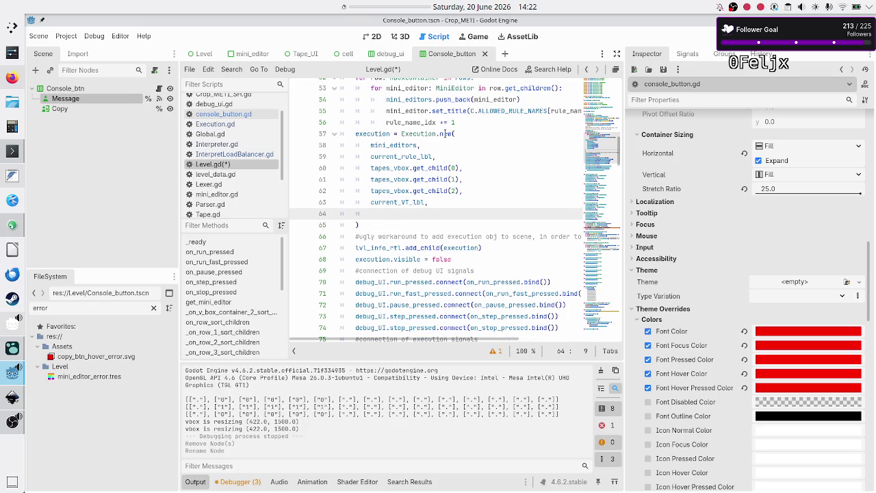
{"action": "type", "text": "console_vbox"}
{"action": "key", "text": "Down"}
{"action": "key", "text": "Down"}
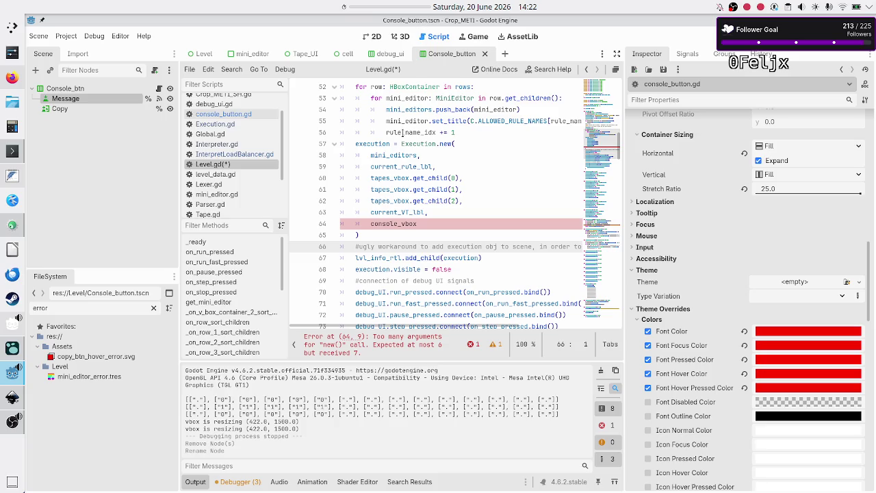
{"action": "left_click", "coordinate": [229, 124]}
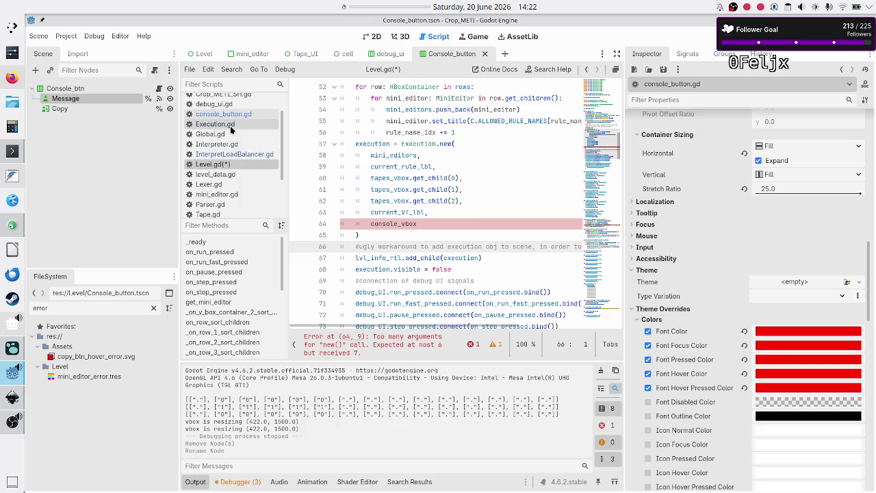
- Add a 'console_vbox: VBoxContainer' parameter after current_VT_lbl in Execution.gd's _init
{"action": "scroll", "coordinate": [396, 157], "scroll_direction": "up", "scroll_amount": 20}
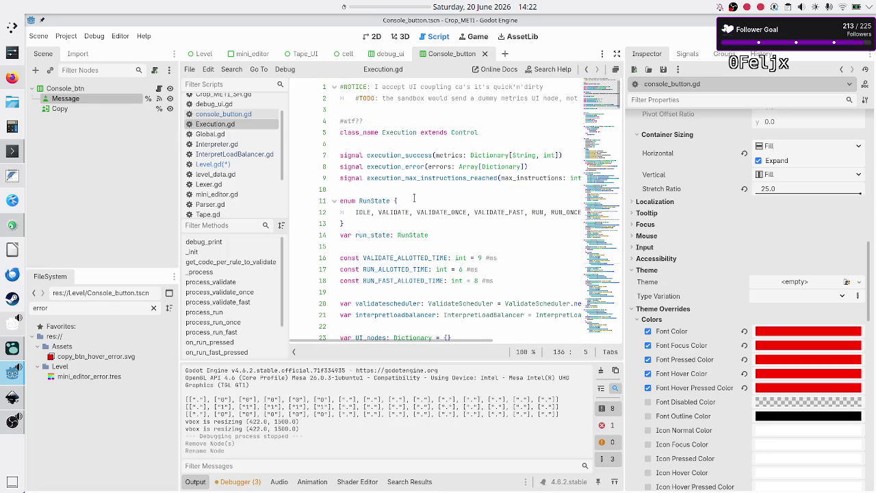
{"action": "scroll", "coordinate": [414, 198], "scroll_direction": "down", "scroll_amount": 6}
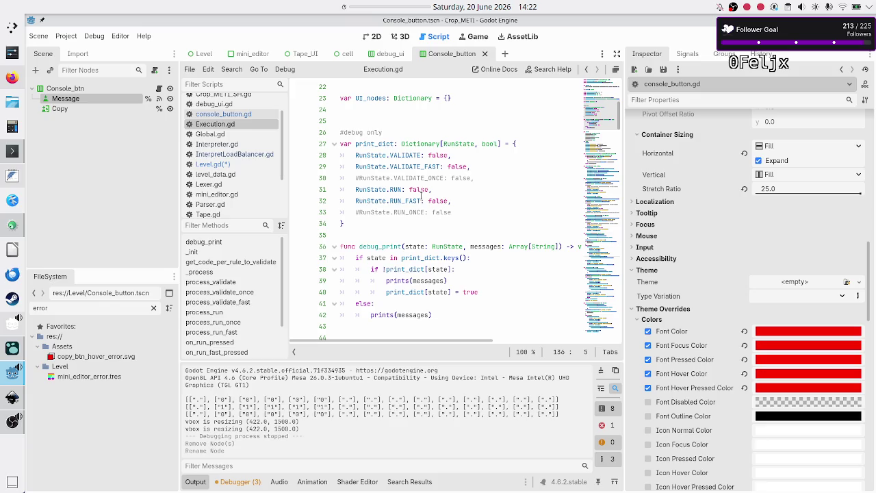
{"action": "scroll", "coordinate": [421, 196], "scroll_direction": "up", "scroll_amount": 3}
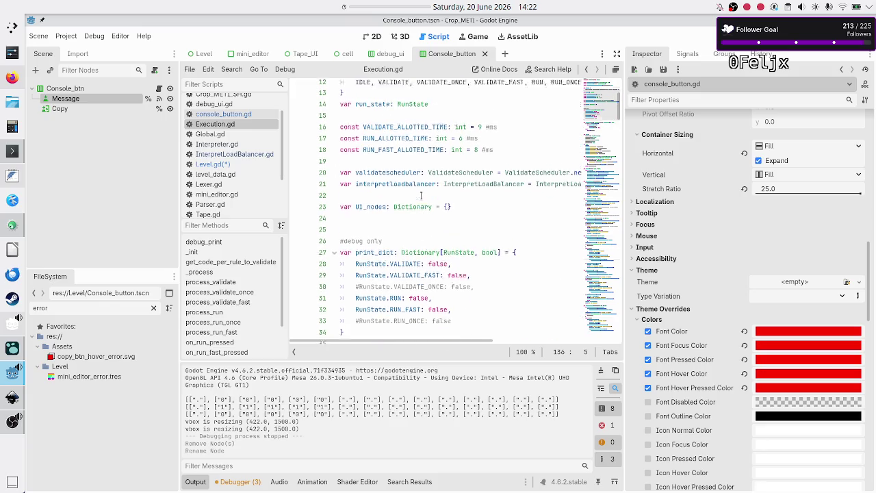
{"action": "scroll", "coordinate": [421, 196], "scroll_direction": "down", "scroll_amount": 8}
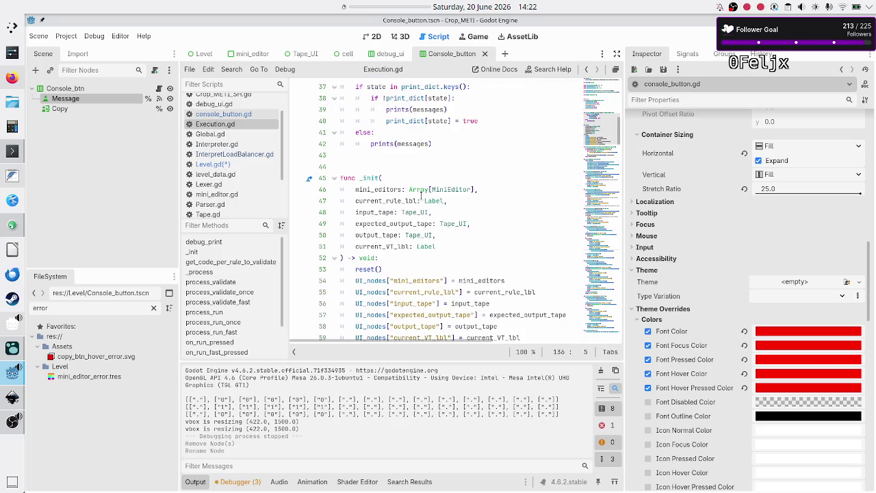
{"action": "scroll", "coordinate": [420, 195], "scroll_direction": "down", "scroll_amount": 2}
{"action": "left_click", "coordinate": [455, 178]}
{"action": "type", "text": ","}
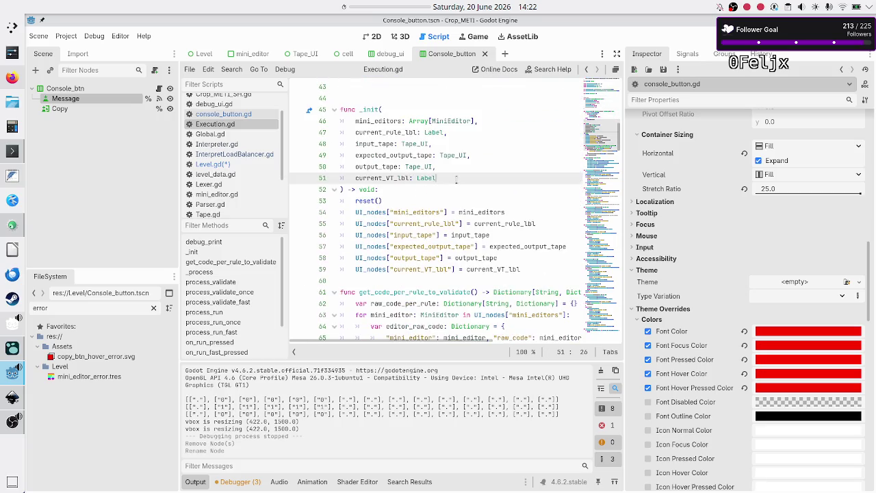
{"action": "key", "text": "Return"}
{"action": "type", "text": "console_"}
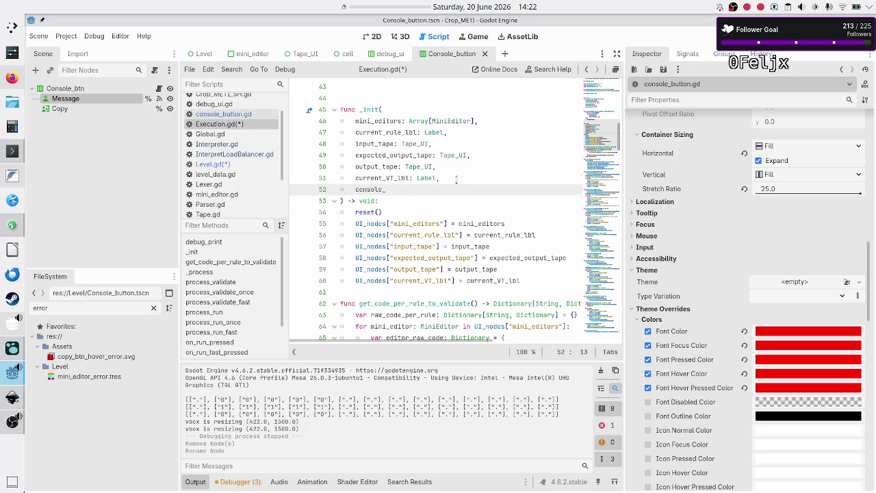
{"action": "type", "text": "vbox: "}
{"action": "type", "text": "V"}
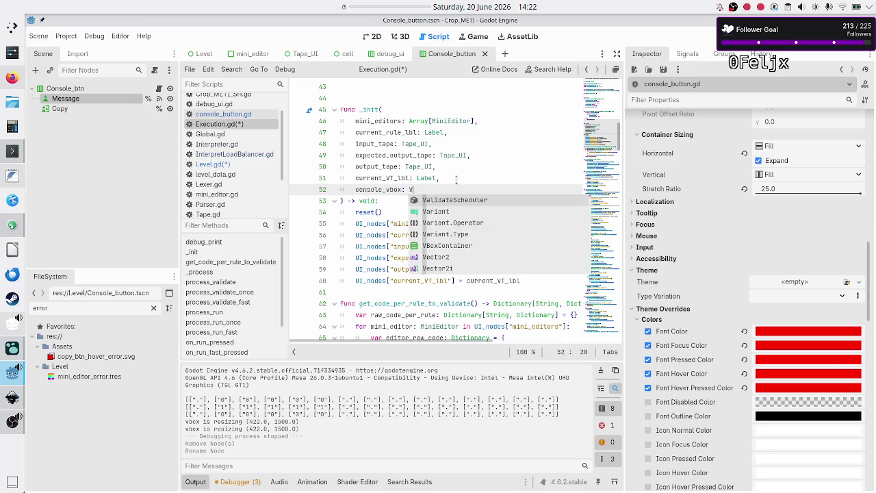
{"action": "type", "text": "b"}
{"action": "key", "text": "Return"}
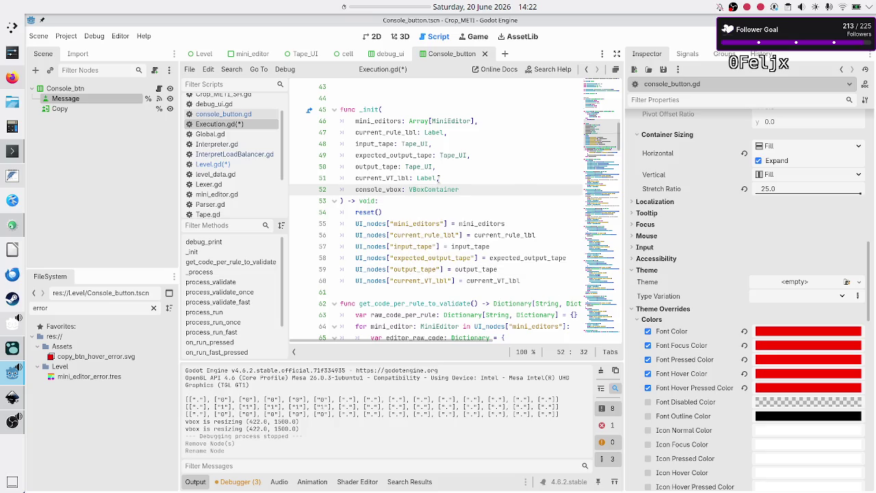
{"action": "left_click", "coordinate": [232, 164]}
- Save the modified Level.gd and Execution.gd scripts
{"action": "scroll", "coordinate": [375, 184], "scroll_direction": "up", "scroll_amount": 5}
{"action": "scroll", "coordinate": [374, 184], "scroll_direction": "down", "scroll_amount": 2}
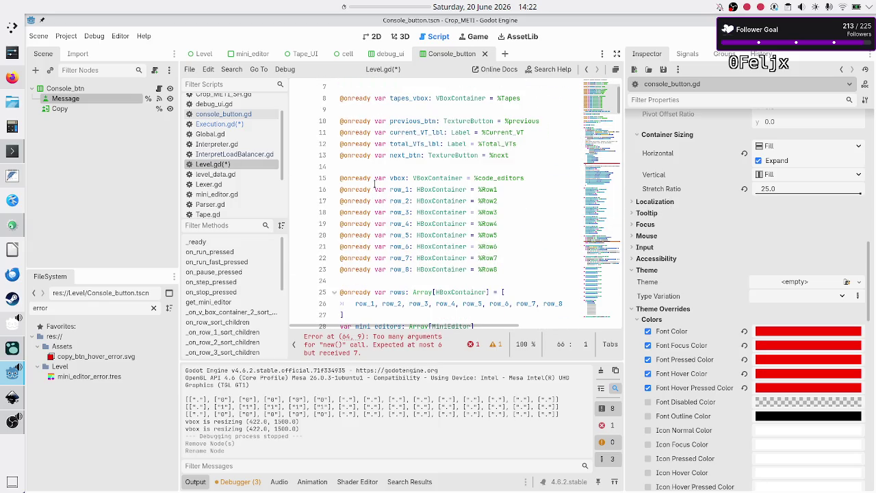
{"action": "scroll", "coordinate": [374, 184], "scroll_direction": "down", "scroll_amount": 4}
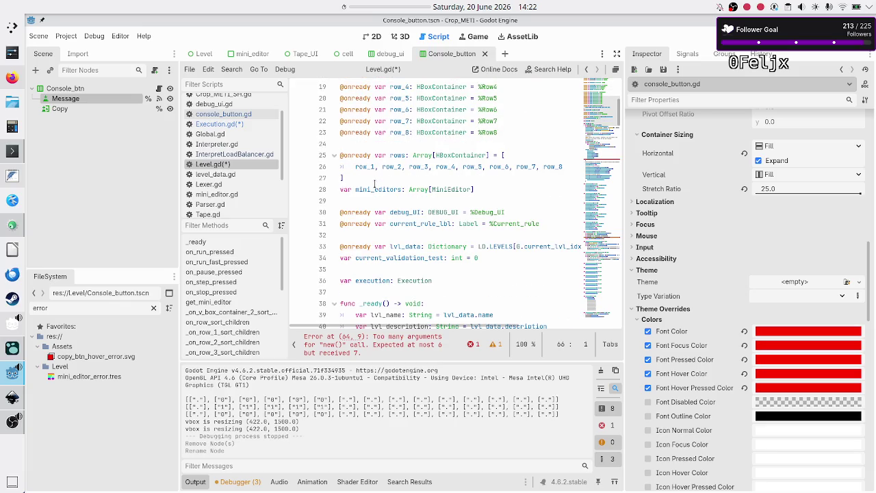
{"action": "scroll", "coordinate": [374, 184], "scroll_direction": "down", "scroll_amount": 1}
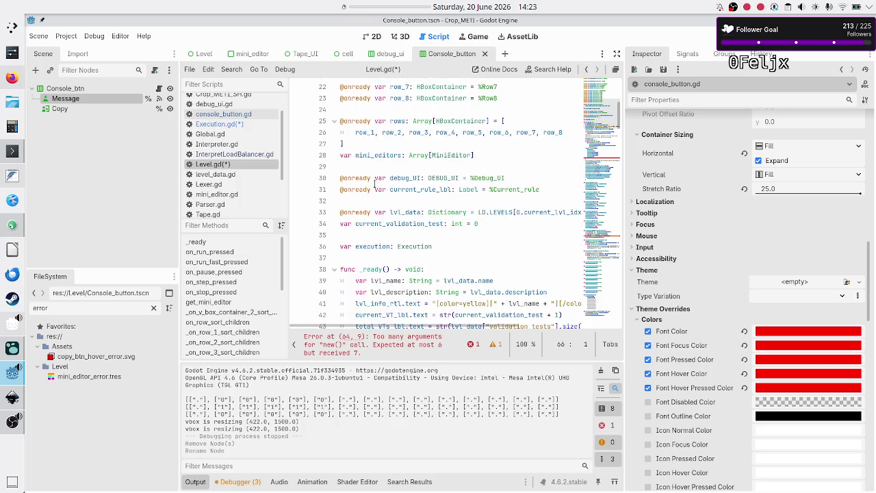
{"action": "scroll", "coordinate": [374, 183], "scroll_direction": "up", "scroll_amount": 5}
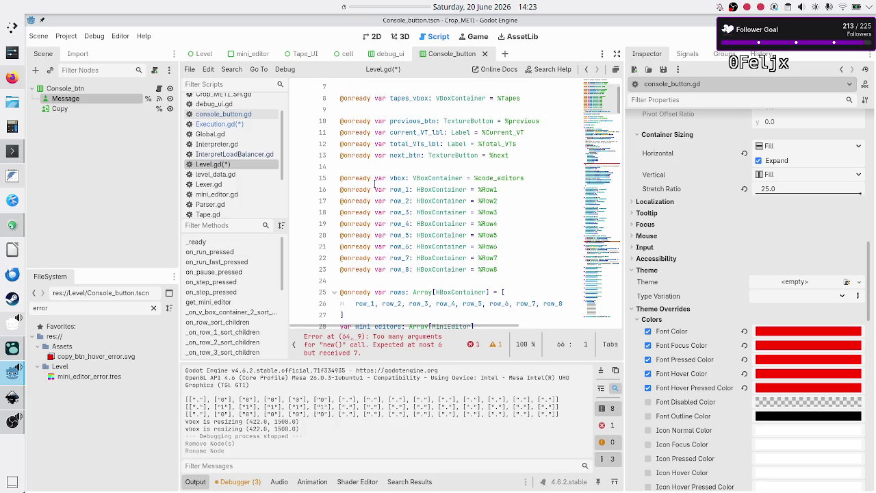
{"action": "scroll", "coordinate": [375, 183], "scroll_direction": "up", "scroll_amount": 1}
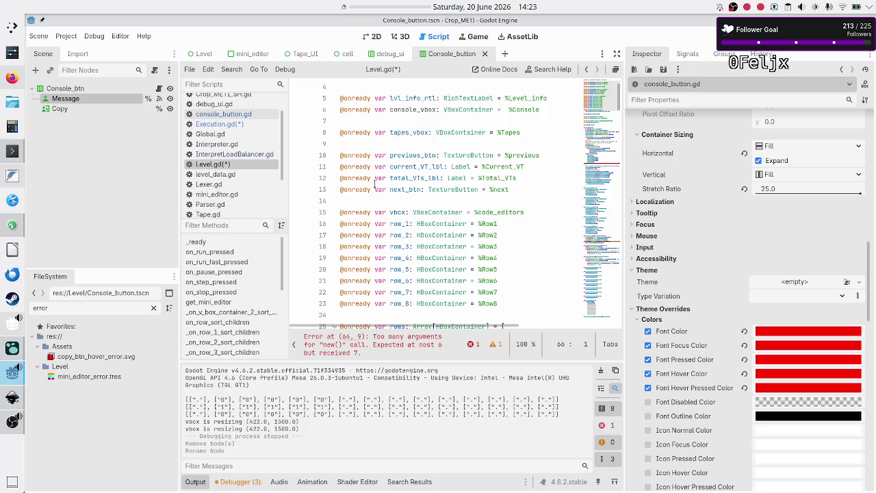
{"action": "scroll", "coordinate": [374, 184], "scroll_direction": "up", "scroll_amount": 1}
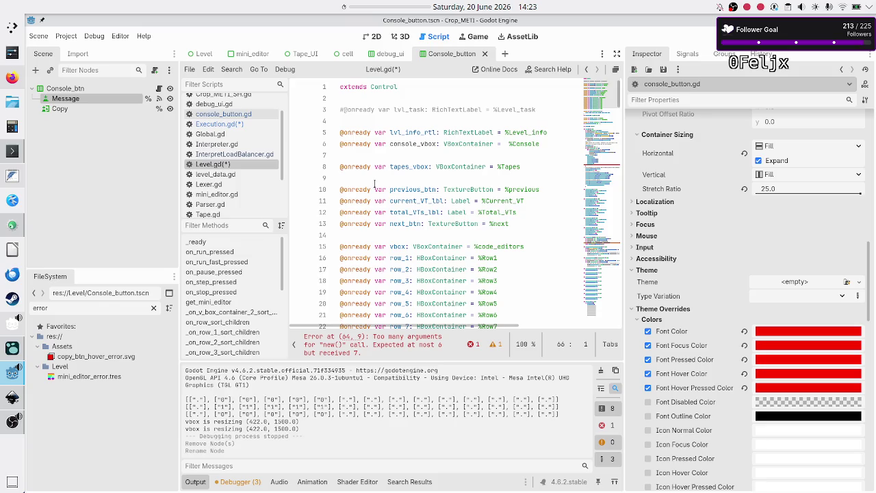
{"action": "left_click", "coordinate": [386, 166]}
{"action": "key", "text": "ctrl+s"}
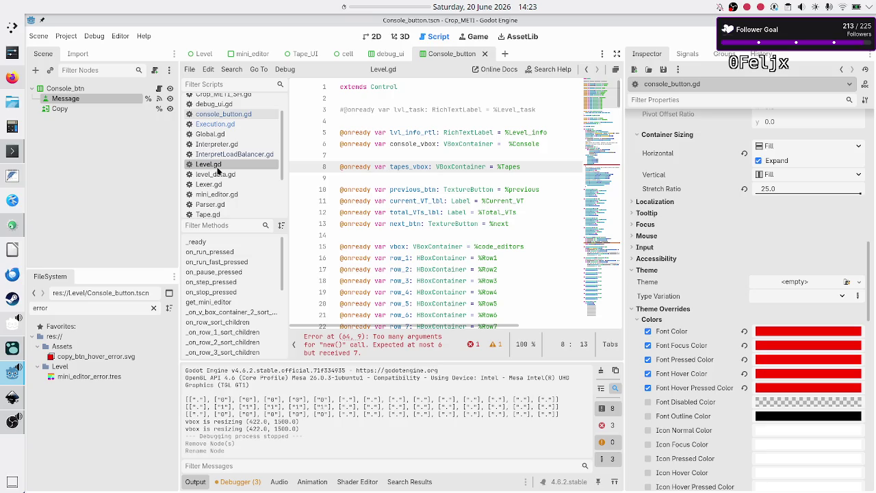
- Review the arguments of the Execution.new call in Level.gd
{"action": "scroll", "coordinate": [434, 200], "scroll_direction": "down", "scroll_amount": 12}
{"action": "scroll", "coordinate": [434, 200], "scroll_direction": "down", "scroll_amount": 5}
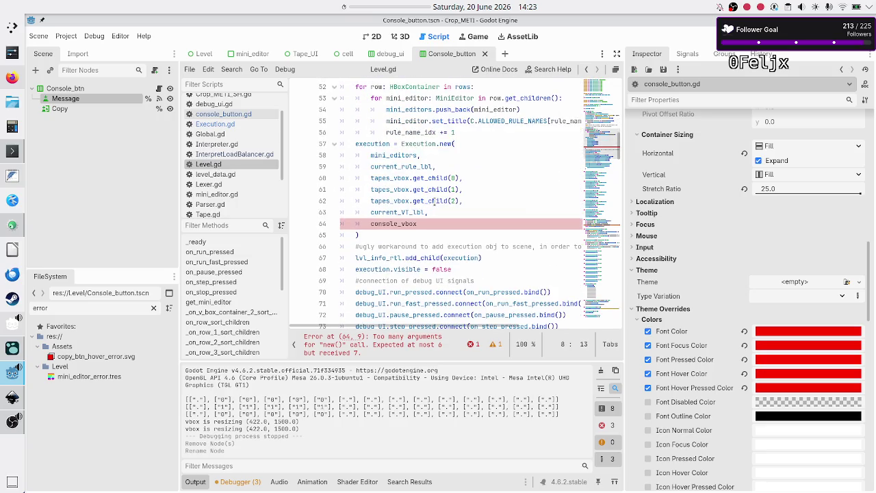
{"action": "left_click", "coordinate": [437, 213]}
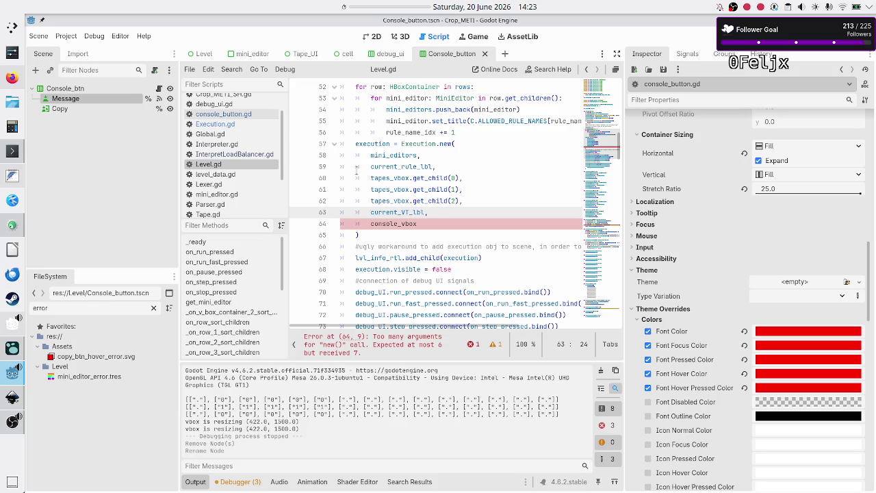
{"action": "left_click", "coordinate": [240, 125]}
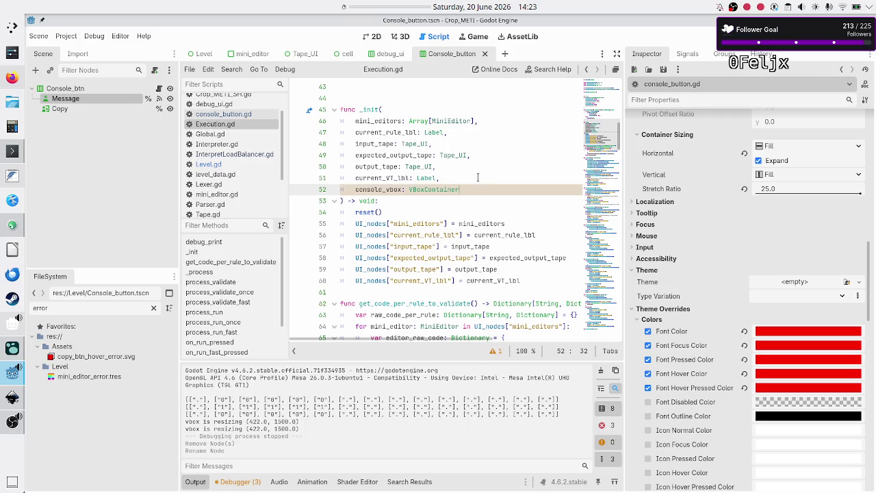
- Add UI_nodes["console_vbox"] = console_vbox on line 61, after the current_VT_lbl entry
{"action": "left_click", "coordinate": [477, 178]}
{"action": "key", "text": "Right"}
{"action": "key", "text": "shift+End"}
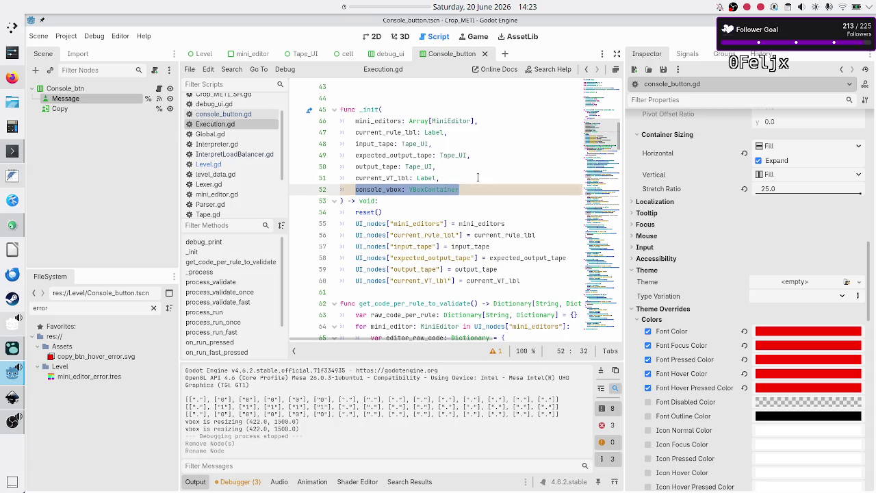
{"action": "key", "text": "Home"}
{"action": "key", "text": "Down"}
{"action": "key", "text": "Down"}
{"action": "key", "text": "Down"}
{"action": "key", "text": "Down"}
{"action": "key", "text": "Down"}
{"action": "key", "text": "Down"}
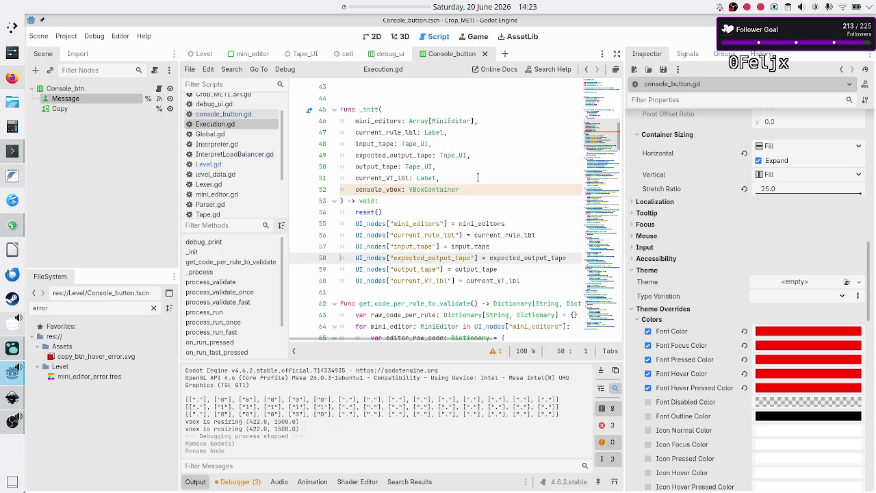
{"action": "key", "text": "Up"}
{"action": "key", "text": "End"}
{"action": "key", "text": "Return"}
{"action": "type", "text": "UI"}
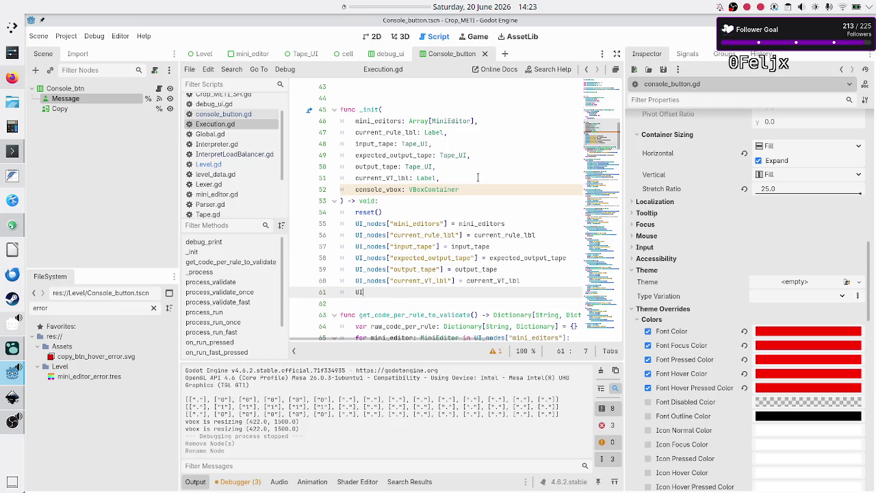
{"action": "type", "text": "_nodes[\"console_vbox\"] = consol"}
{"action": "key", "text": "Return"}
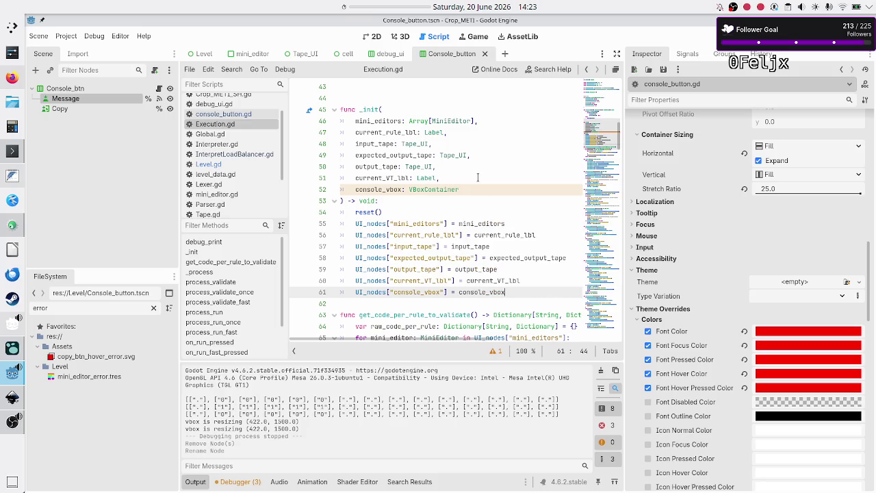
{"action": "key", "text": "Down"}
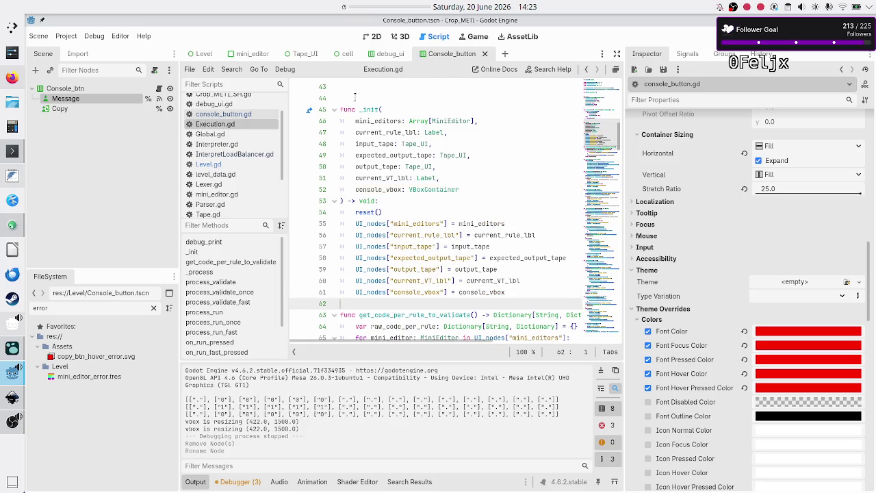
- Read through Level.gd's handlers, from sort_children to on_error_pressed and the execution results
{"action": "left_click", "coordinate": [234, 164]}
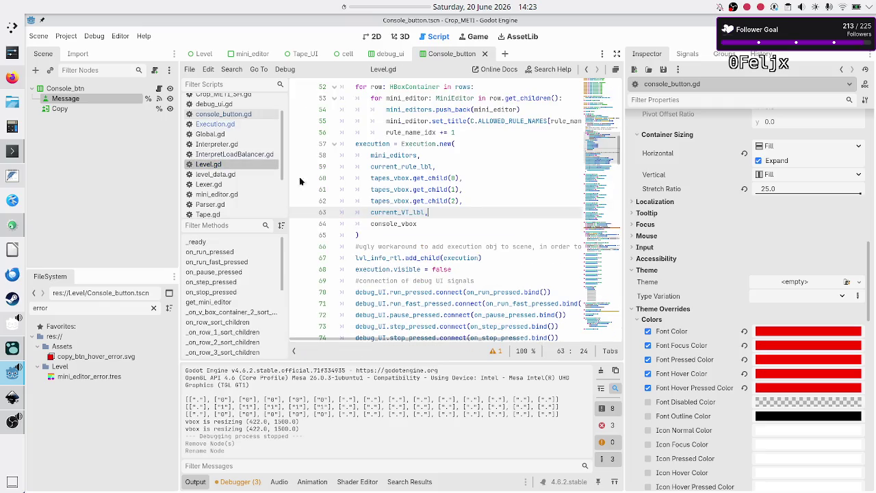
{"action": "key", "text": "Down"}
{"action": "key", "text": "Down"}
{"action": "key", "text": "Down"}
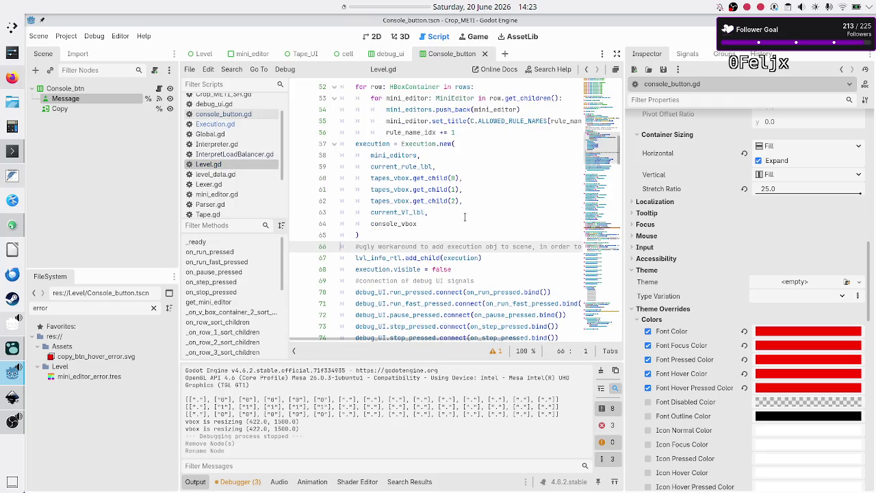
{"action": "key", "text": "Down"}
{"action": "key", "text": "Down"}
{"action": "key", "text": "Down"}
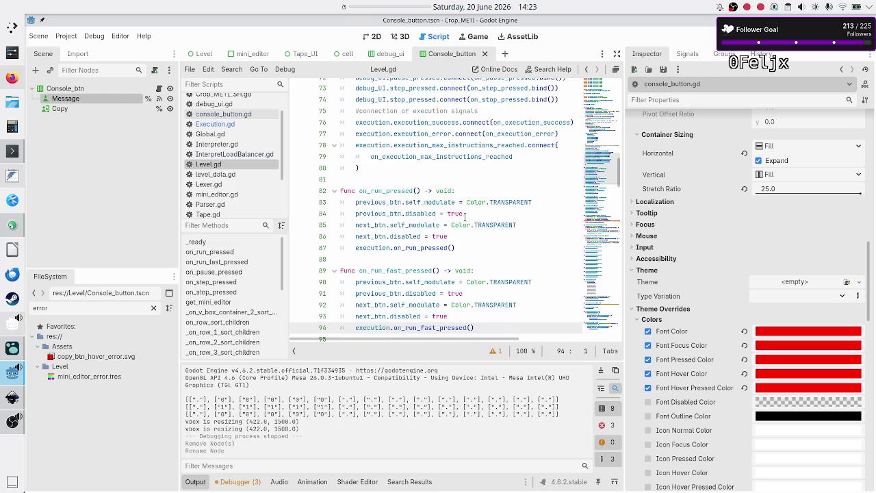
{"action": "key", "text": "Down"}
{"action": "key", "text": "Down"}
{"action": "key", "text": "Down"}
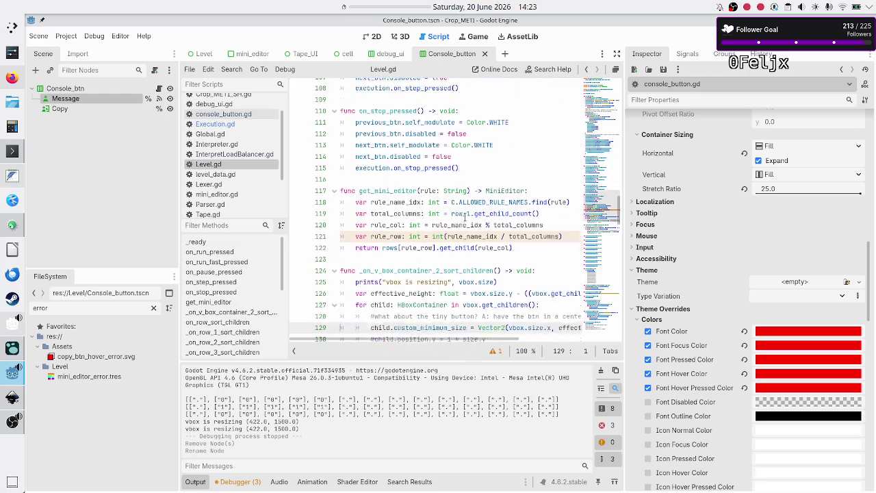
{"action": "key", "text": "Down"}
{"action": "key", "text": "Down"}
{"action": "key", "text": "Down"}
{"action": "key", "text": "Down"}
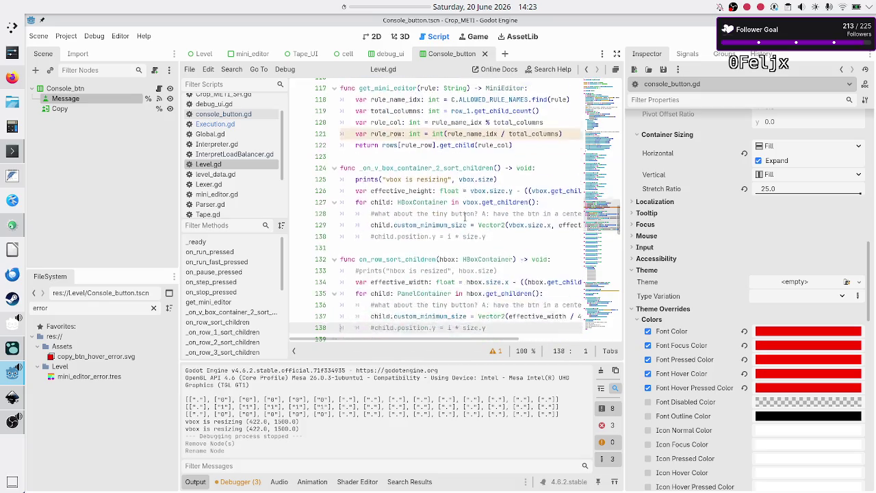
{"action": "key", "text": "Up"}
{"action": "key", "text": "Up"}
{"action": "key", "text": "Up"}
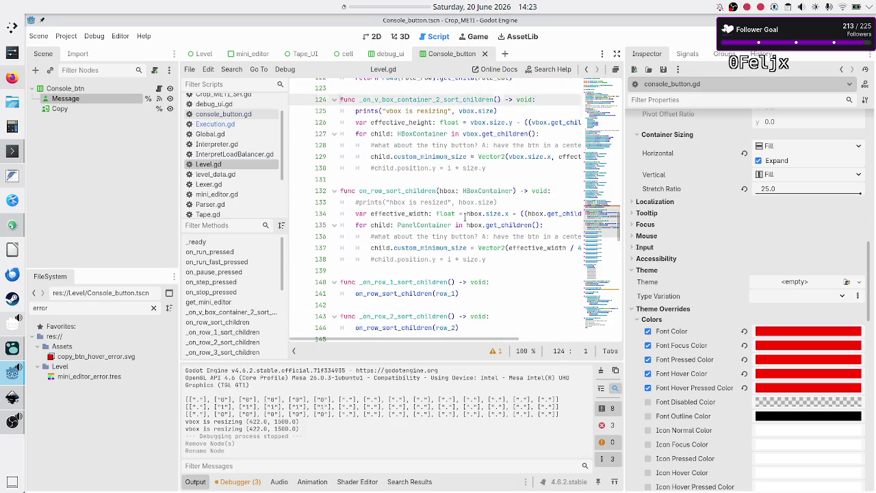
{"action": "key", "text": "Down"}
{"action": "key", "text": "Down"}
{"action": "key", "text": "Down"}
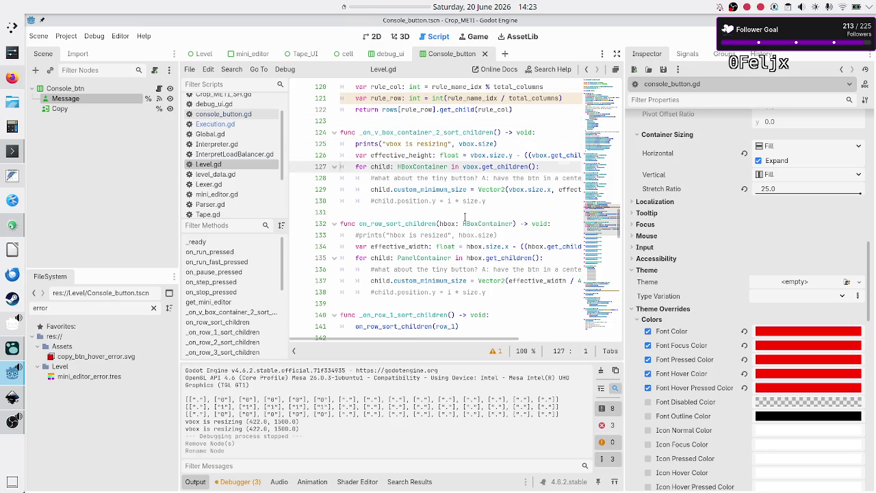
{"action": "key", "text": "Down"}
{"action": "key", "text": "Down"}
{"action": "key", "text": "Down"}
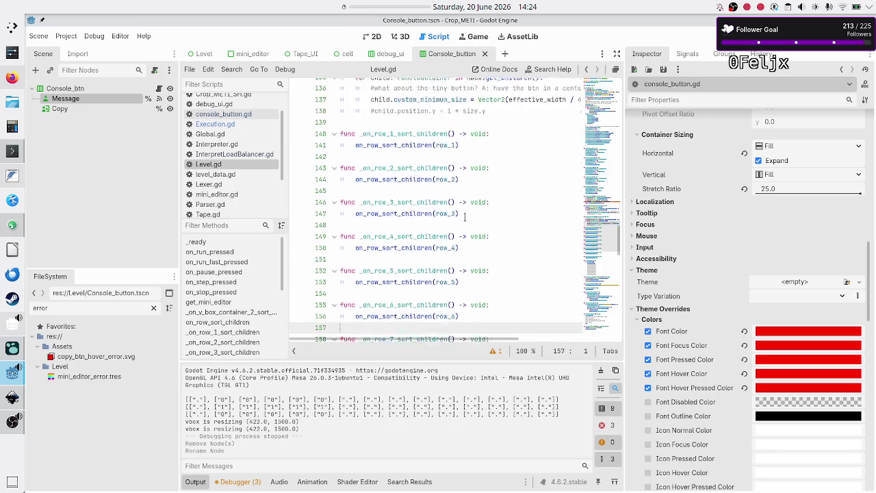
{"action": "key", "text": "Down"}
{"action": "key", "text": "Down"}
{"action": "key", "text": "Down"}
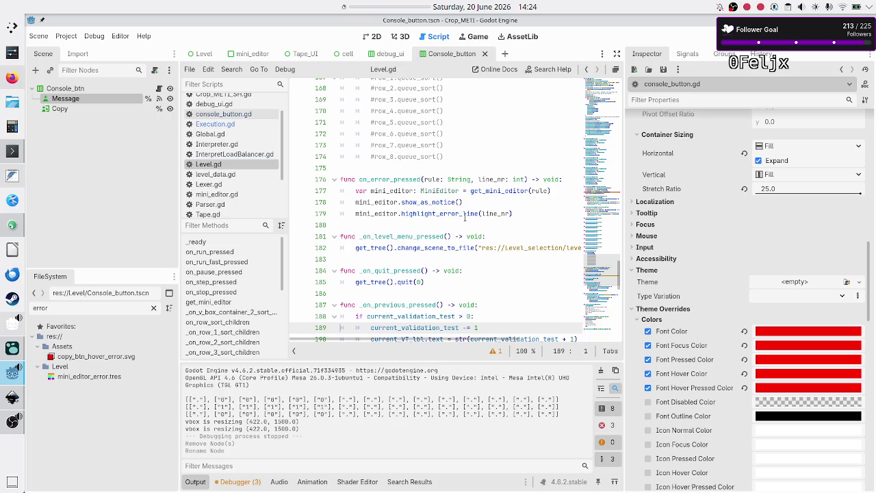
{"action": "key", "text": "Down"}
{"action": "key", "text": "Down"}
{"action": "key", "text": "Down"}
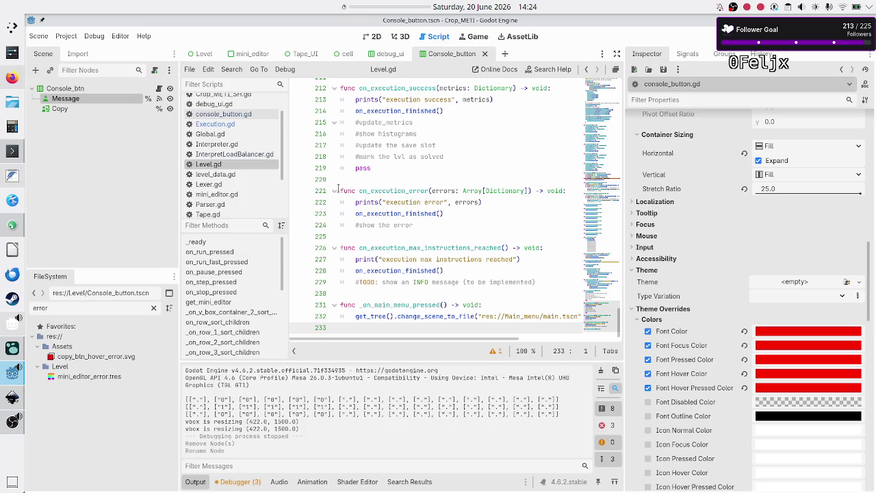
- Check the new UI_nodes line in Execution.gd, then switch to InterpretLoadBalancer.gd
{"action": "left_click", "coordinate": [262, 126]}
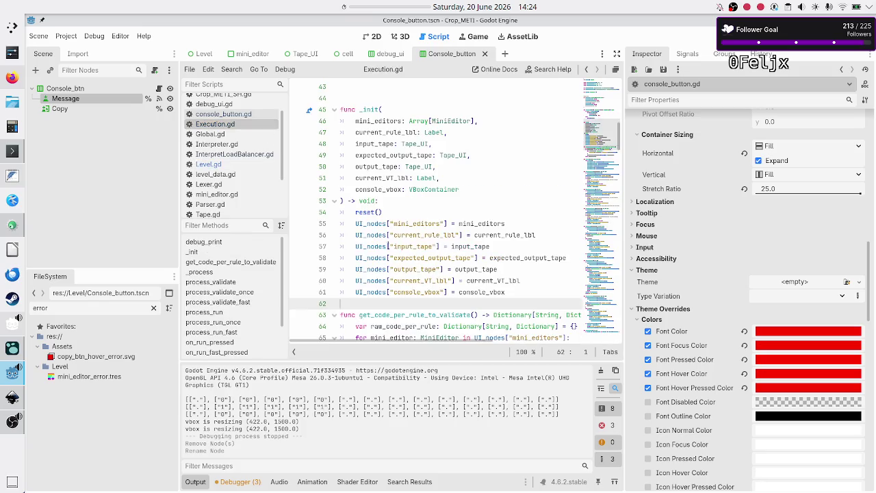
{"action": "key", "text": "Up"}
{"action": "key", "text": "ctrl+shift+Right"}
{"action": "key", "text": "Up"}
{"action": "key", "text": "Up"}
{"action": "key", "text": "Up"}
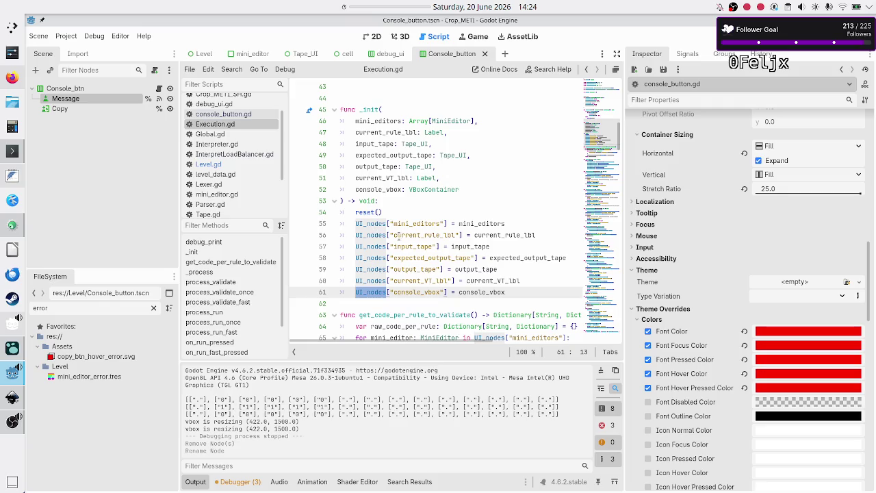
{"action": "left_click", "coordinate": [251, 155]}
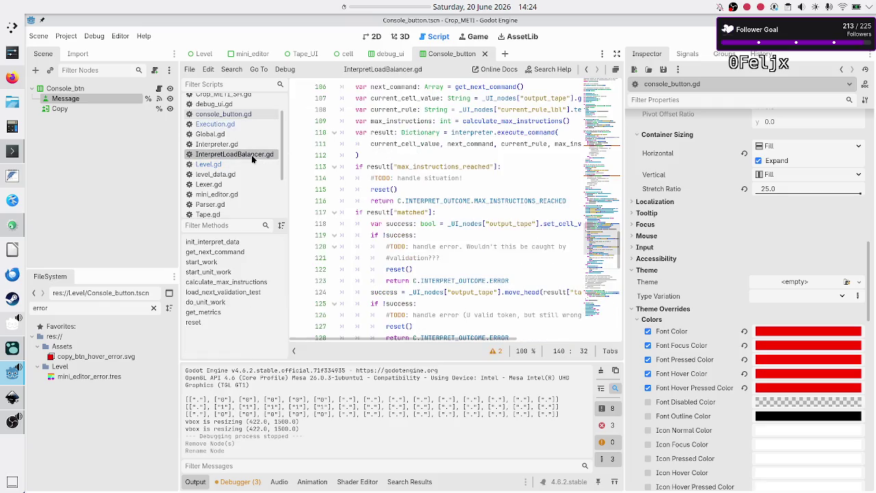
- Check where _UI_nodes is used, then scroll to the max-instructions branch of do_unit_work
{"action": "scroll", "coordinate": [407, 189], "scroll_direction": "up", "scroll_amount": 6}
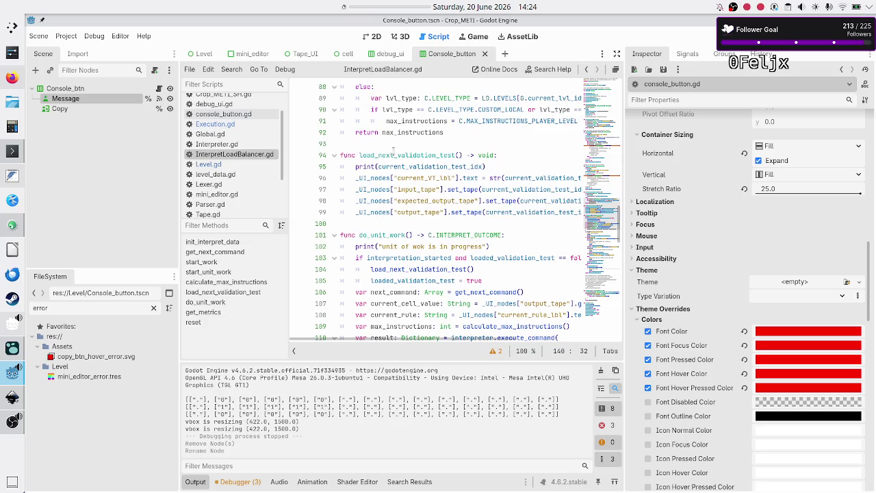
{"action": "scroll", "coordinate": [392, 202], "scroll_direction": "up", "scroll_amount": 12}
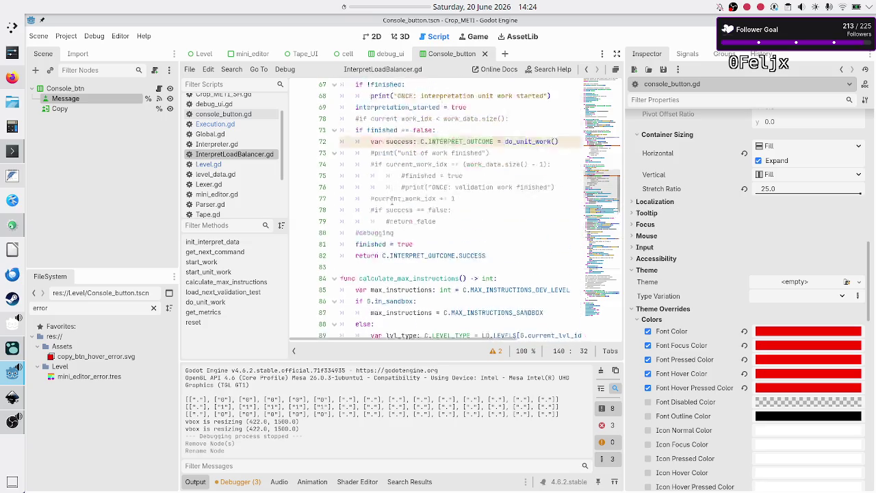
{"action": "scroll", "coordinate": [391, 202], "scroll_direction": "up", "scroll_amount": 13}
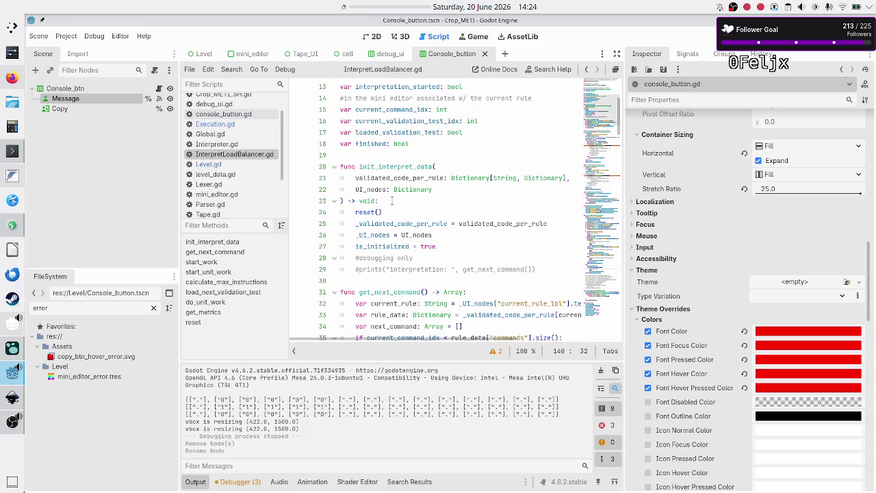
{"action": "double_click", "coordinate": [368, 235]}
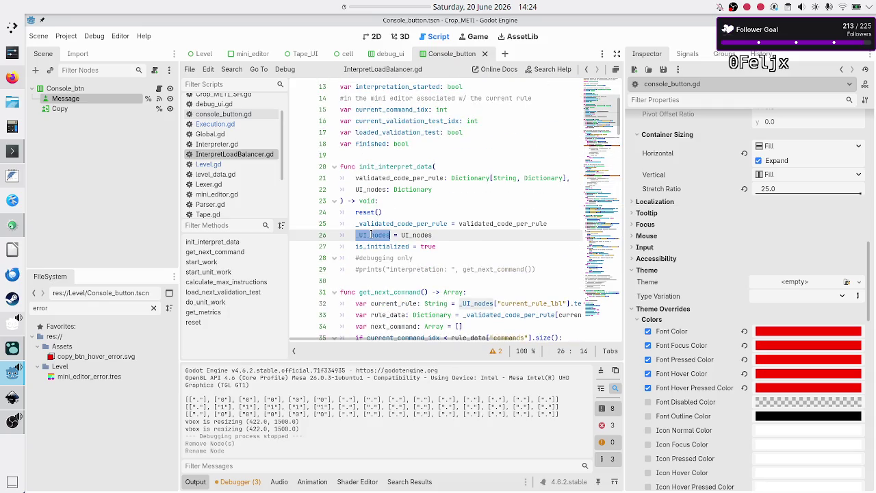
{"action": "left_click", "coordinate": [443, 235]}
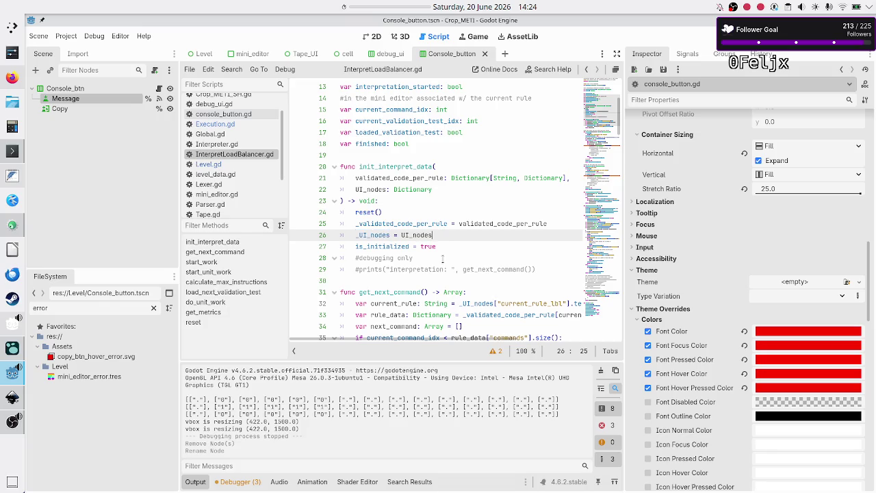
{"action": "scroll", "coordinate": [462, 223], "scroll_direction": "down", "scroll_amount": 13}
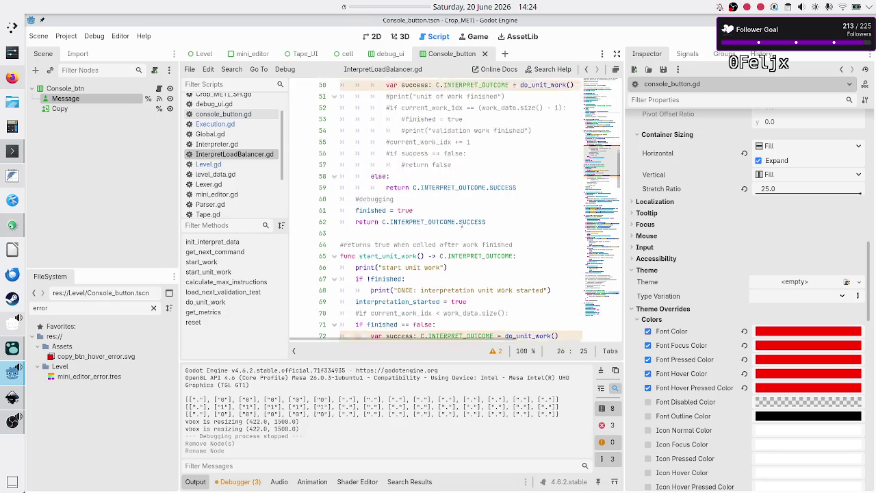
{"action": "scroll", "coordinate": [461, 223], "scroll_direction": "down", "scroll_amount": 6}
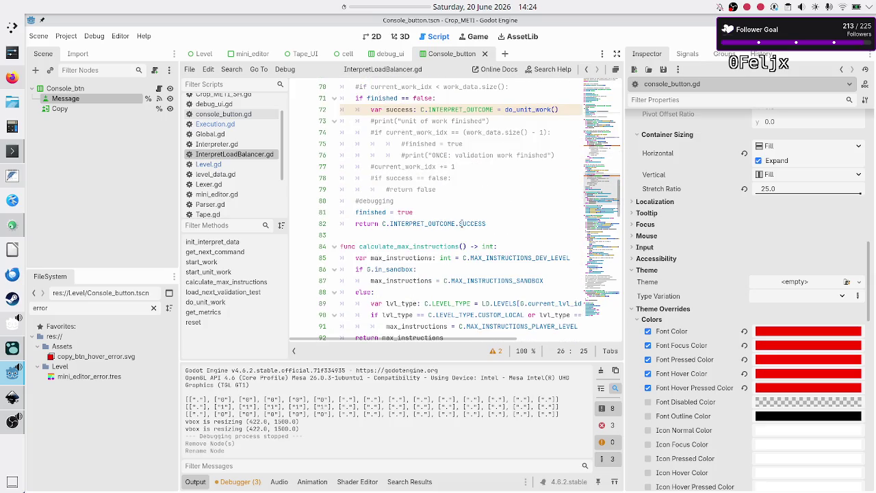
{"action": "scroll", "coordinate": [462, 223], "scroll_direction": "down", "scroll_amount": 10}
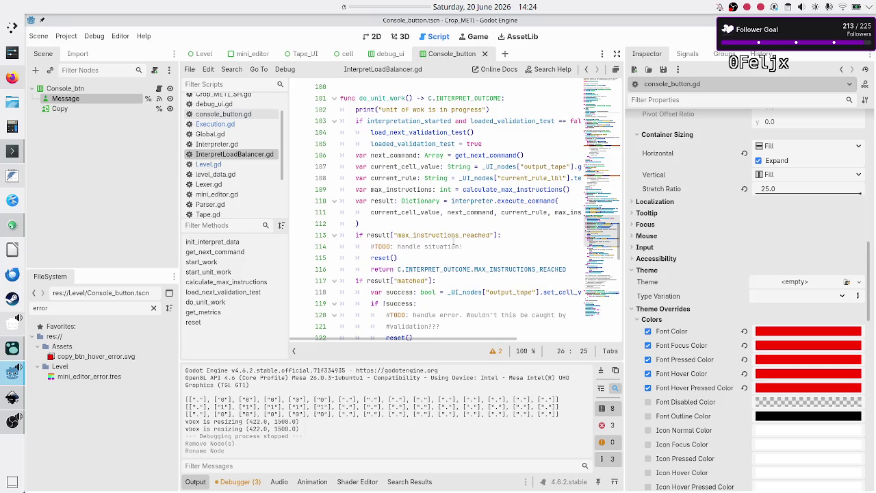
- Add 'var warning: ConsoleMessage' below the TODO on line 114
{"action": "left_click", "coordinate": [464, 246]}
{"action": "key", "text": "Return"}
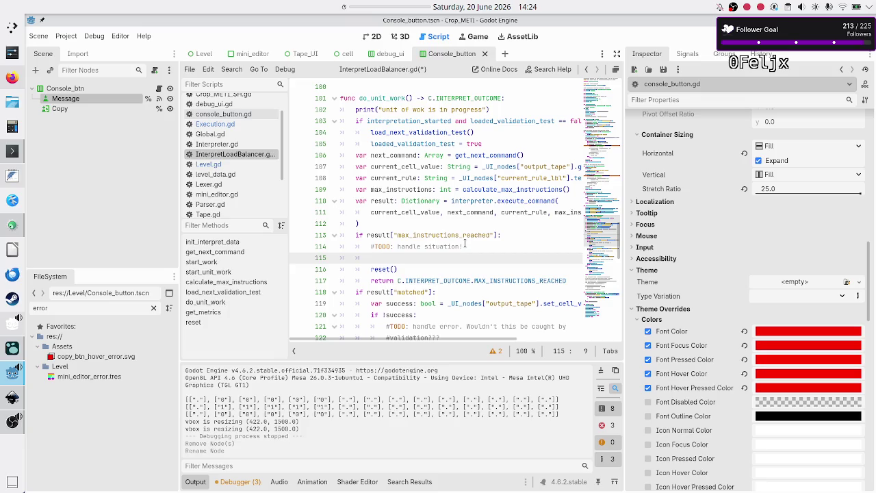
{"action": "type", "text": "var"}
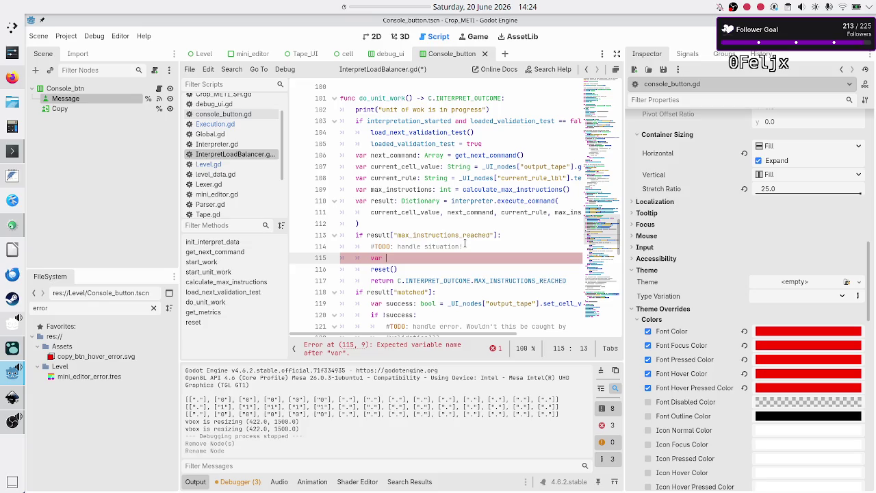
{"action": "type", "text": "warning"}
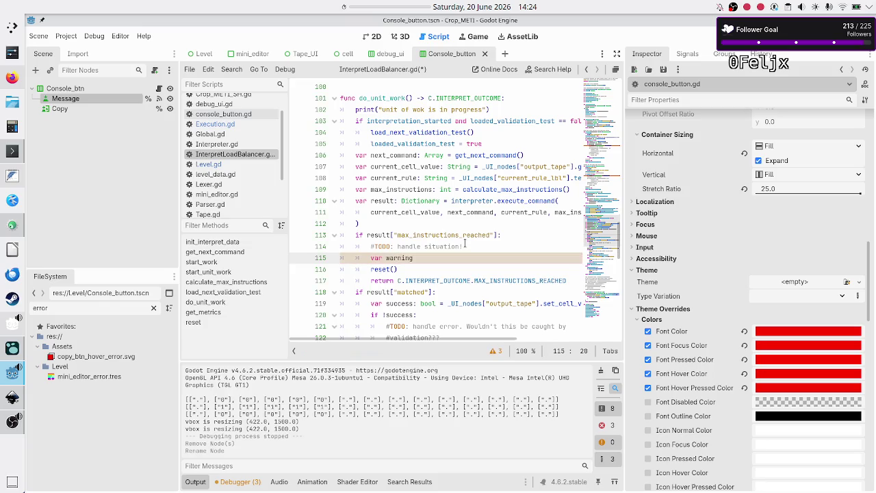
{"action": "type", "text": ": "}
{"action": "type", "text": "Conso"}
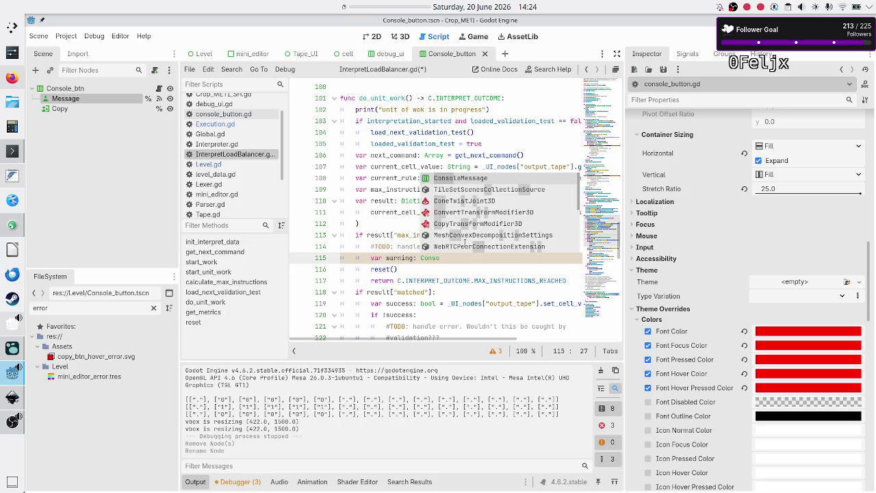
{"action": "key", "text": "Return"}
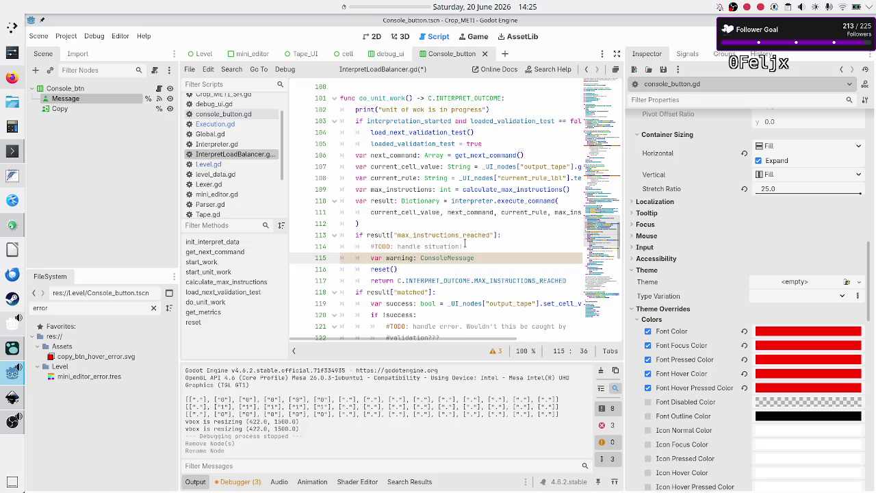
{"action": "scroll", "coordinate": [465, 205], "scroll_direction": "up", "scroll_amount": 20}
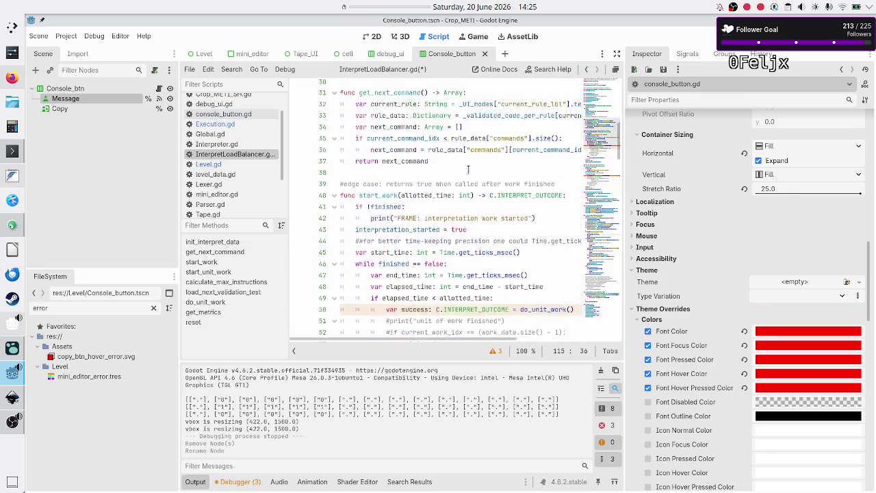
- Insert blank lines after the _UI_nodes declaration and start typing 'var CO' on line 12
{"action": "left_click", "coordinate": [420, 165]}
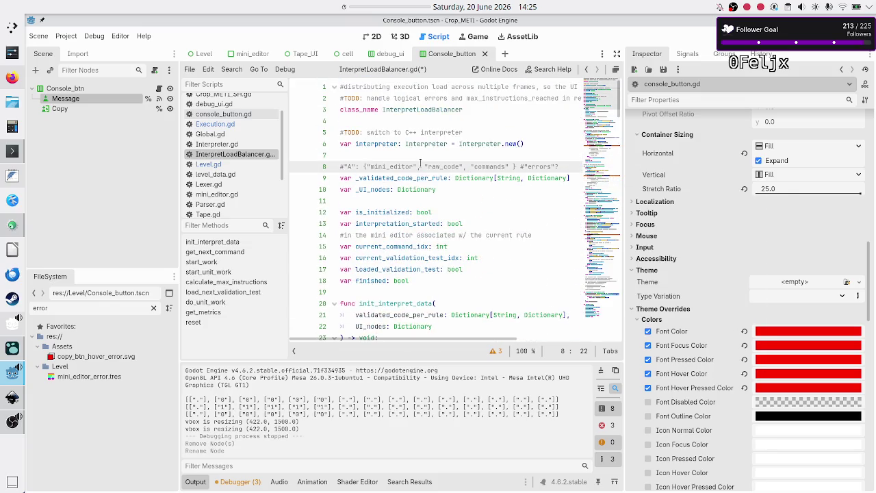
{"action": "key", "text": "Down"}
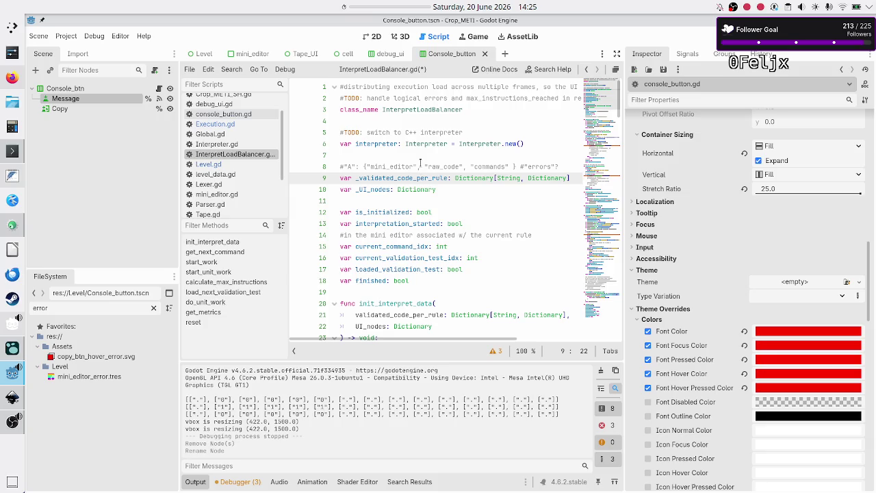
{"action": "key", "text": "Down"}
{"action": "key", "text": "Down"}
{"action": "key", "text": "Down"}
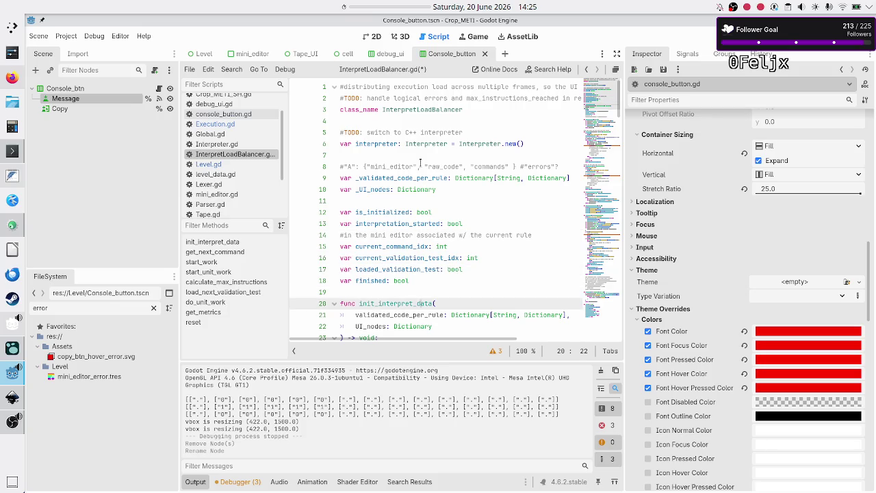
{"action": "key", "text": "Up"}
{"action": "key", "text": "Up"}
{"action": "key", "text": "Up"}
{"action": "key", "text": "Down"}
{"action": "key", "text": "Return"}
{"action": "key", "text": "Return"}
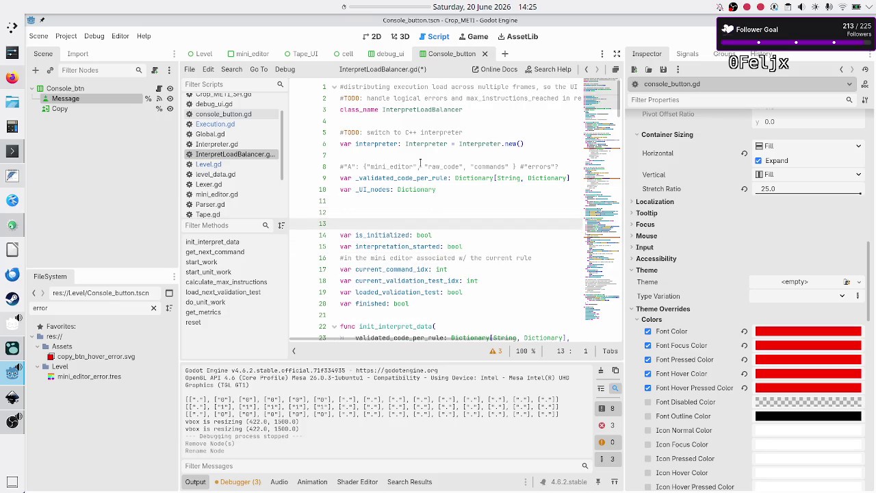
{"action": "key", "text": "Up"}
{"action": "type", "text": "var"}
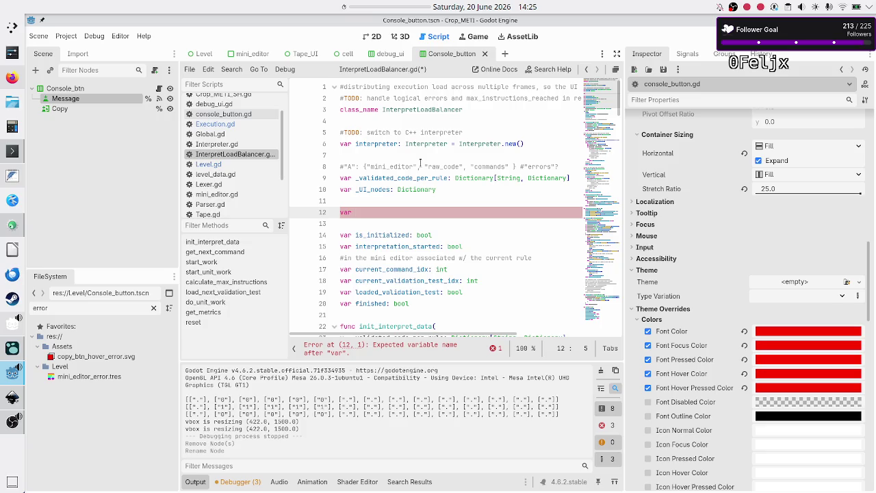
{"action": "type", "text": "C"}
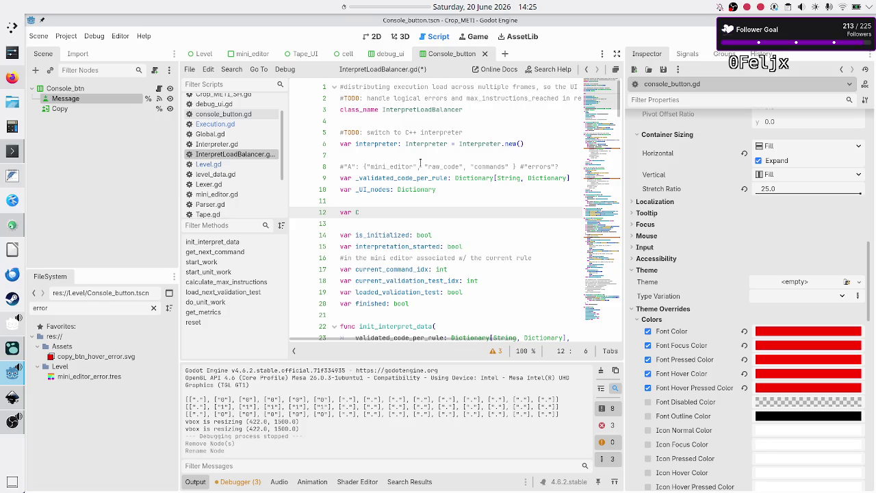
{"action": "type", "text": "O"}
- In console_button.gd, rename the class on line 1 from ConsoleMessage to ConsoleButton
{"action": "left_click", "coordinate": [242, 115]}
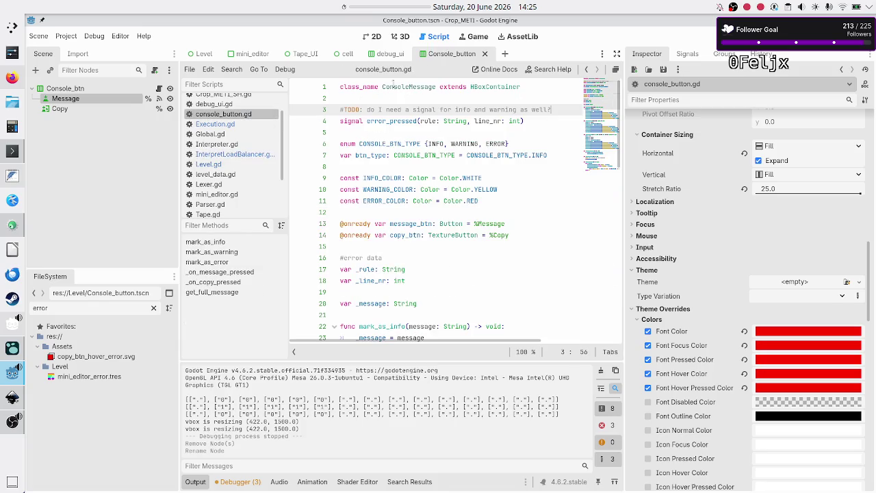
{"action": "left_click", "coordinate": [437, 86]}
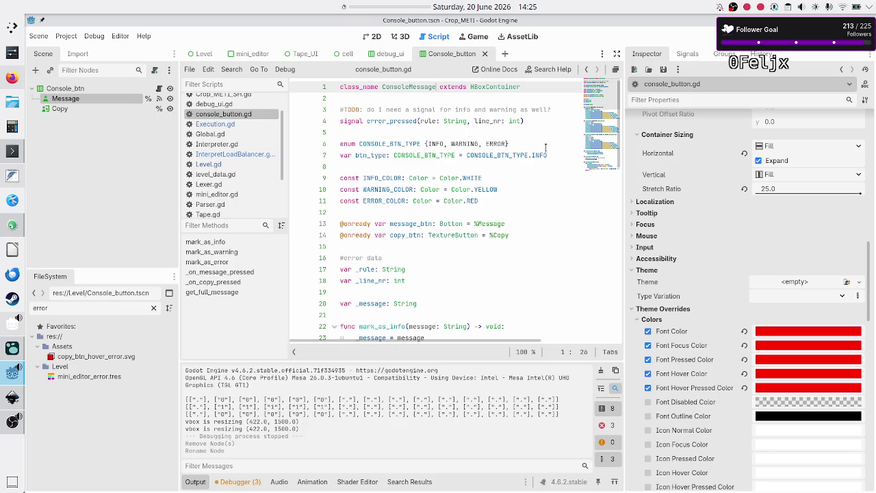
{"action": "key", "text": "BackSpace"}
{"action": "key", "text": "BackSpace"}
{"action": "key", "text": "BackSpace"}
{"action": "type", "text": "Button"}
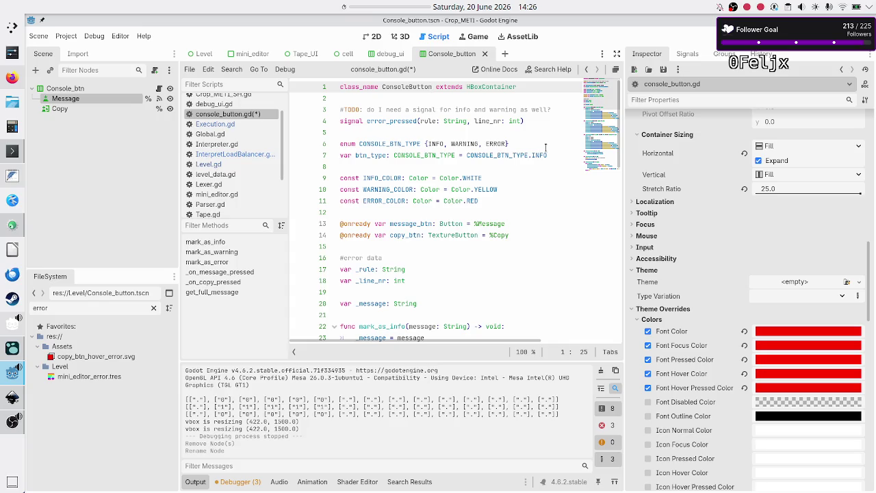
- Check the new class name and the HBoxContainer base class, then switch to the 2D scene view
{"action": "key", "text": "shift+Left"}
{"action": "key", "text": "shift+Left"}
{"action": "key", "text": "shift+Left"}
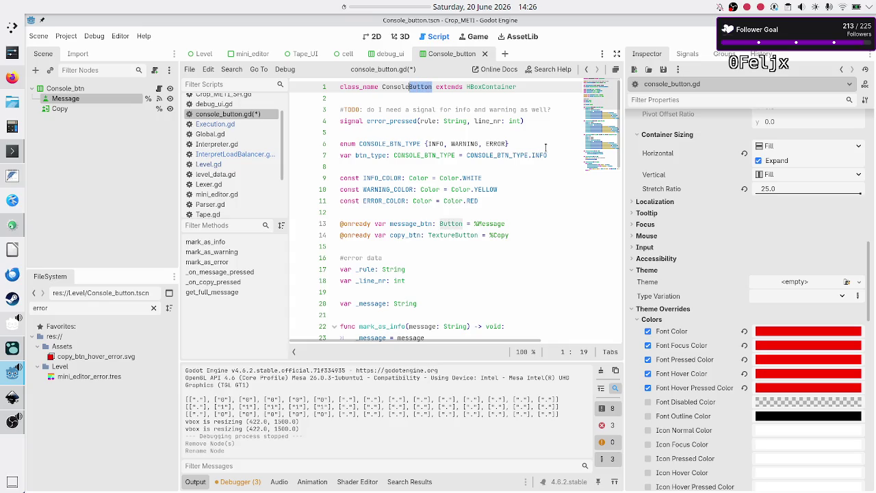
{"action": "key", "text": "ctrl+Right"}
{"action": "key", "text": "ctrl+Right"}
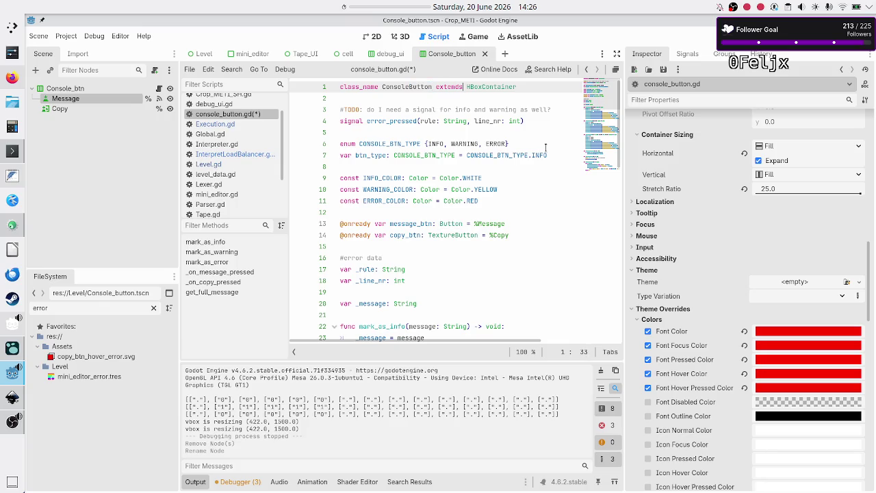
{"action": "key", "text": "shift+Right"}
{"action": "key", "text": "shift+Right"}
{"action": "key", "text": "shift+Right"}
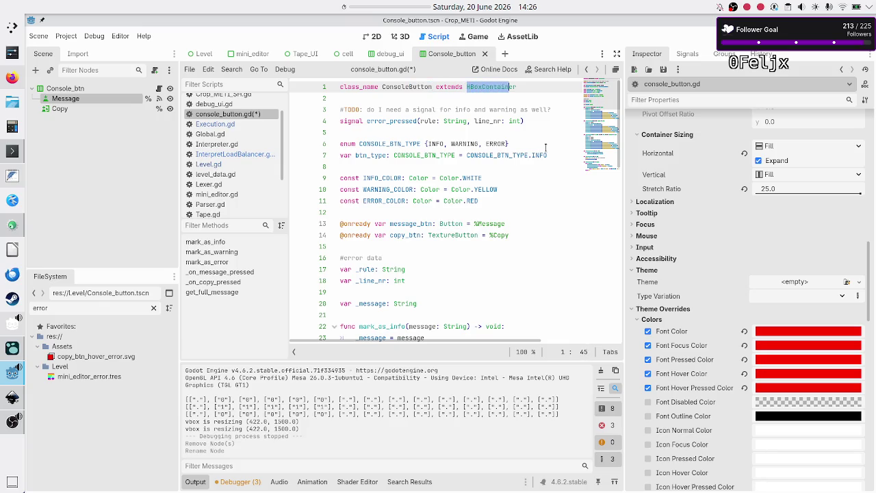
{"action": "key", "text": "Right"}
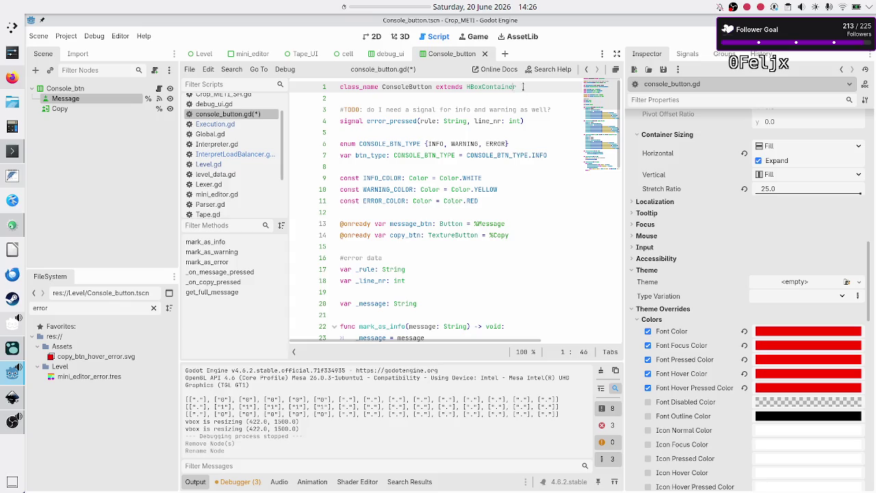
{"action": "left_click", "coordinate": [376, 38]}
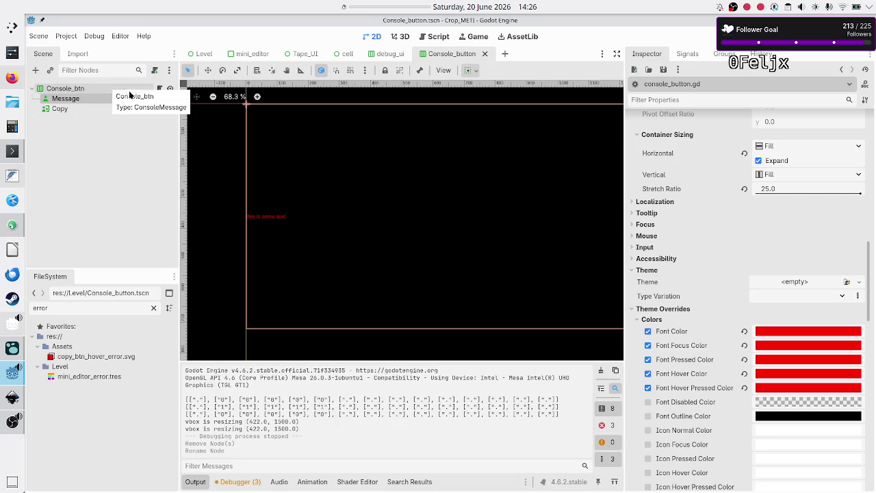
{"action": "left_click", "coordinate": [158, 91]}
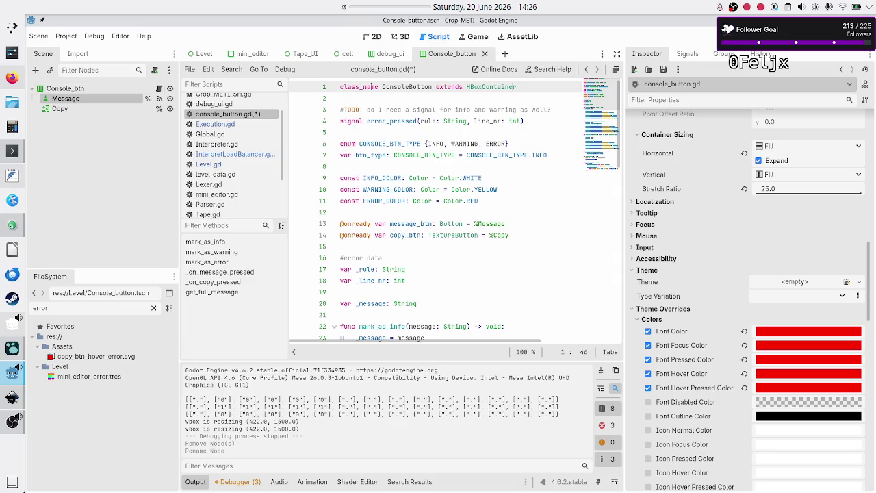
- Check the ConsoleButton extends HBoxContainer line and save console_button.gd
{"action": "double_click", "coordinate": [409, 87]}
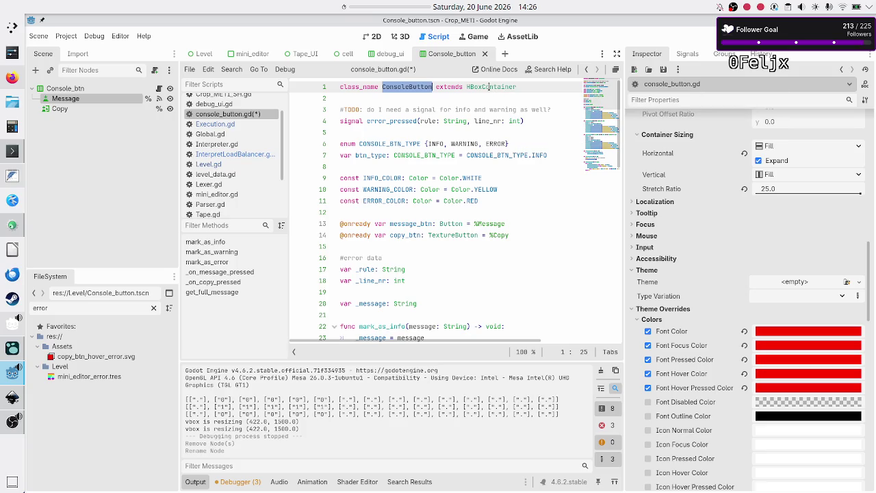
{"action": "double_click", "coordinate": [489, 87]}
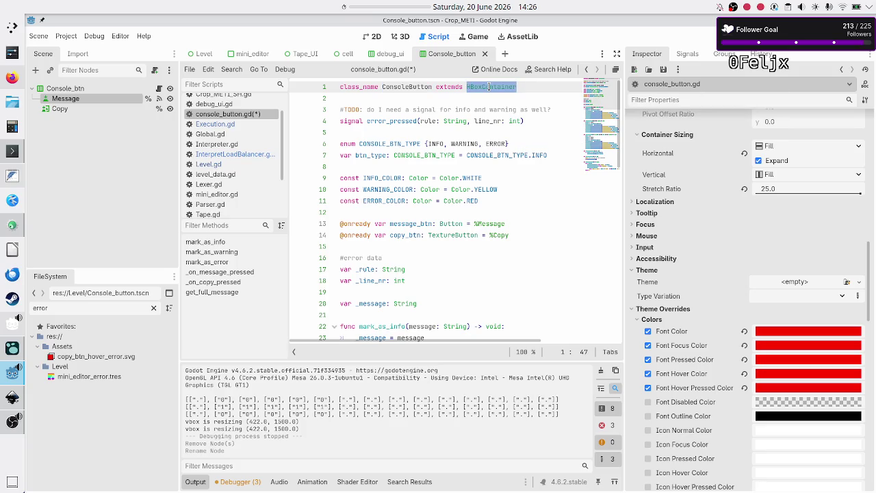
{"action": "double_click", "coordinate": [411, 91]}
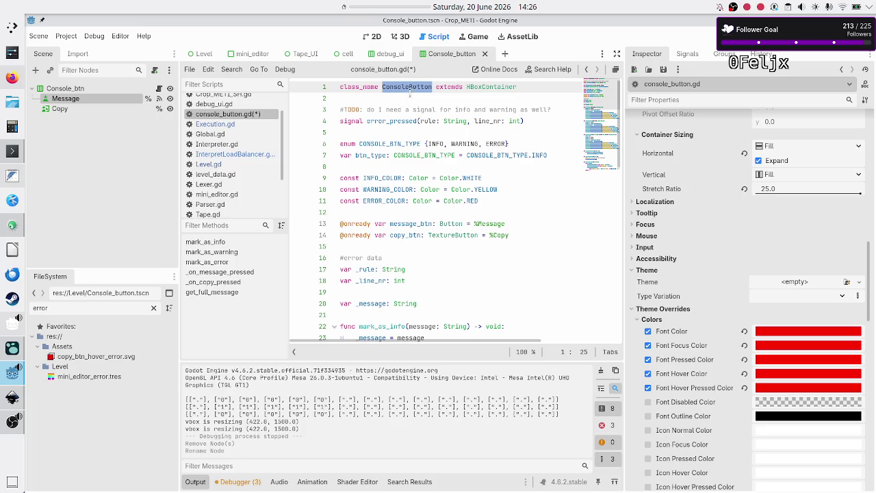
{"action": "left_click", "coordinate": [409, 99]}
{"action": "key", "text": "ctrl+s"}
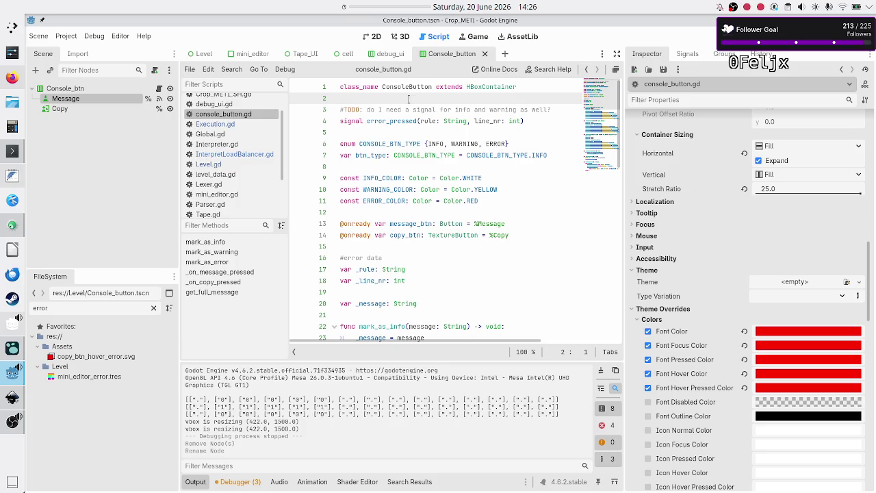
{"action": "left_click", "coordinate": [229, 167]}
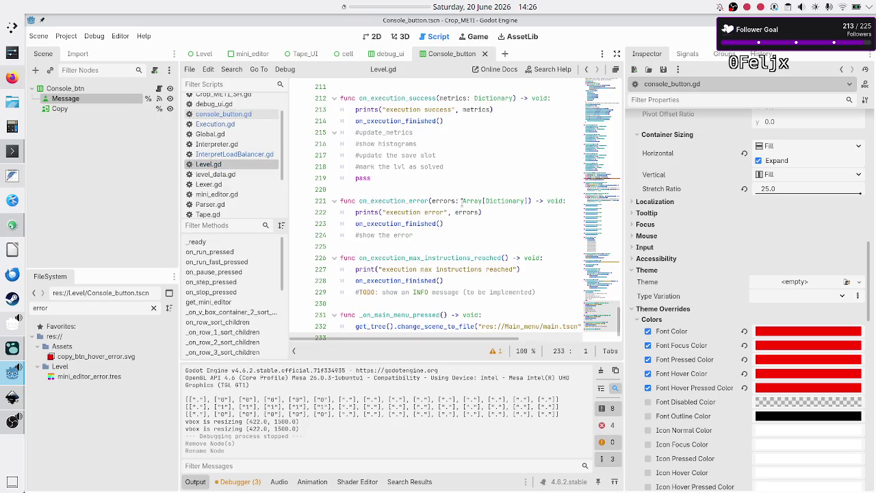
- Change console_msg's type on line 45 of Level.gd from ConsoleMessage to ConsoleButton and save
{"action": "scroll", "coordinate": [462, 203], "scroll_direction": "up", "scroll_amount": 15}
{"action": "scroll", "coordinate": [462, 203], "scroll_direction": "up", "scroll_amount": 15}
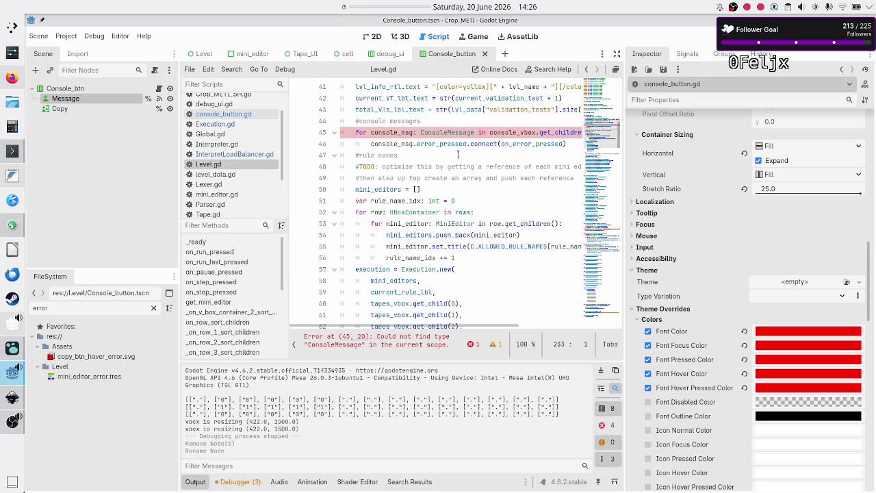
{"action": "double_click", "coordinate": [455, 132]}
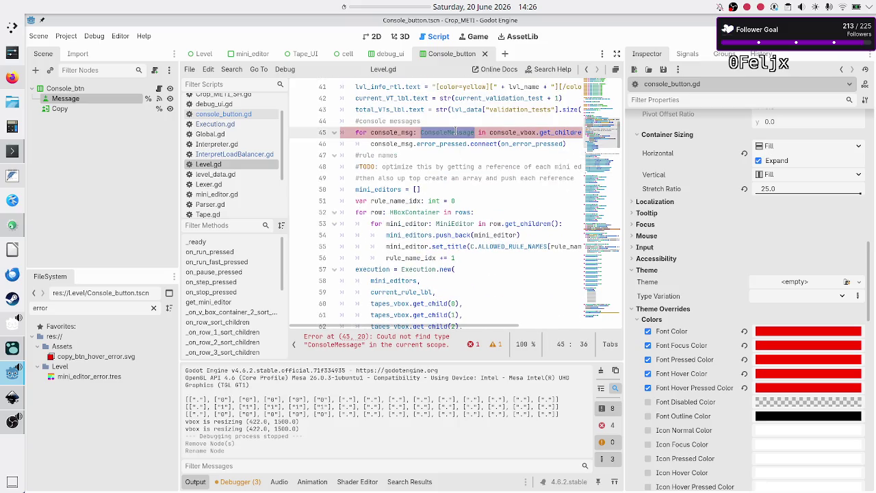
{"action": "type", "text": "ConsoleB"}
{"action": "key", "text": "Return"}
{"action": "key", "text": "ctrl+s"}
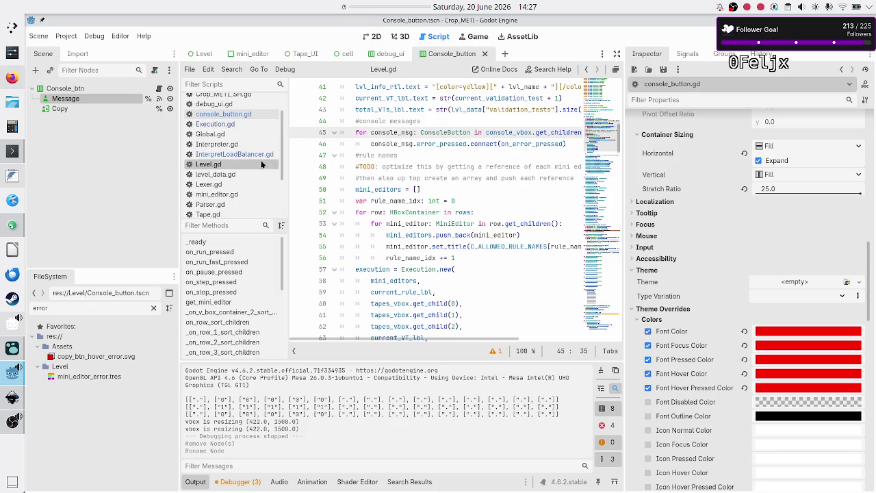
{"action": "left_click", "coordinate": [244, 158]}
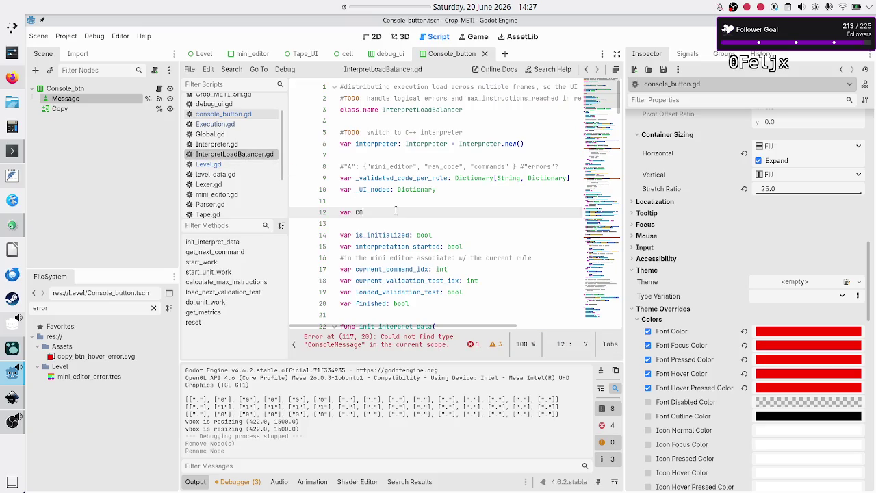
- Add var CONSOLE_BUTTON_TSCN: PackedScene = preload("res://Level/Console_button.tscn") on line 12
{"action": "type", "text": "N"}
{"action": "key", "text": "BackSpace"}
{"action": "key", "text": "BackSpace"}
{"action": "key", "text": "BackSpace"}
{"action": "type", "text": "CONSOLE_BUTTON_TSCN: "}
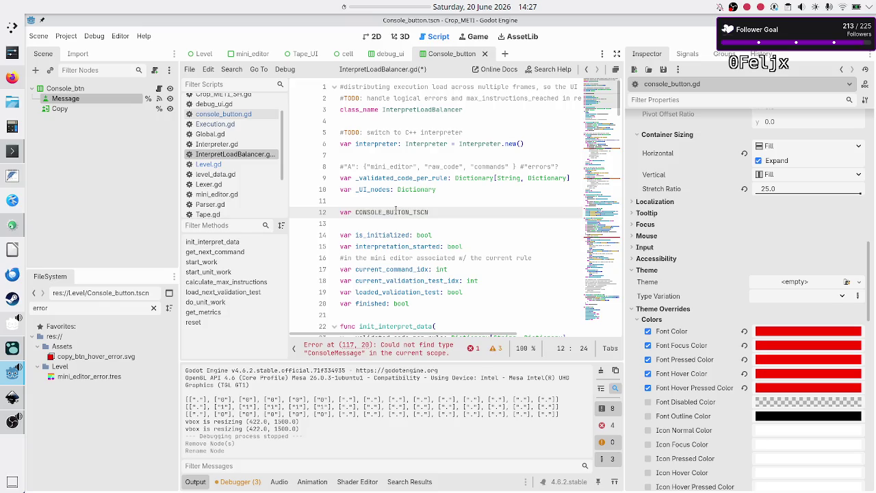
{"action": "type", "text": "PackedS"}
{"action": "key", "text": "Return"}
{"action": "type", "text": "= prelo"}
{"action": "type", "text": "ad"}
{"action": "key", "text": "Return"}
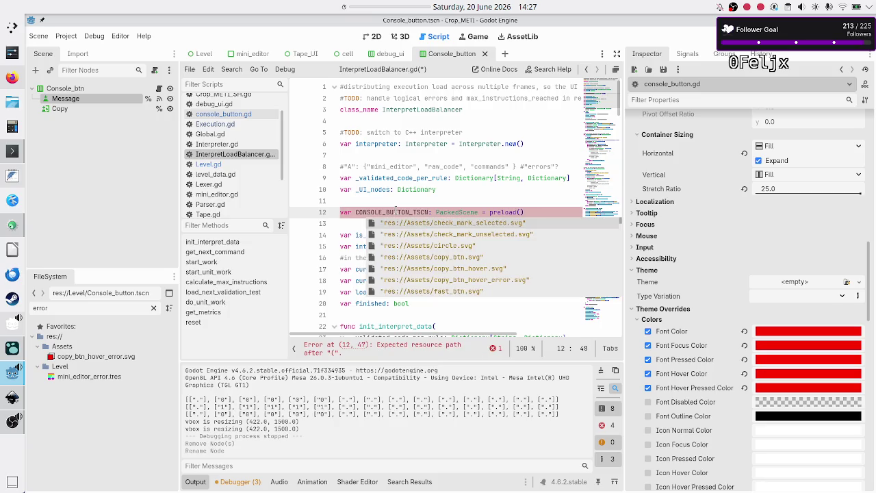
{"action": "type", "text": "consol"}
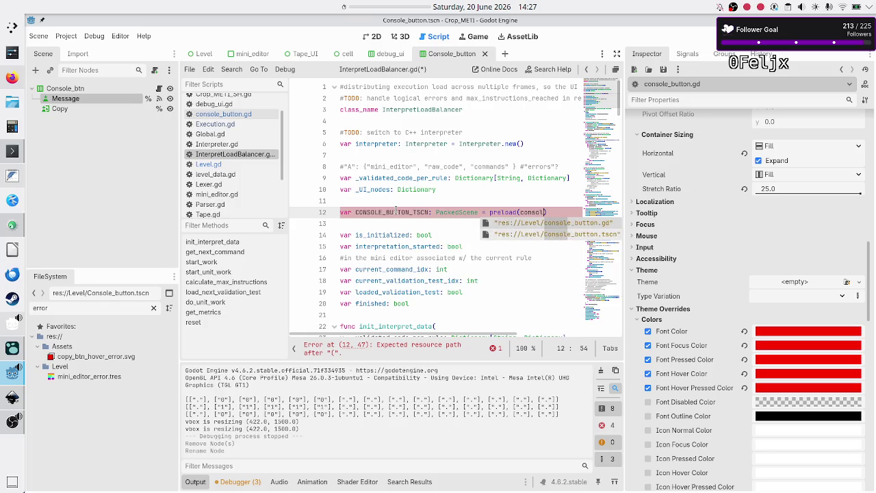
{"action": "key", "text": "Down"}
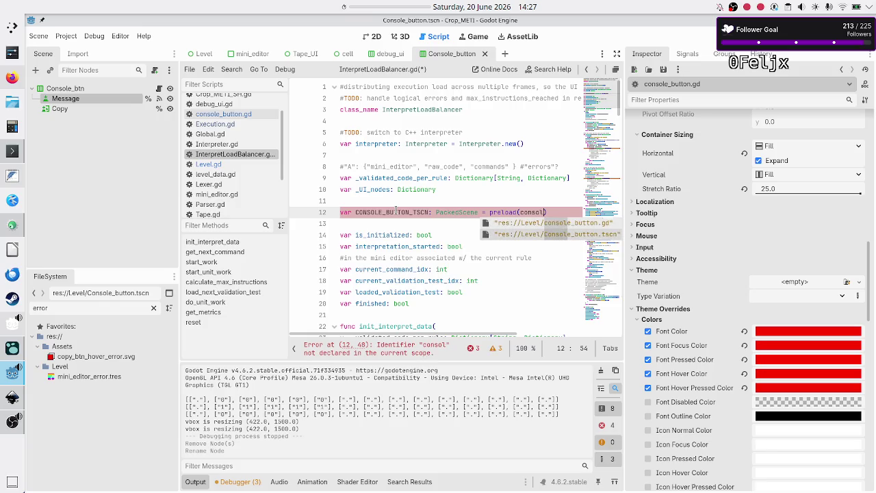
{"action": "key", "text": "Return"}
{"action": "key", "text": "Down"}
{"action": "key", "text": "Down"}
{"action": "key", "text": "Down"}
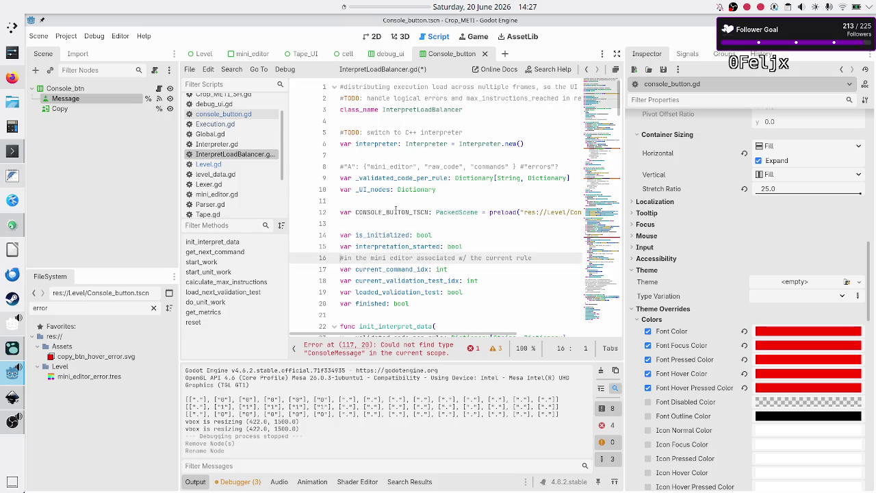
{"action": "key", "text": "Down"}
{"action": "key", "text": "Down"}
{"action": "key", "text": "Down"}
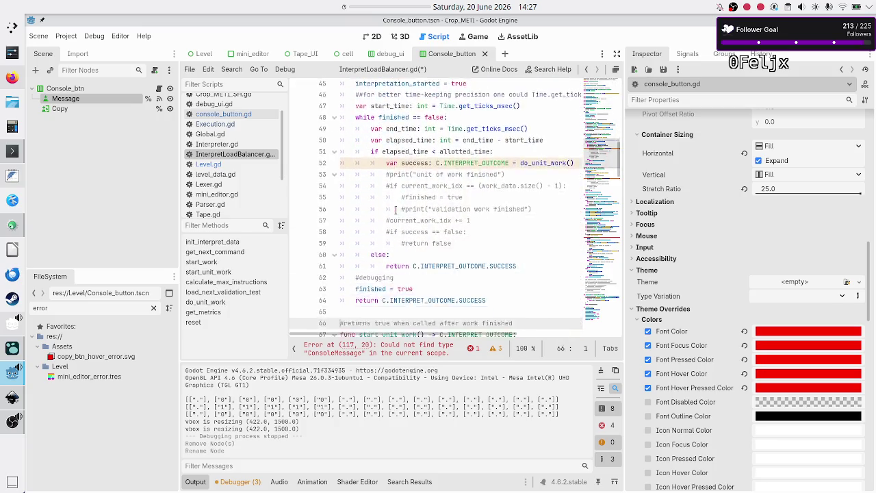
{"action": "key", "text": "Down"}
{"action": "key", "text": "Down"}
{"action": "key", "text": "Down"}
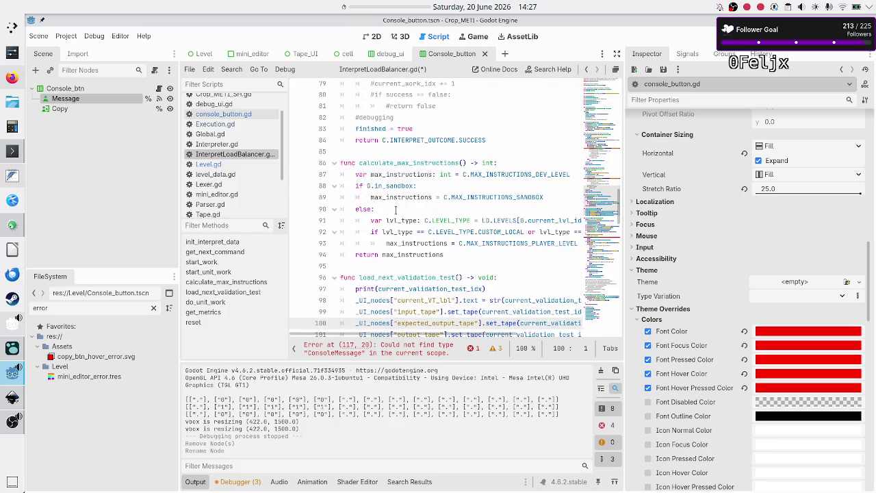
- Change the max-instructions warning variable's type on line 117 to ConsoleButton
{"action": "scroll", "coordinate": [409, 192], "scroll_direction": "down", "scroll_amount": 10}
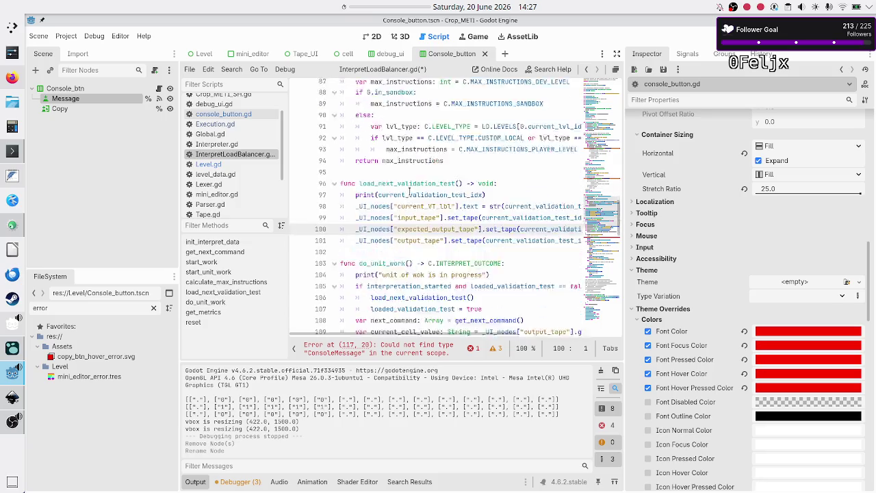
{"action": "left_click", "coordinate": [483, 130]}
{"action": "key", "text": "Down"}
{"action": "key", "text": "Down"}
{"action": "key", "text": "Left"}
{"action": "key", "text": "BackSpace"}
{"action": "key", "text": "BackSpace"}
{"action": "key", "text": "BackSpace"}
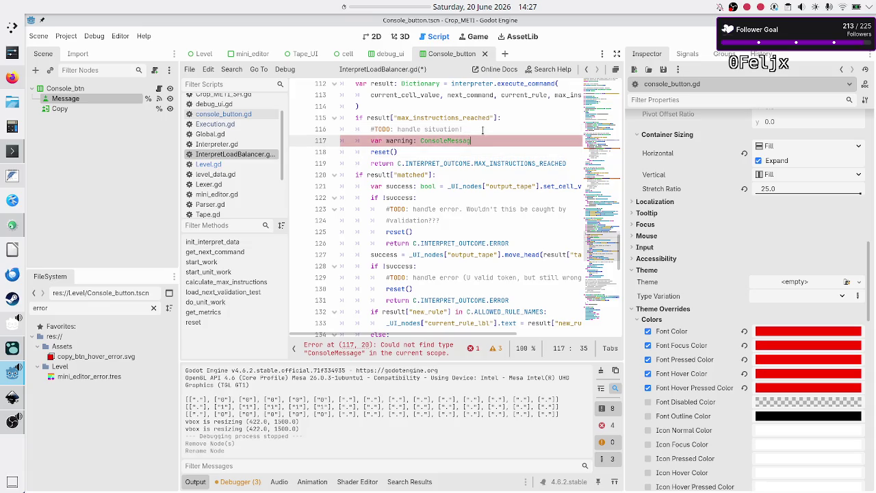
{"action": "type", "text": "nsol"}
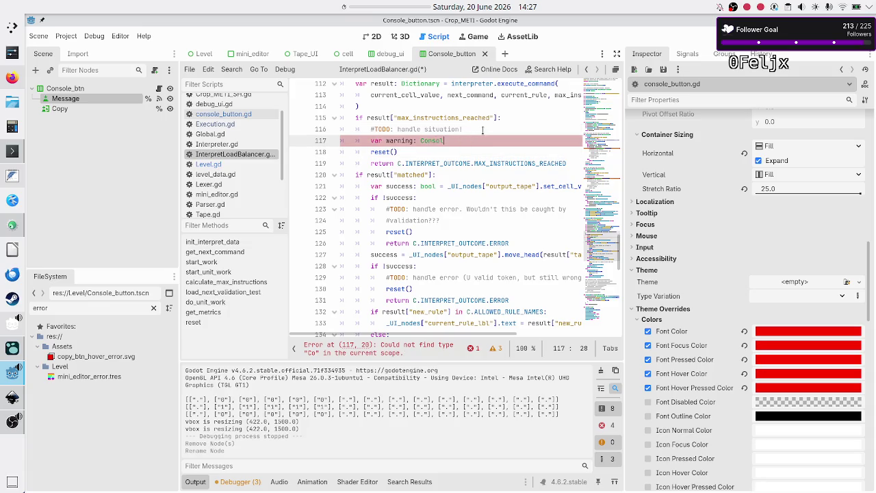
{"action": "key", "text": "Return"}
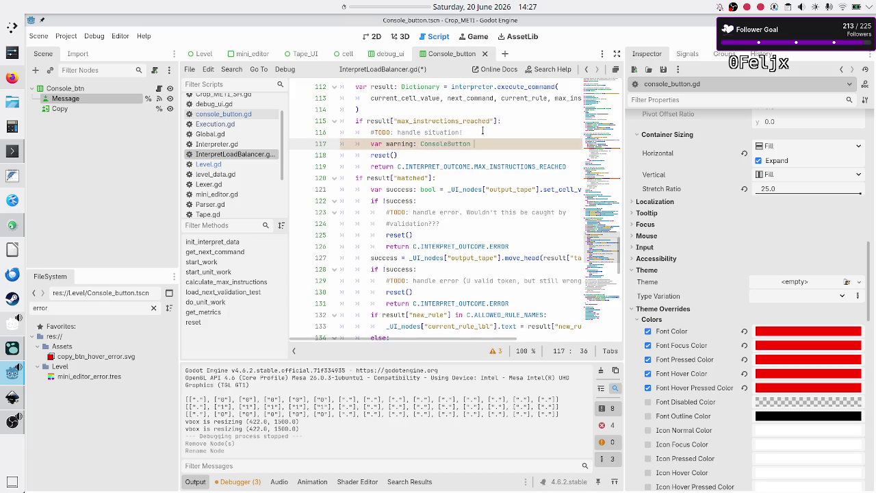
- Assign the warning variable CONSOLE_BUTTON_TSCN.instantiate()
{"action": "type", "text": "= "}
{"action": "type", "text": "CONS"}
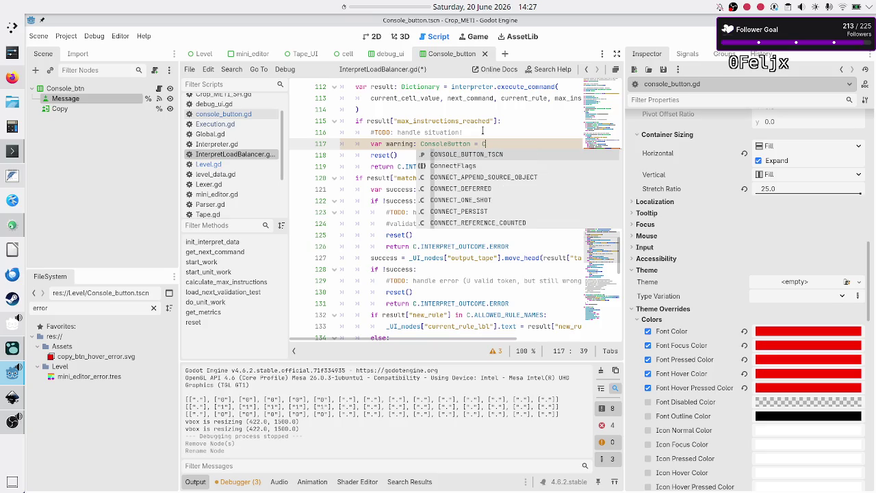
{"action": "key", "text": "Return"}
{"action": "type", "text": ".ins"}
{"action": "key", "text": "Return"}
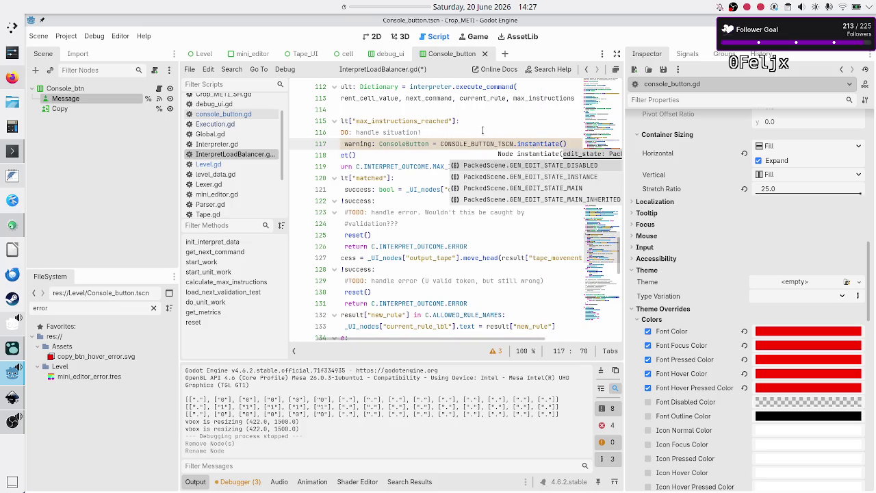
{"action": "left_click", "coordinate": [231, 114]}
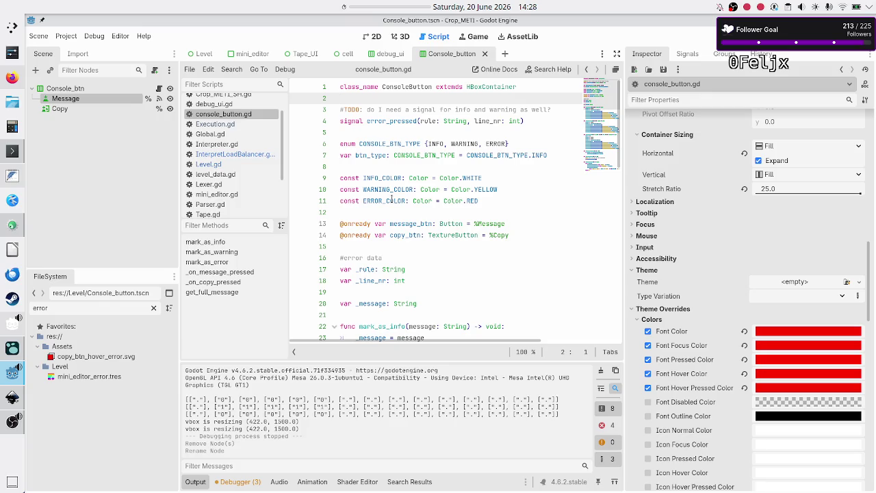
{"action": "scroll", "coordinate": [391, 199], "scroll_direction": "down", "scroll_amount": 3}
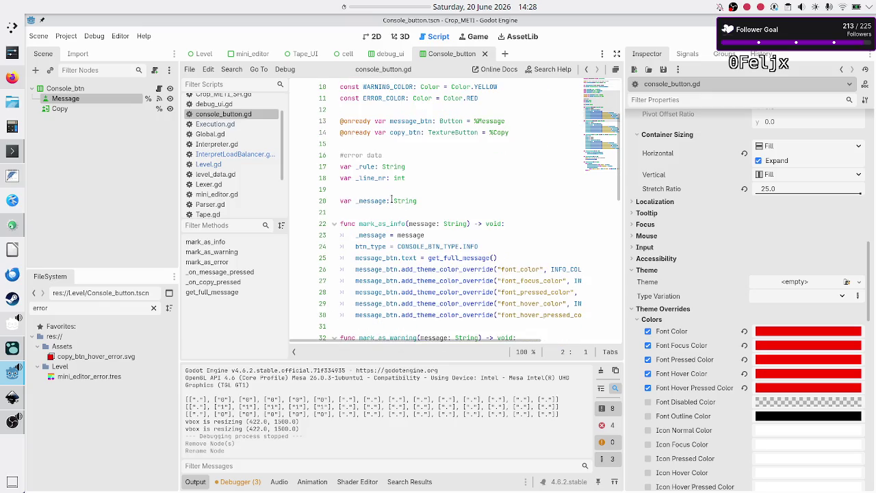
{"action": "double_click", "coordinate": [384, 223]}
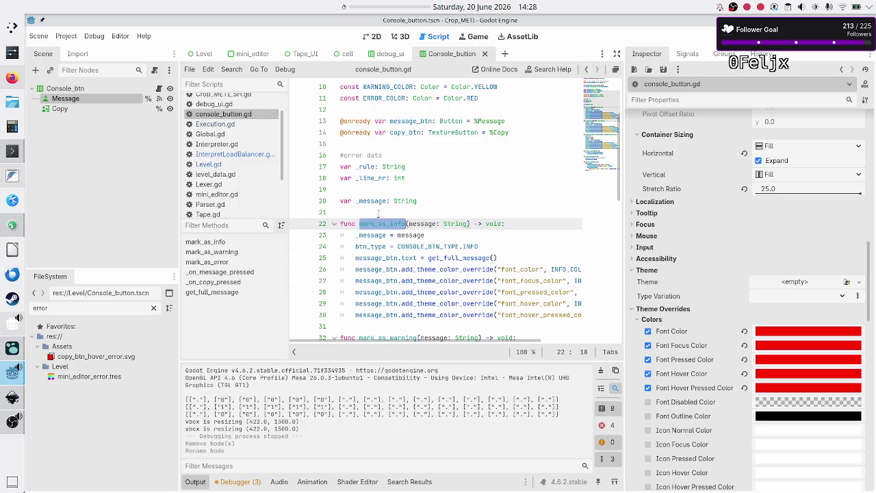
{"action": "left_click", "coordinate": [232, 153]}
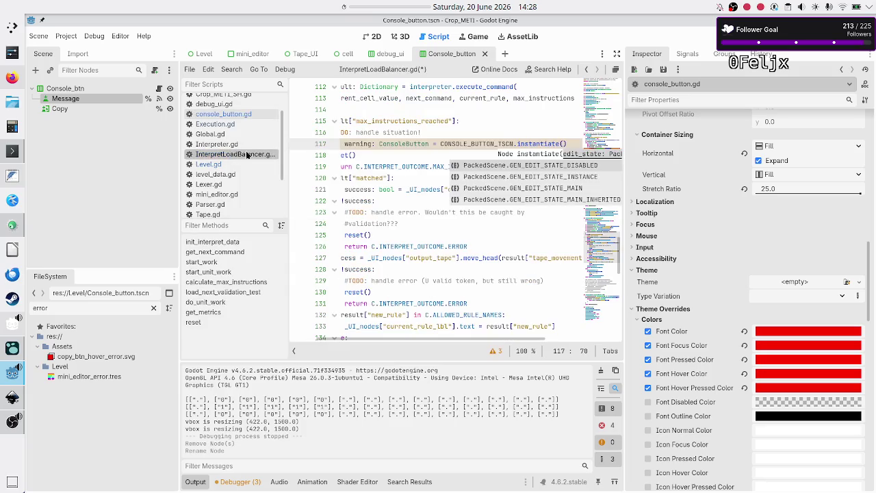
- Close the instantiate call and add a warning.mark_as_warning() call on the next line
{"action": "type", "text": ")"}
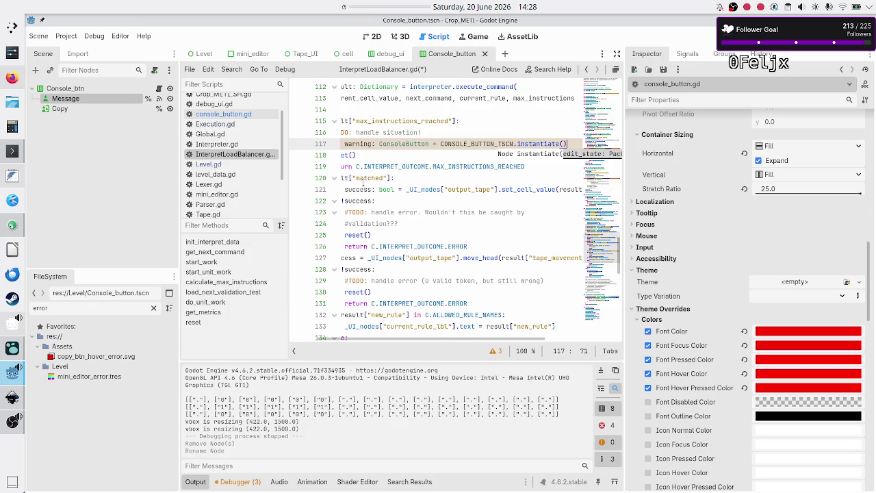
{"action": "key", "text": "Return"}
{"action": "type", "text": "warn"}
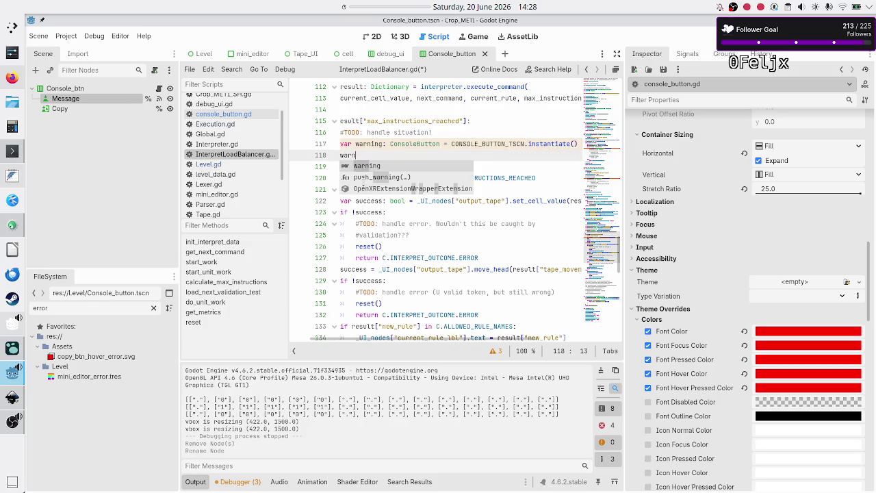
{"action": "type", "text": "ing.mark"}
{"action": "key", "text": "Down"}
{"action": "key", "text": "Down"}
{"action": "key", "text": "Return"}
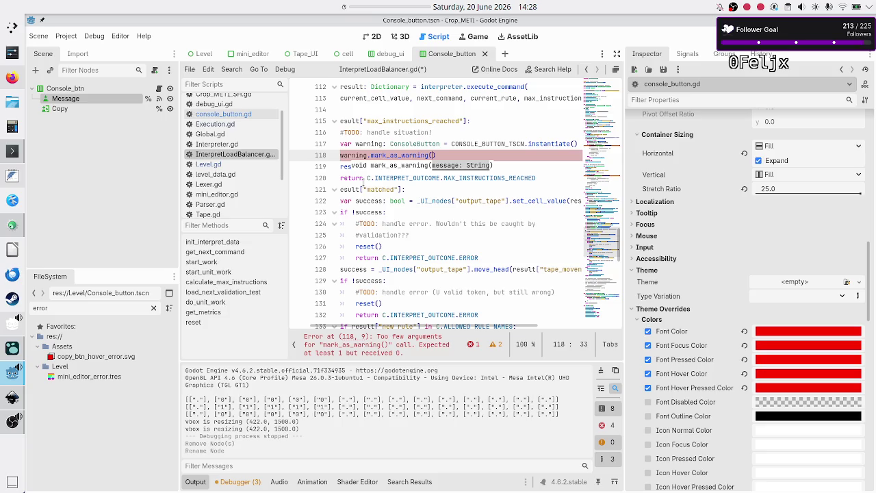
- Rename the warning variable to warning_btn in its declaration and in the mark_as_warning call
{"action": "key", "text": "Up"}
{"action": "key", "text": "Left"}
{"action": "key", "text": "Left"}
{"action": "key", "text": "Left"}
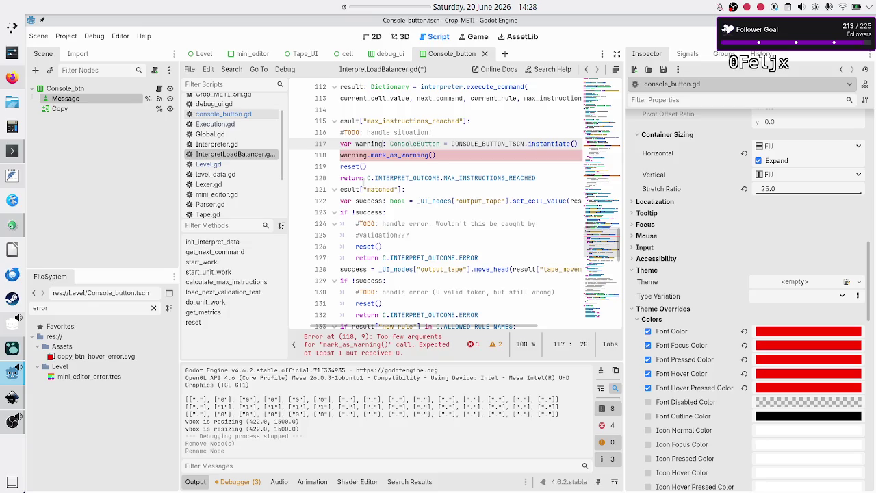
{"action": "type", "text": "_"}
{"action": "key", "text": "BackSpace"}
{"action": "key", "text": "BackSpace"}
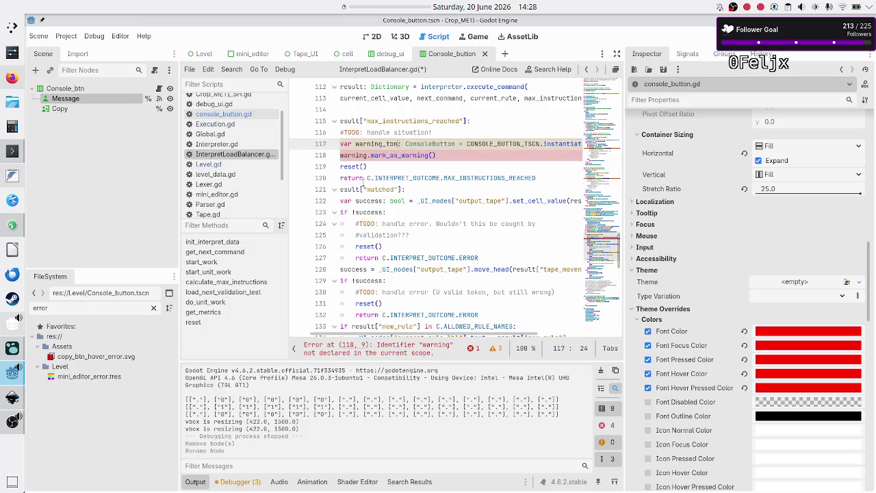
{"action": "type", "text": "btn"}
{"action": "key", "text": "Down"}
{"action": "key", "text": "ctrl+Left"}
{"action": "key", "text": "ctrl+Left"}
{"action": "type", "text": "_btn"}
{"action": "key", "text": "Right"}
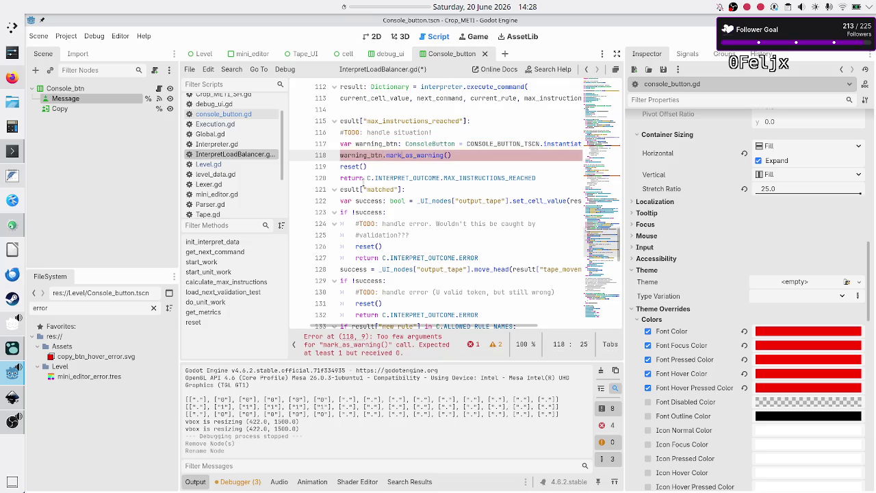
- Put an empty string "" as the mark_as_warning argument on line 118
{"action": "key", "text": "Down"}
{"action": "key", "text": "Up"}
{"action": "key", "text": "End"}
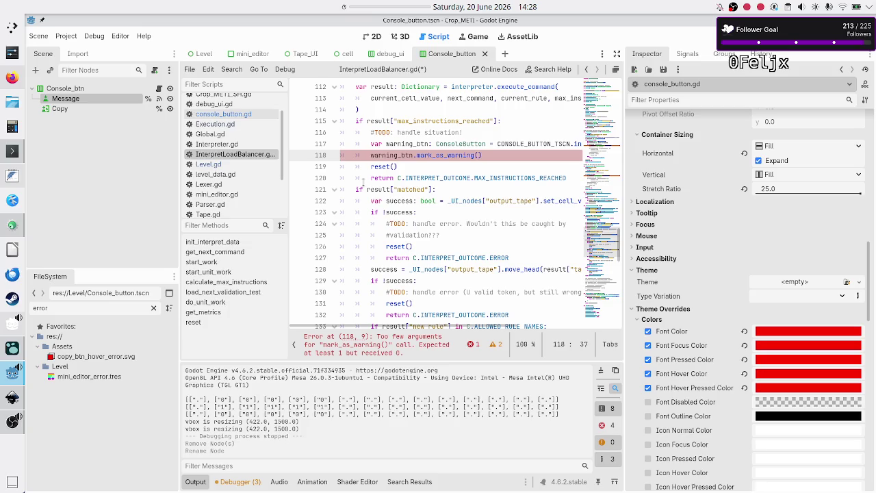
{"action": "type", "text": "\"\""}
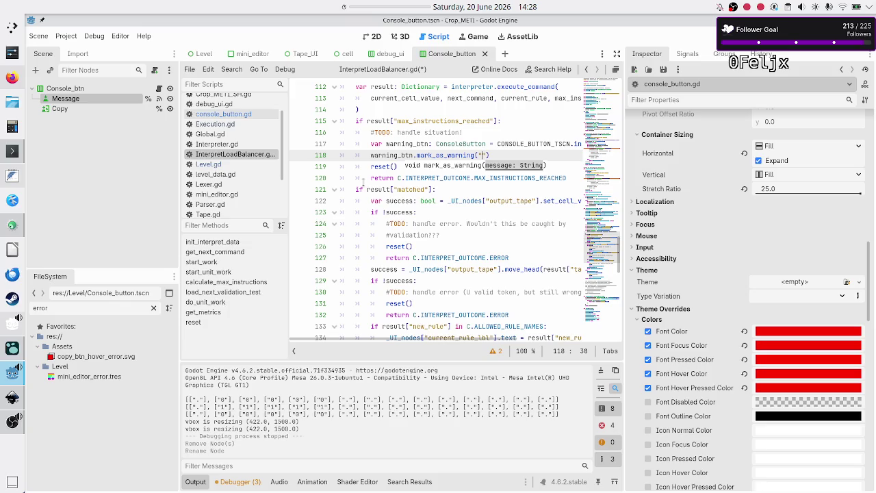
- Delete the TODO comment line above the warning code
{"action": "key", "text": "Up"}
{"action": "key", "text": "Up"}
{"action": "key", "text": "Home"}
{"action": "key", "text": "Home"}
{"action": "key", "text": "shift+End"}
{"action": "key", "text": "ctrl+shift+k"}
{"action": "key", "text": "Down"}
{"action": "key", "text": "Down"}
{"action": "key", "text": "Down"}
{"action": "key", "text": "Up"}
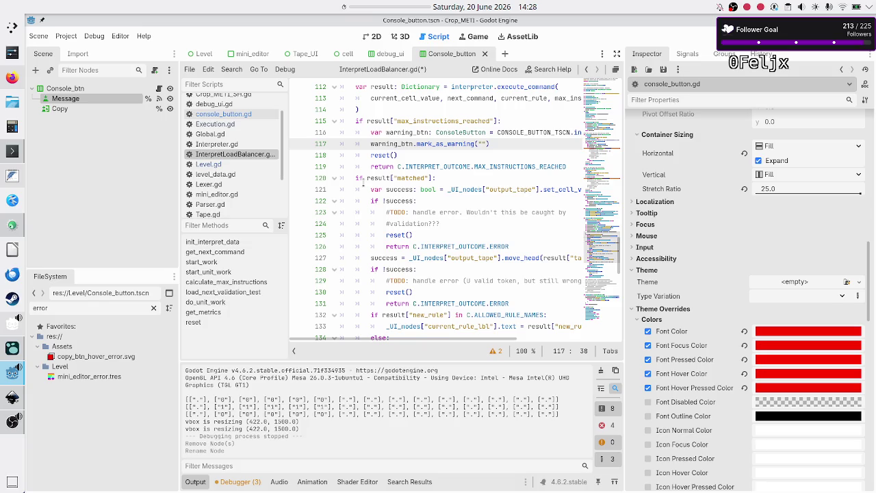
- Type "max instructions (" inside the mark_as_warning quotes, removing the auto-closed parenthesis
{"action": "type", "text": "max "}
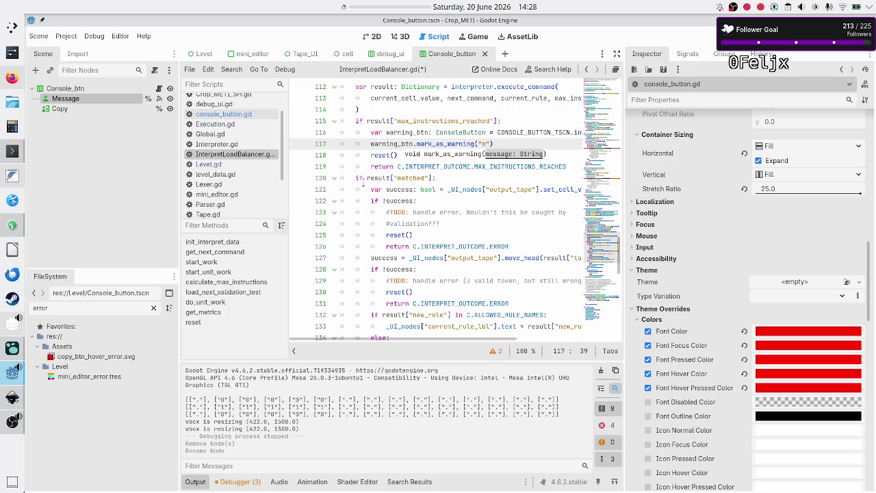
{"action": "type", "text": "instruction"}
{"action": "key", "text": "BackSpace"}
{"action": "type", "text": "s"}
{"action": "type", "text": " ("}
{"action": "key", "text": "Delete"}
{"action": "scroll", "coordinate": [436, 131], "scroll_direction": "up", "scroll_amount": 2}
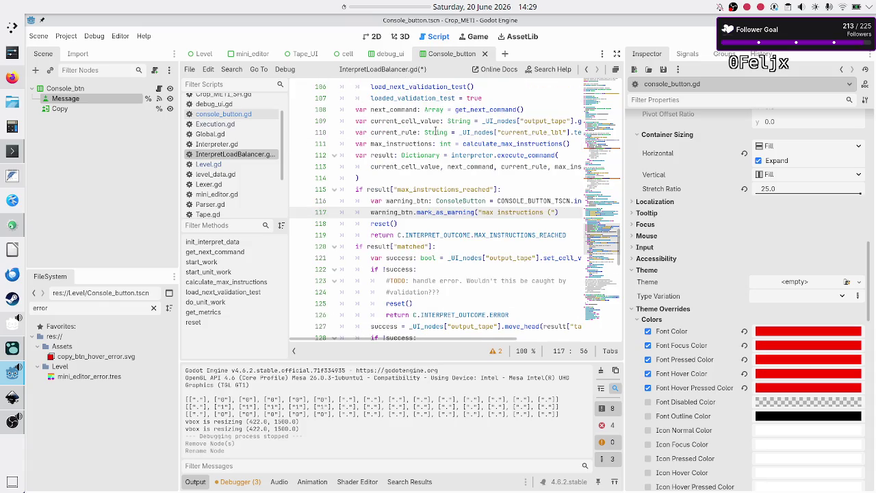
- Below the warning_btn line, start a new line var warn_msg: String = "
{"action": "double_click", "coordinate": [400, 143]}
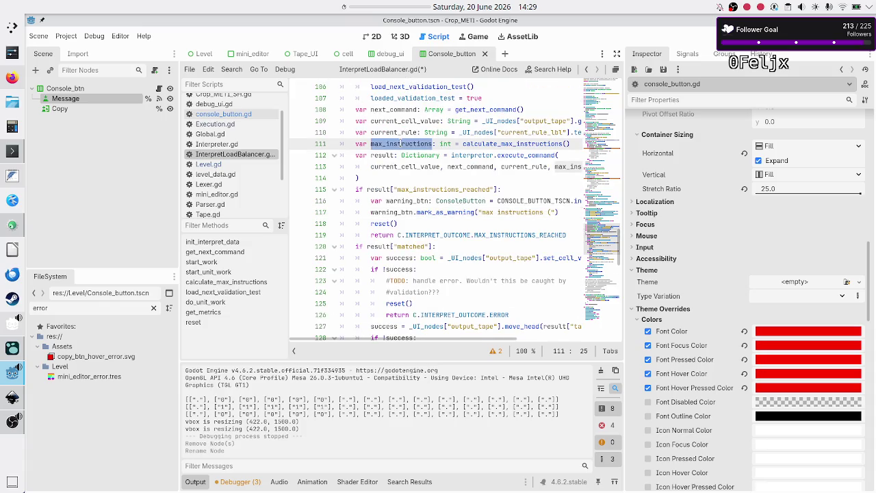
{"action": "key", "text": "Down"}
{"action": "key", "text": "Down"}
{"action": "key", "text": "Down"}
{"action": "key", "text": "Down"}
{"action": "key", "text": "Down"}
{"action": "key", "text": "Up"}
{"action": "key", "text": "Up"}
{"action": "key", "text": "Up"}
{"action": "key", "text": "Down"}
{"action": "key", "text": "Down"}
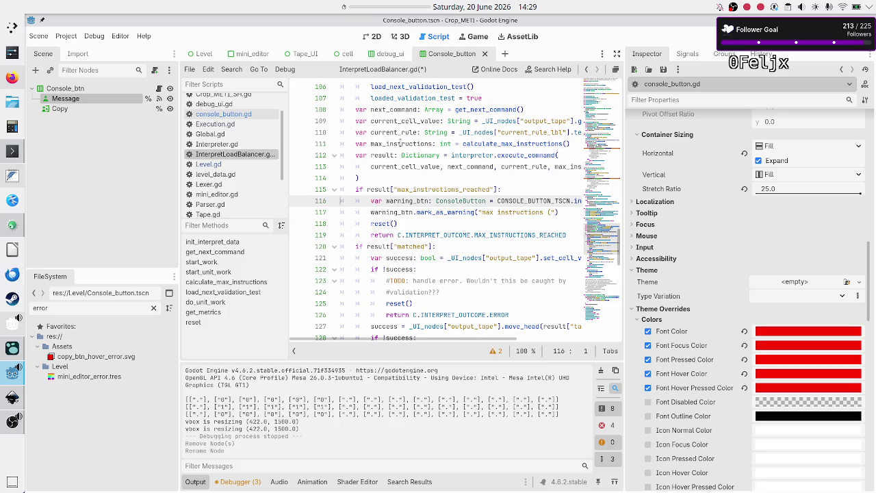
{"action": "key", "text": "Left"}
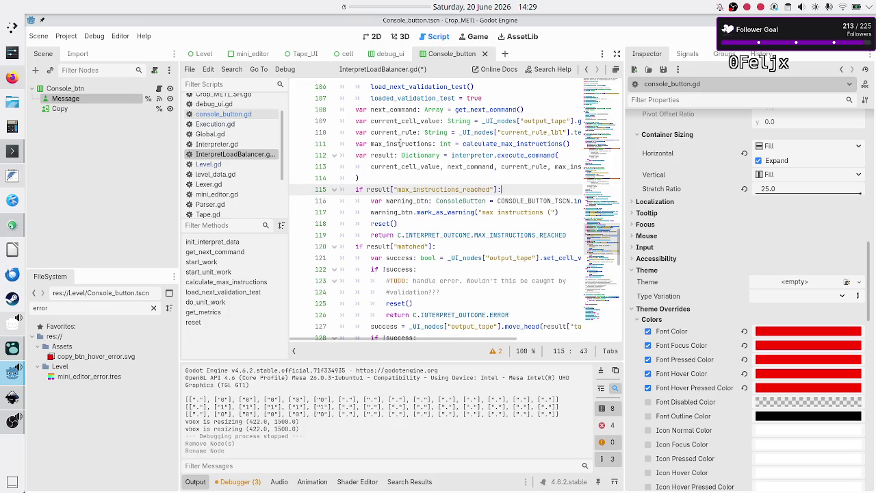
{"action": "key", "text": "Down"}
{"action": "key", "text": "End"}
{"action": "key", "text": "Return"}
{"action": "type", "text": "v"}
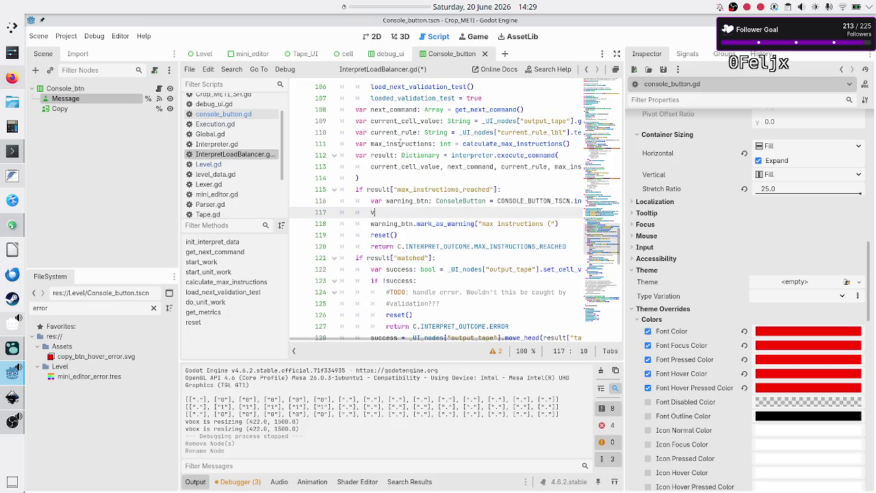
{"action": "type", "text": "ar warn_msg: "}
{"action": "type", "text": "String = \""}
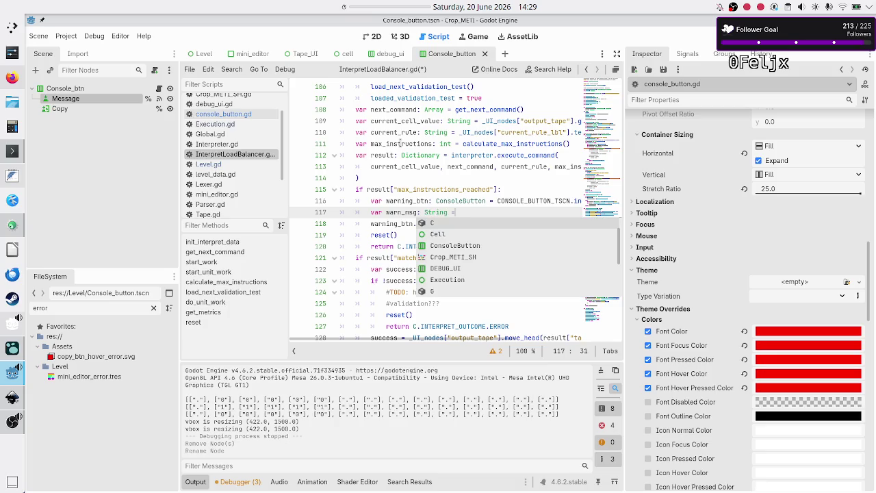
{"action": "key", "text": "Escape"}
- Move the "max instructions (" text into warn_msg and pass warn_msg to mark_as_warning
{"action": "key", "text": "Down"}
{"action": "key", "text": "Right"}
{"action": "key", "text": "Right"}
{"action": "key", "text": "Right"}
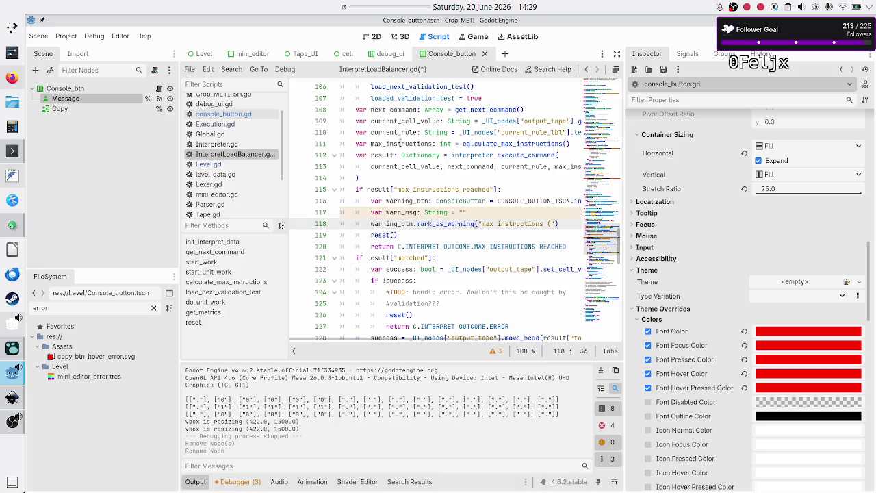
{"action": "key", "text": "shift+Right"}
{"action": "key", "text": "shift+Right"}
{"action": "key", "text": "shift+Right"}
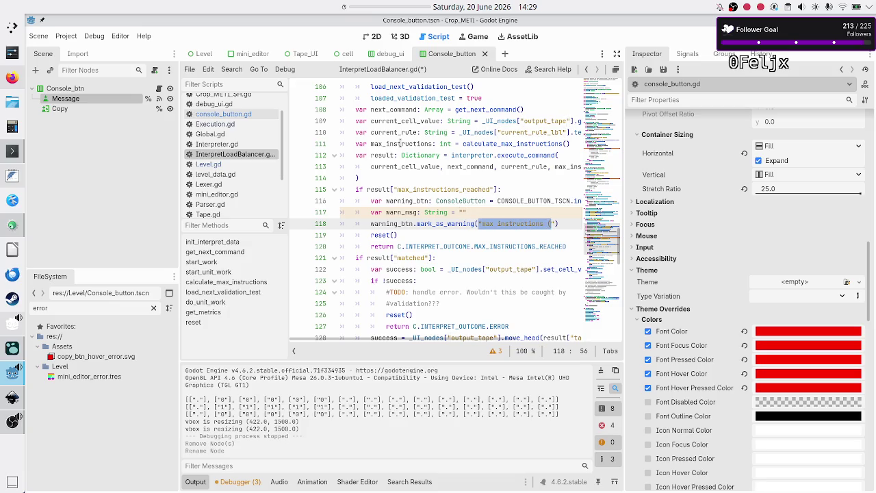
{"action": "key", "text": "ctrl+x"}
{"action": "key", "text": "Up"}
{"action": "key", "text": "ctrl+v"}
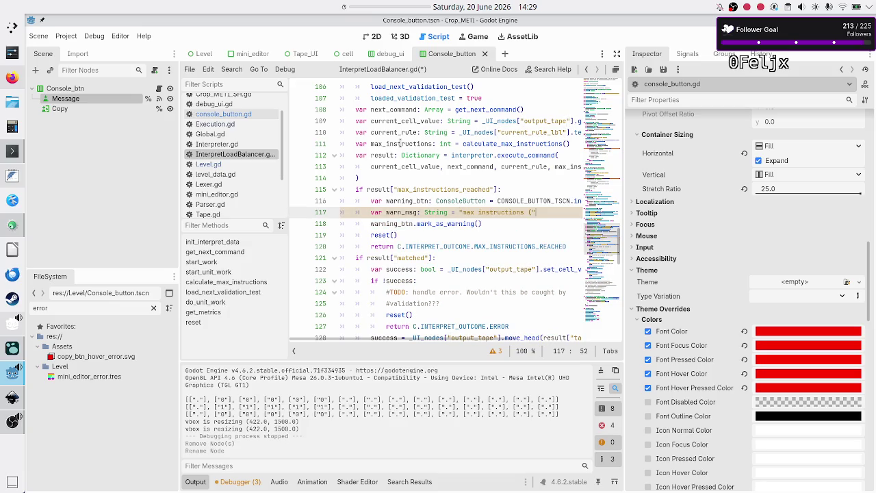
{"action": "key", "text": "Down"}
{"action": "key", "text": "Left"}
{"action": "type", "text": "warn"}
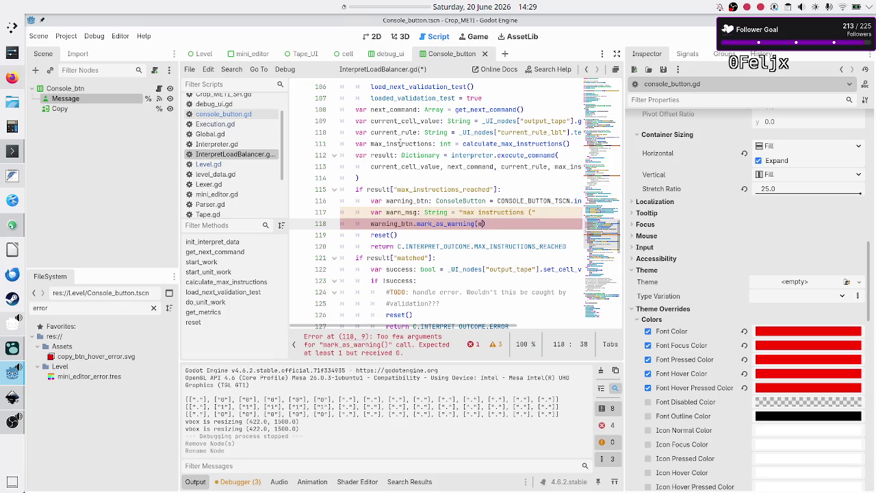
{"action": "key", "text": "Return"}
- Finish warn_msg with + str(max_instructions) + ") reached!"
{"action": "key", "text": "Up"}
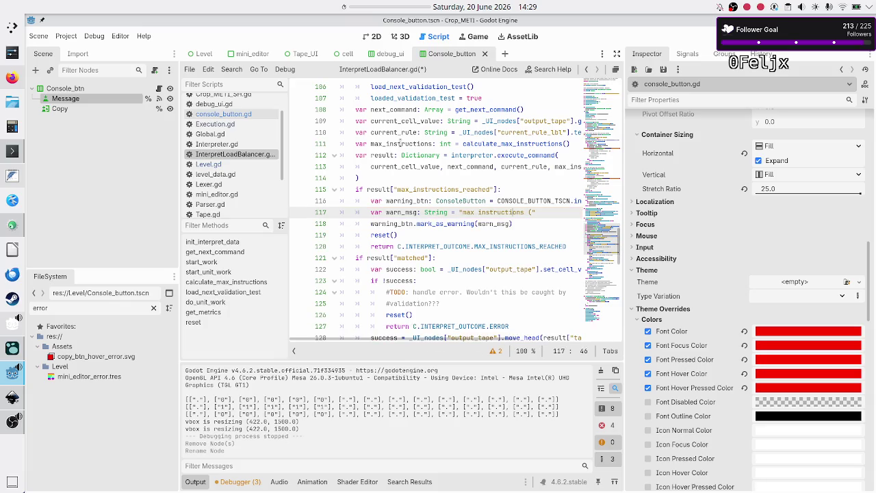
{"action": "key", "text": "Right"}
{"action": "key", "text": "Right"}
{"action": "key", "text": "Right"}
{"action": "type", "text": "+ str("}
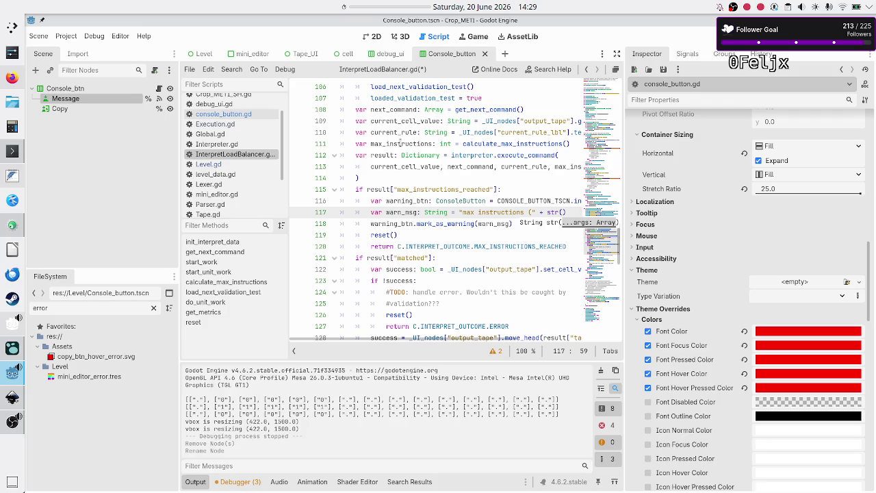
{"action": "type", "text": "max_instructions"}
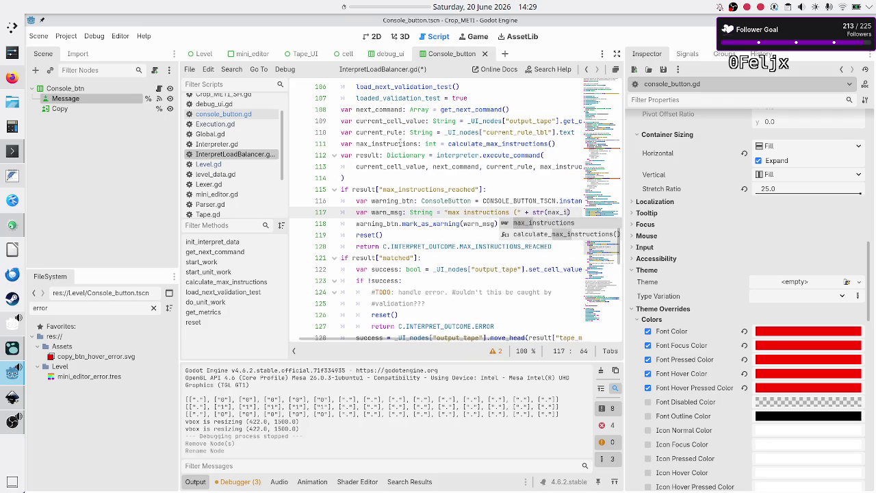
{"action": "type", "text": ") "}
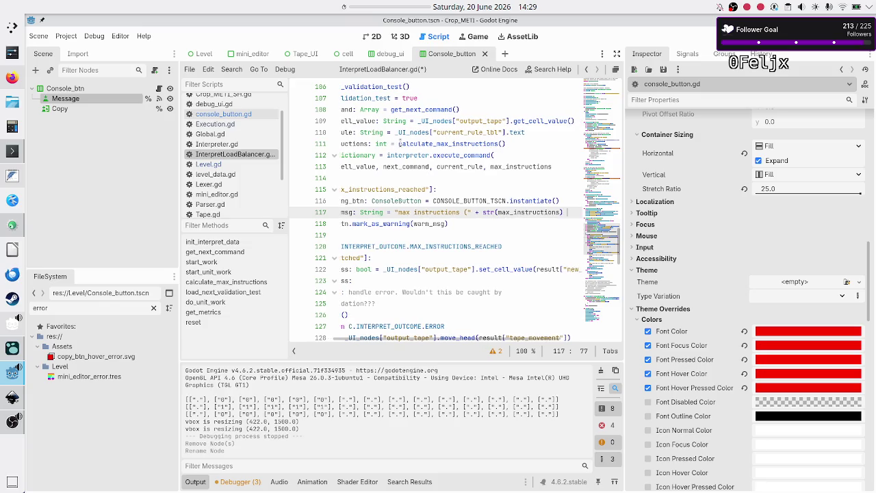
{"action": "type", "text": "+ \")"}
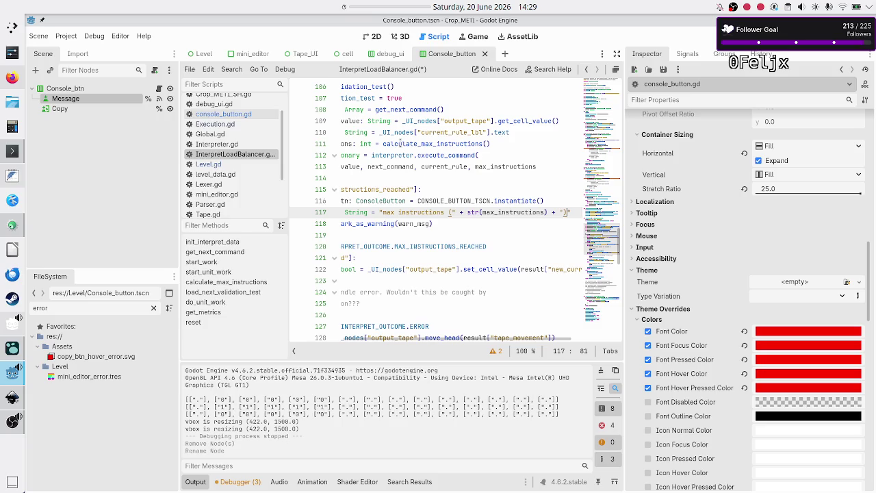
{"action": "type", "text": " reached!"}
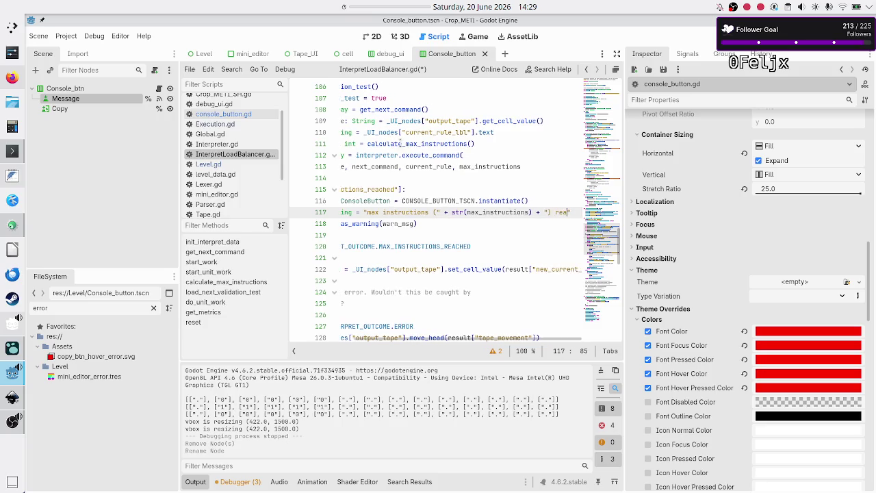
{"action": "key", "text": "Home"}
{"action": "key", "text": "Down"}
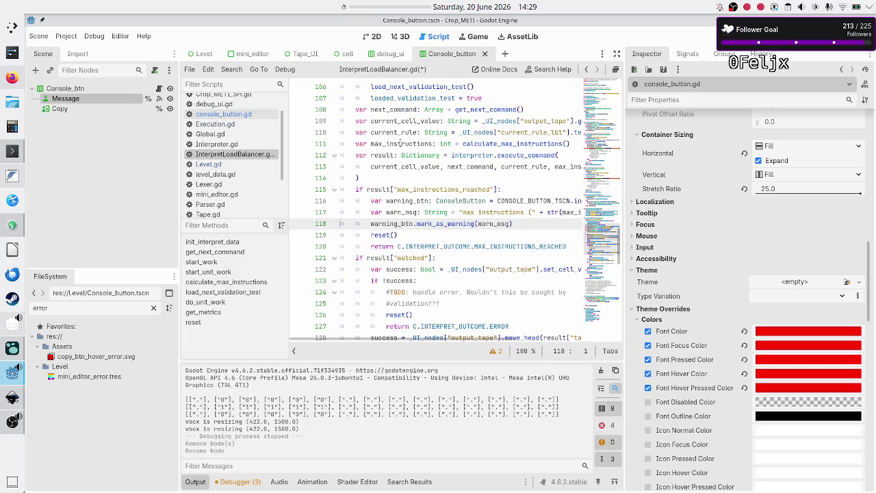
{"action": "key", "text": "Up"}
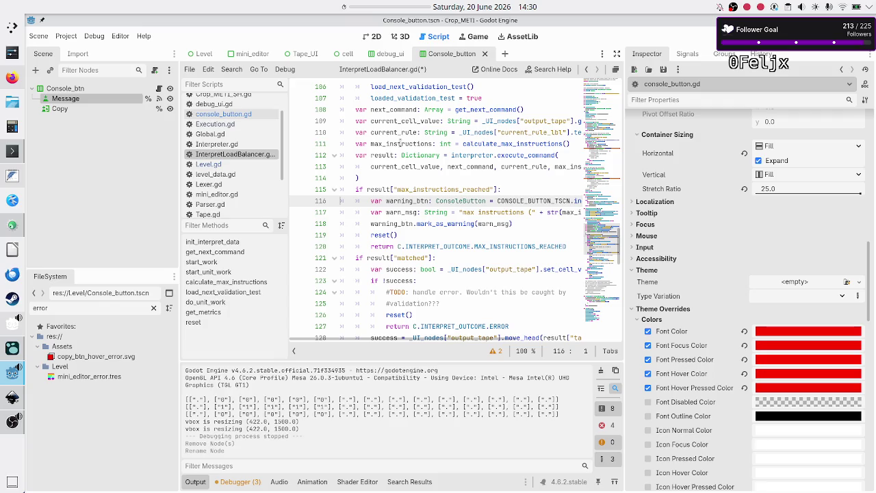
{"action": "key", "text": "Down"}
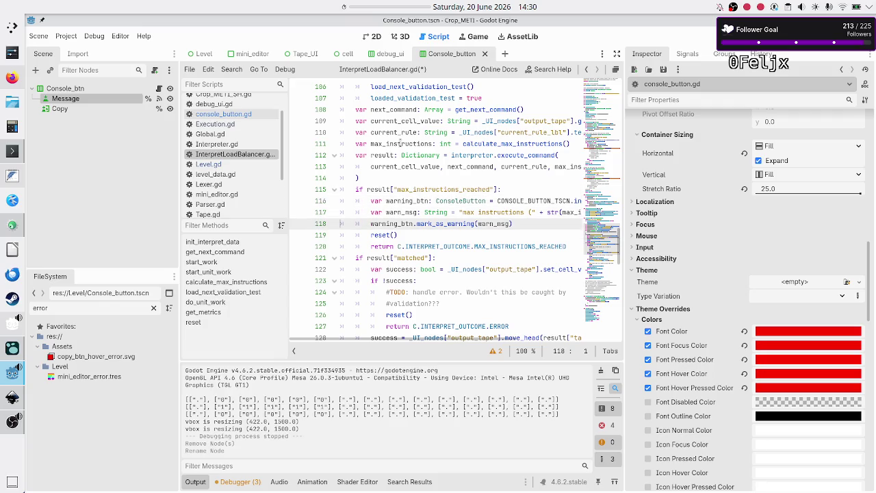
- Move to the if !success check after the set_cell_value call
{"action": "key", "text": "Down"}
{"action": "key", "text": "Down"}
{"action": "key", "text": "Down"}
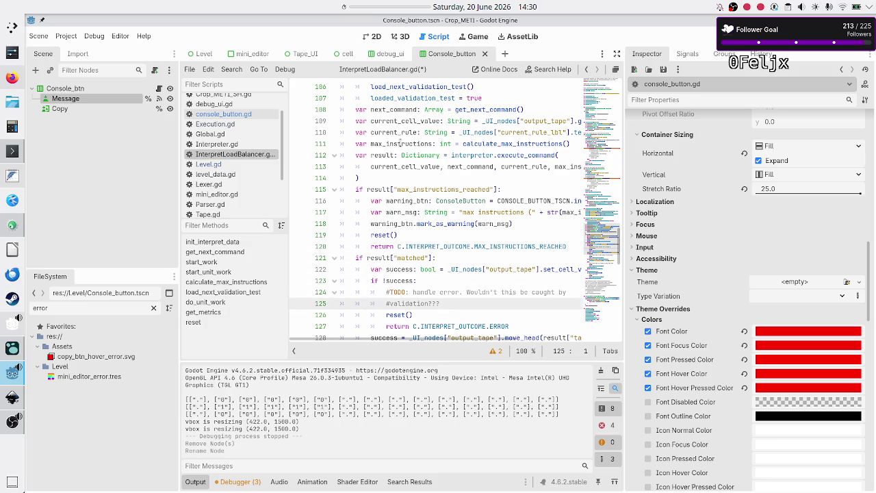
{"action": "key", "text": "Up"}
{"action": "key", "text": "Up"}
{"action": "key", "text": "Up"}
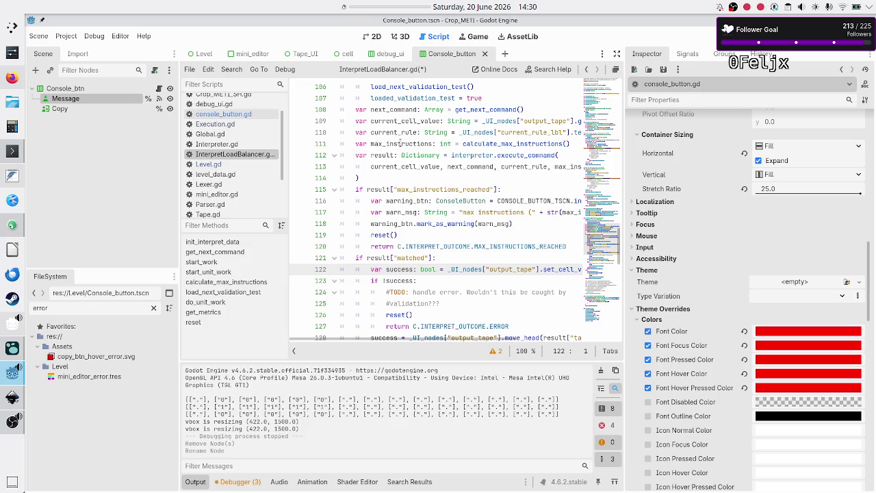
{"action": "key", "text": "End"}
{"action": "key", "text": "Right"}
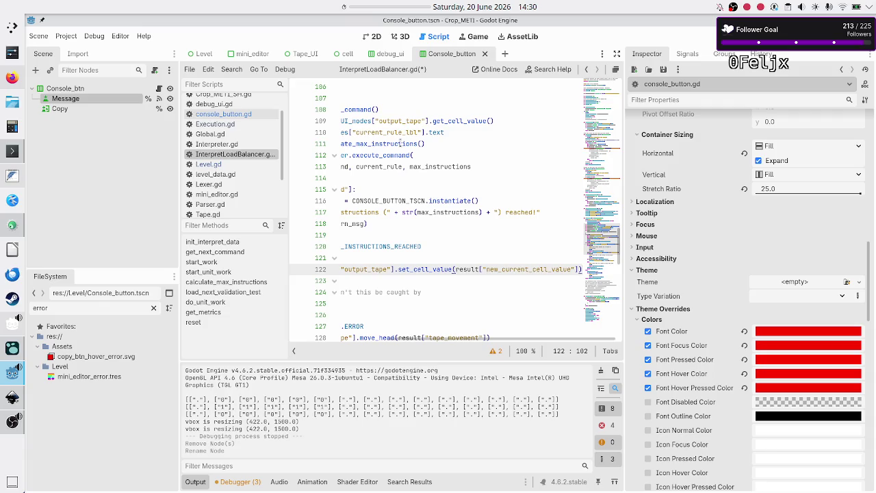
{"action": "key", "text": "Down"}
{"action": "key", "text": "Home"}
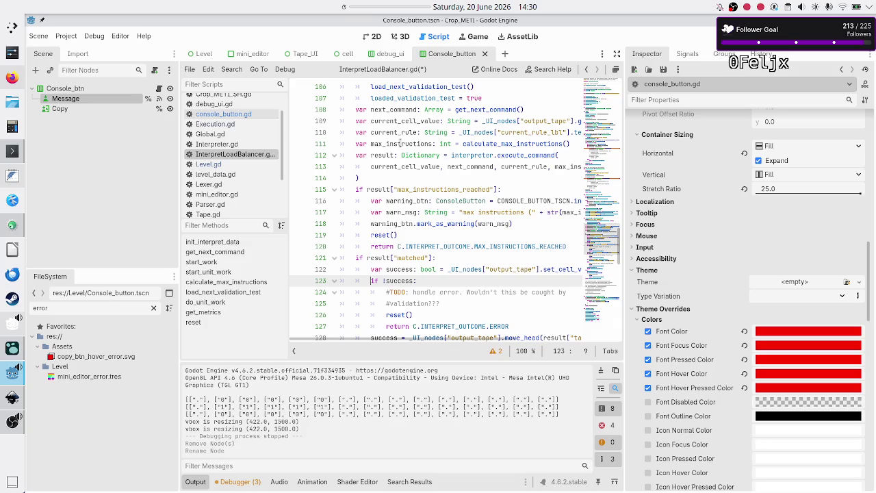
{"action": "key", "text": "Down"}
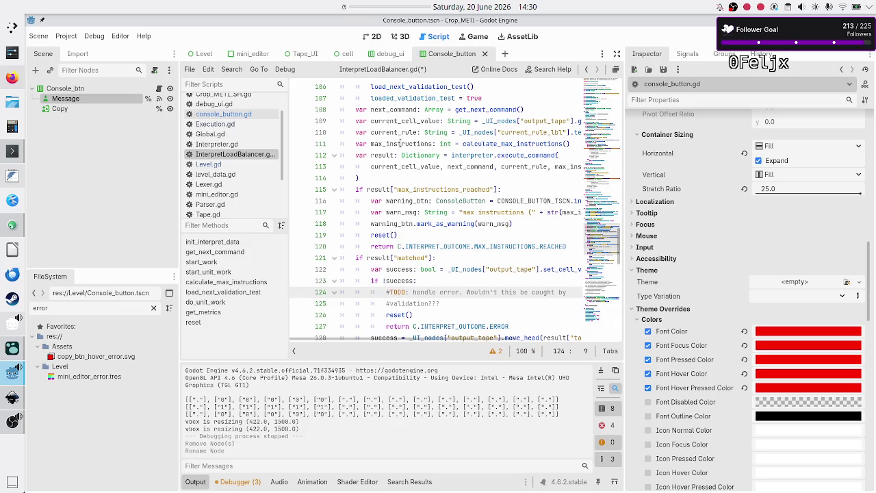
{"action": "key", "text": "shift+Down"}
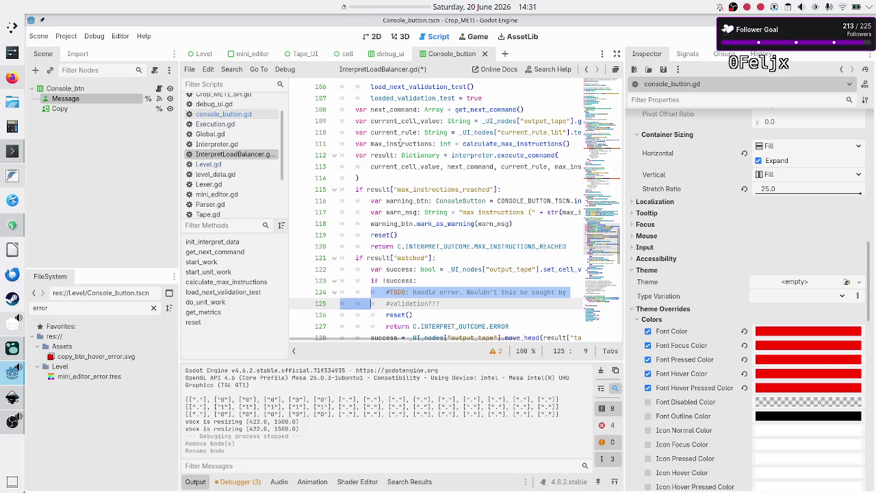
- Delete the TODO comment and if !success branch, and drop success assignment from set_cell_value
{"action": "key", "text": "shift+Down"}
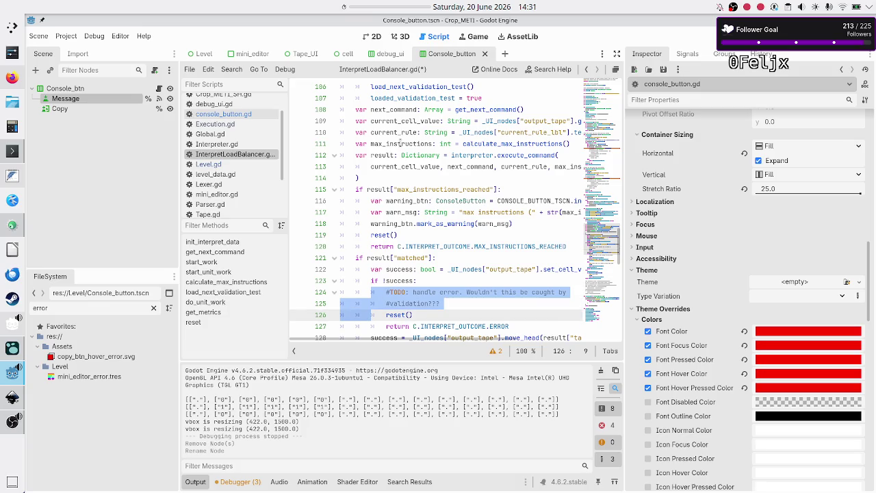
{"action": "key", "text": "shift+Down"}
{"action": "key", "text": "shift+Down"}
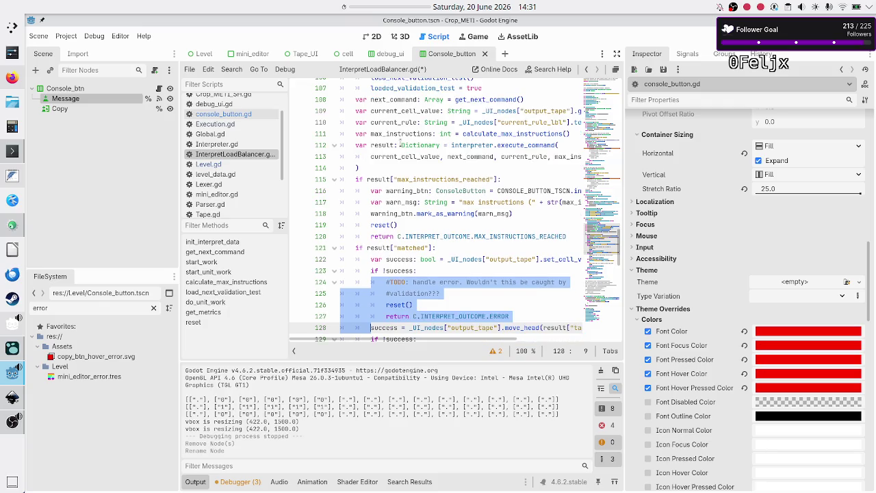
{"action": "key", "text": "shift+Left"}
{"action": "key", "text": "shift+Left"}
{"action": "key", "text": "shift+Left"}
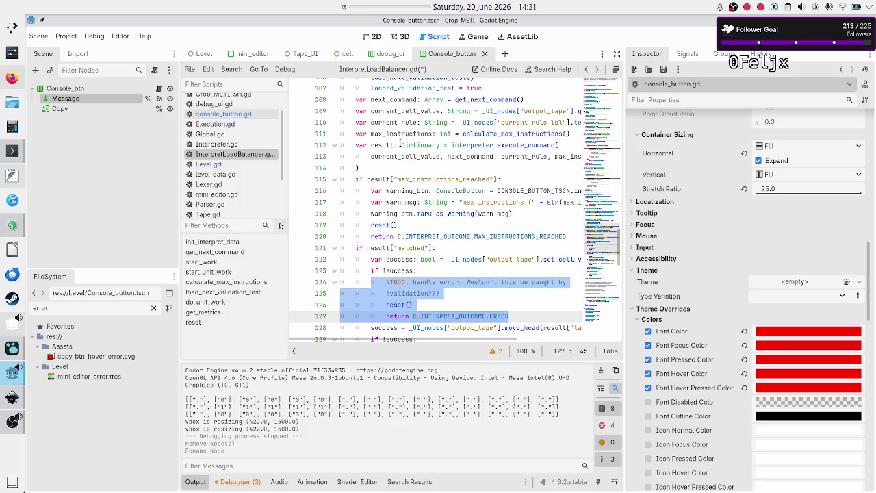
{"action": "key", "text": "BackSpace"}
{"action": "key", "text": "BackSpace"}
{"action": "key", "text": "BackSpace"}
{"action": "key", "text": "BackSpace"}
{"action": "key", "text": "BackSpace"}
{"action": "key", "text": "BackSpace"}
{"action": "key", "text": "BackSpace"}
{"action": "key", "text": "BackSpace"}
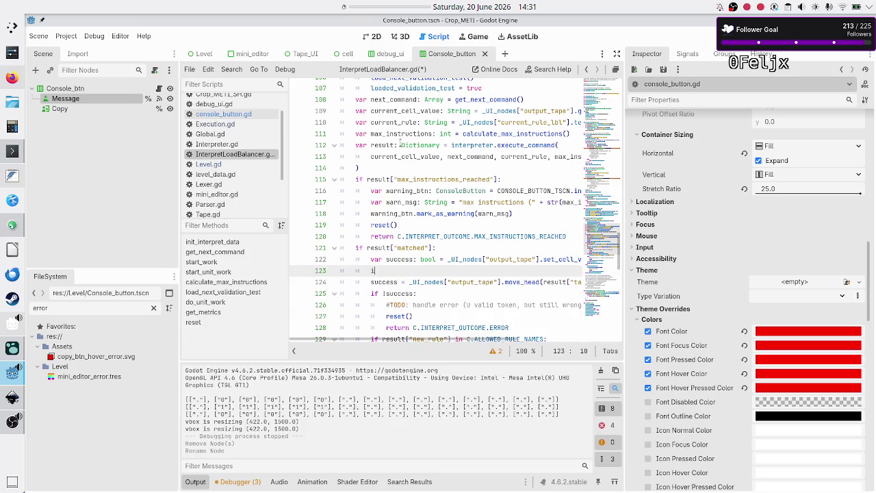
{"action": "key", "text": "BackSpace"}
{"action": "key", "text": "ctrl+Left"}
{"action": "key", "text": "ctrl+Left"}
{"action": "key", "text": "ctrl+Left"}
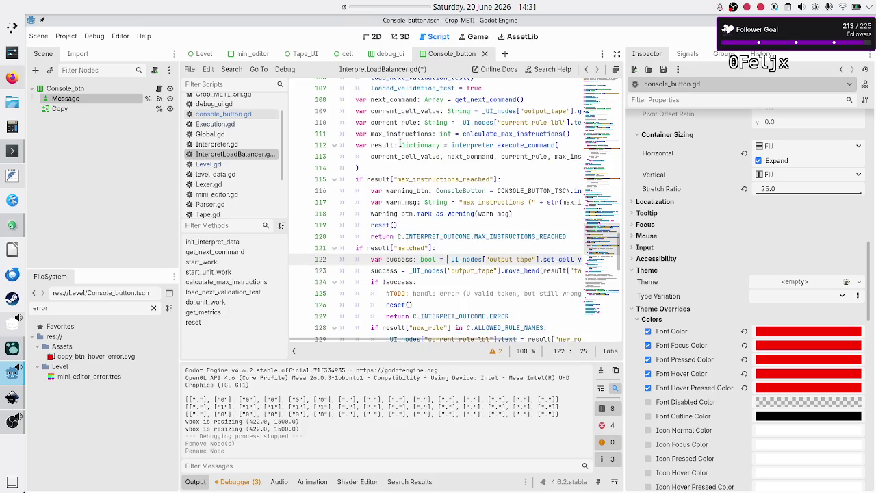
{"action": "key", "text": "BackSpace"}
{"action": "key", "text": "BackSpace"}
{"action": "key", "text": "BackSpace"}
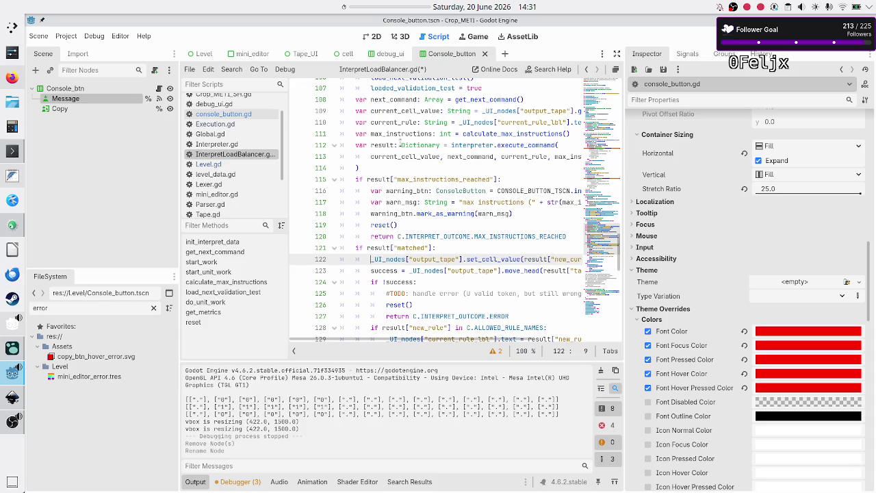
- Declare success on line 123 as var success: bool and save the script
{"action": "key", "text": "Down"}
{"action": "type", "text": "var"}
{"action": "key", "text": "Right"}
{"action": "key", "text": "Right"}
{"action": "key", "text": "Right"}
{"action": "type", "text": ": bool"}
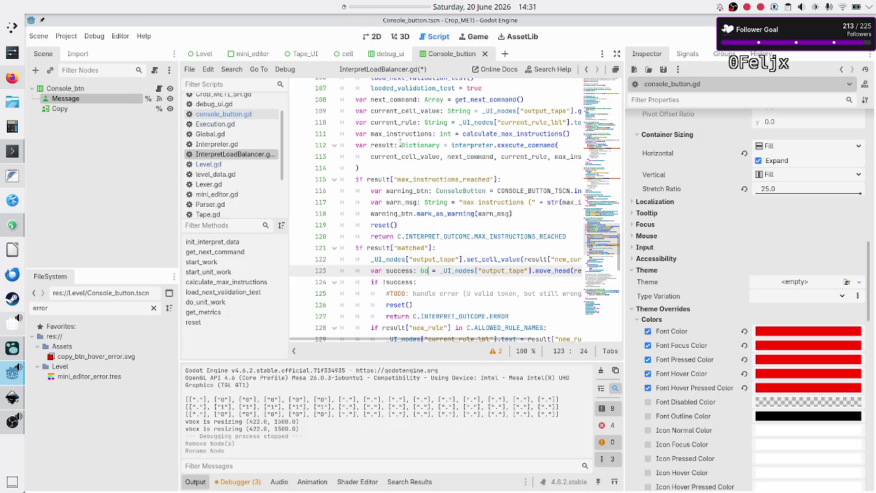
{"action": "key", "text": "Escape"}
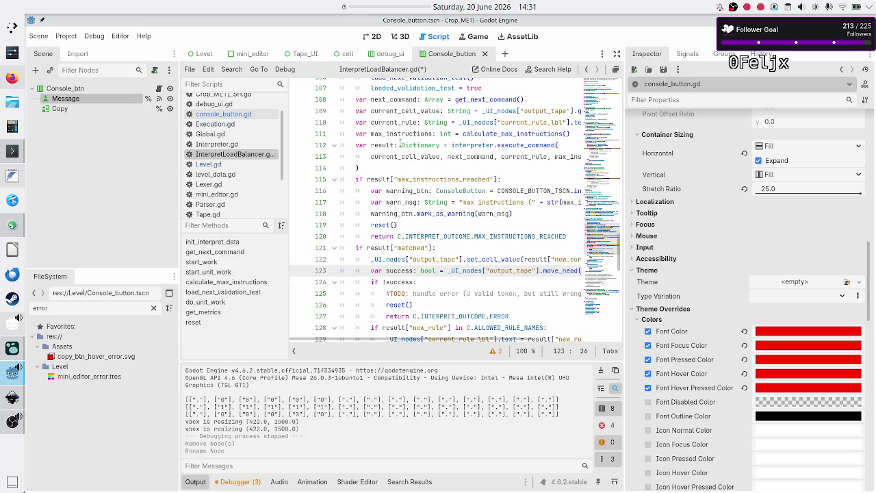
{"action": "key", "text": "ctrl+s"}
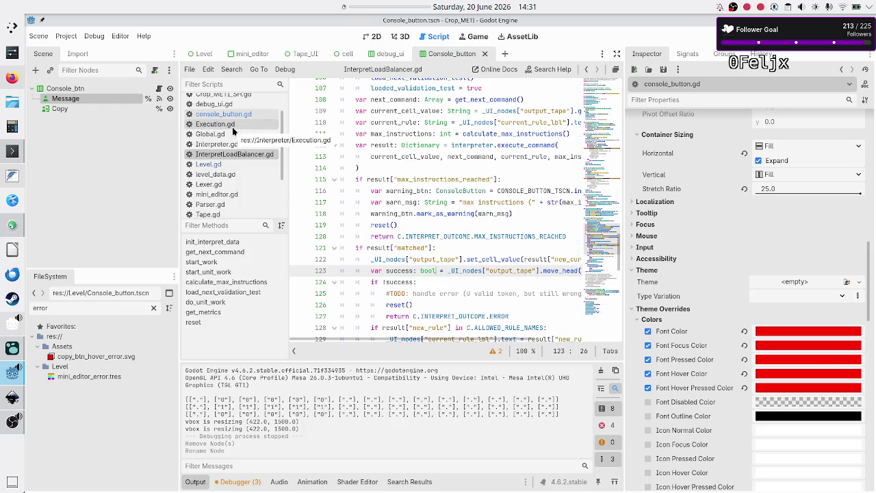
- Open Tape_UI.gd and change set_cell_value's return type from bool to void
{"action": "scroll", "coordinate": [232, 126], "scroll_direction": "down", "scroll_amount": 3}
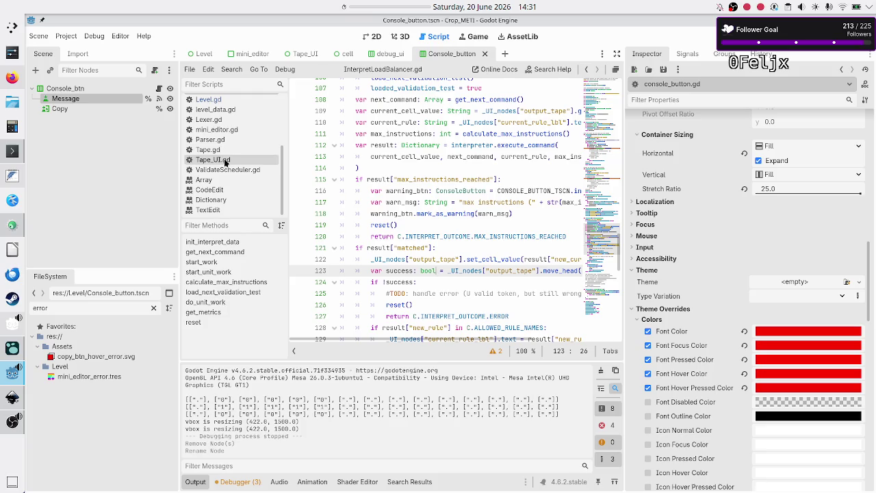
{"action": "left_click", "coordinate": [225, 161]}
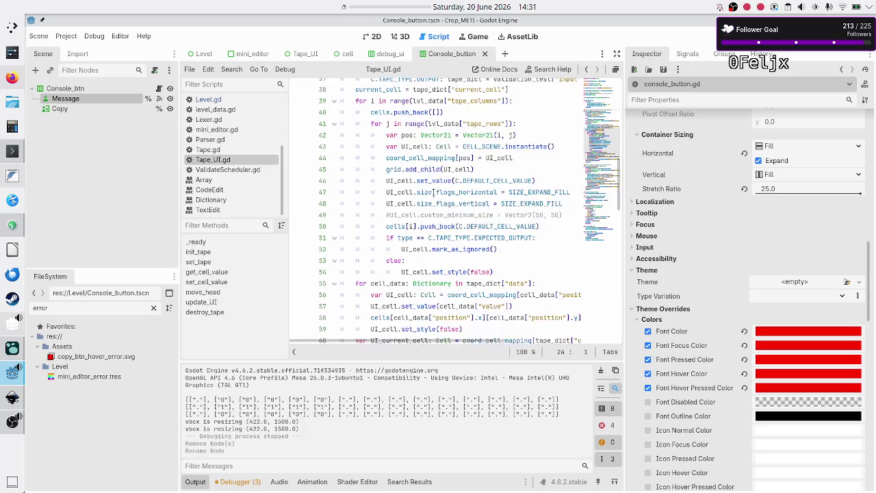
{"action": "scroll", "coordinate": [433, 192], "scroll_direction": "down", "scroll_amount": 8}
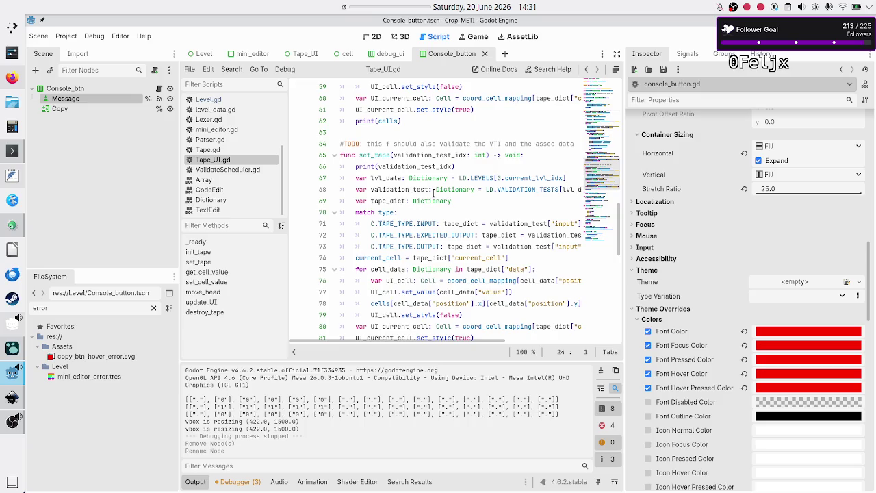
{"action": "scroll", "coordinate": [433, 192], "scroll_direction": "down", "scroll_amount": 10}
{"action": "scroll", "coordinate": [433, 192], "scroll_direction": "up", "scroll_amount": 4}
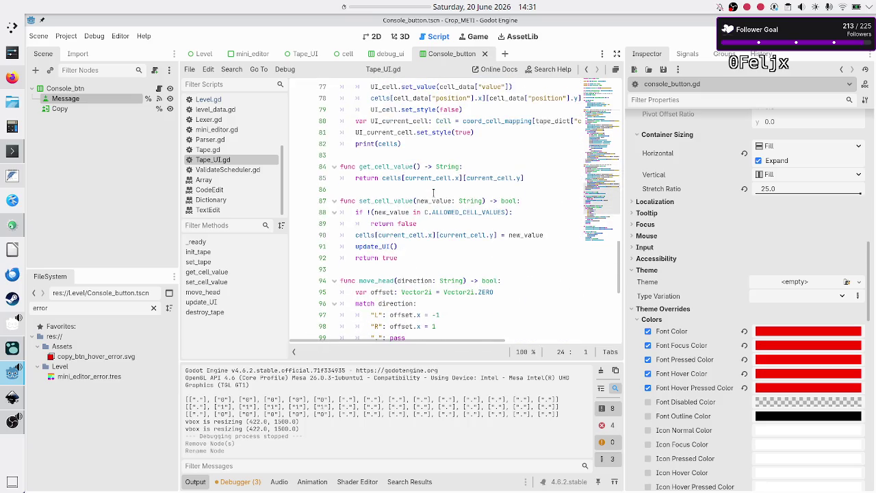
{"action": "double_click", "coordinate": [387, 200]}
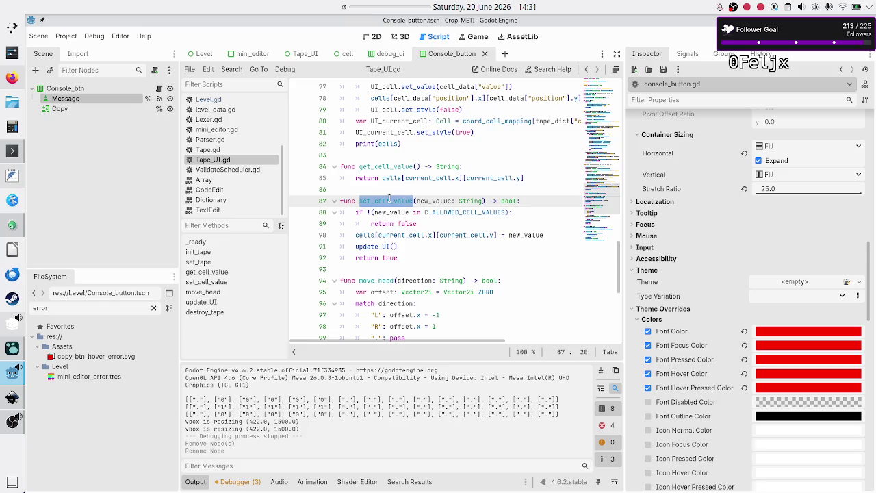
{"action": "left_click", "coordinate": [531, 200]}
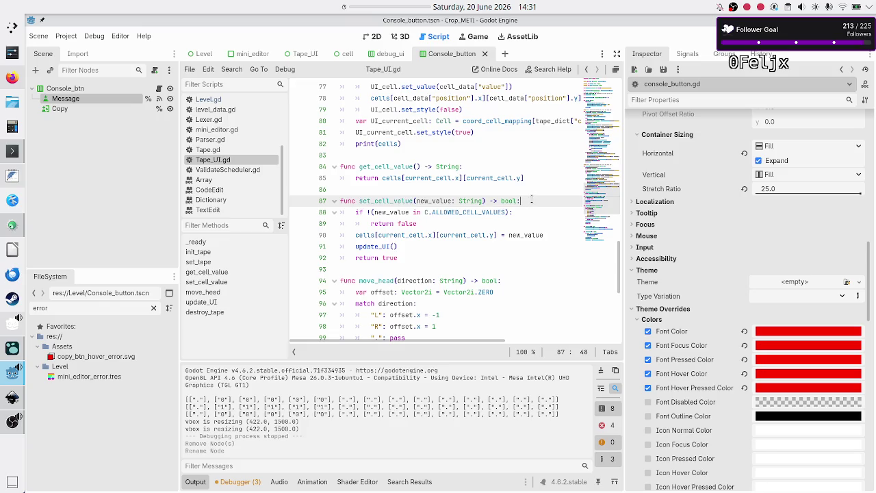
{"action": "key", "text": "BackSpace"}
{"action": "key", "text": "BackSpace"}
{"action": "key", "text": "BackSpace"}
{"action": "type", "text": "void"}
{"action": "key", "text": "Right"}
- Comment out the allowed-values check and its return false and return true lines
{"action": "key", "text": "Down"}
{"action": "key", "text": "ctrl+k"}
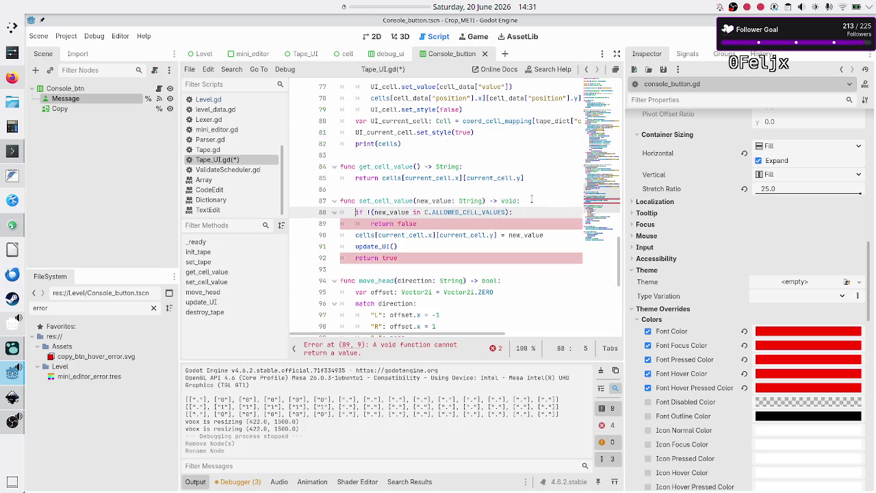
{"action": "key", "text": "Down"}
{"action": "key", "text": "ctrl+k"}
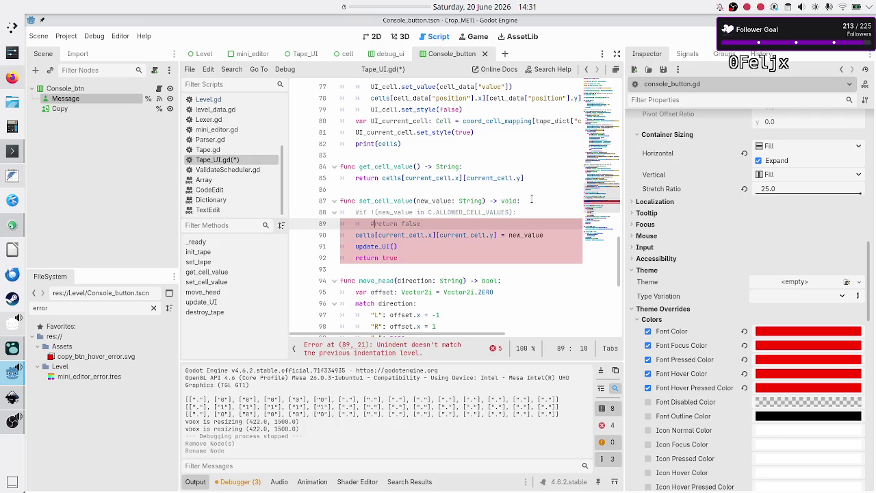
{"action": "key", "text": "Down"}
{"action": "key", "text": "Down"}
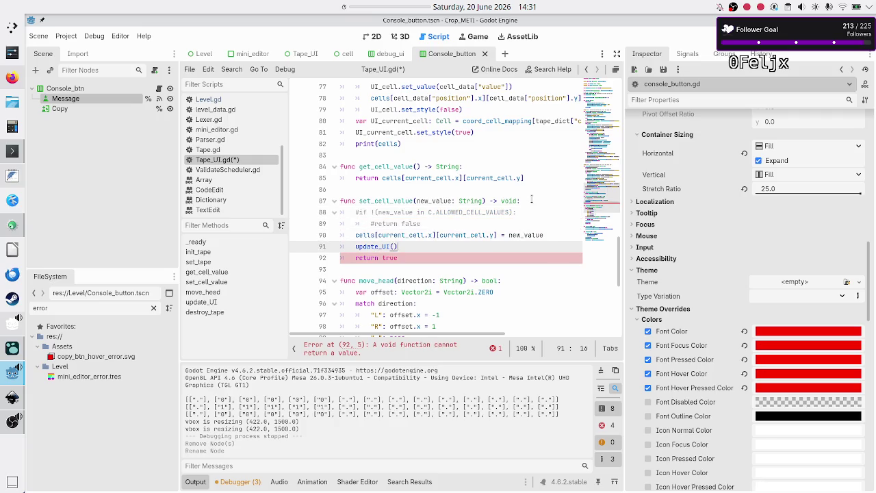
{"action": "key", "text": "Down"}
{"action": "key", "text": "Home"}
{"action": "type", "text": "#"}
- Add a '#NOTICE: this is handled during command validation!' comment, save, and return to InterpretLoadBalancer.gd
{"action": "key", "text": "Up"}
{"action": "key", "text": "Up"}
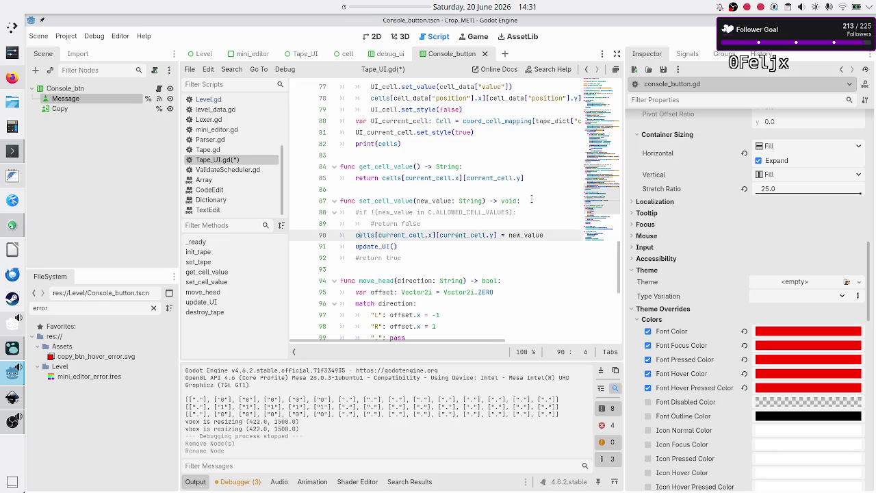
{"action": "key", "text": "Up"}
{"action": "key", "text": "Up"}
{"action": "key", "text": "Up"}
{"action": "key", "text": "Home"}
{"action": "key", "text": "Down"}
{"action": "key", "text": "Up"}
{"action": "key", "text": "End"}
{"action": "key", "text": "Return"}
{"action": "type", "text": "#"}
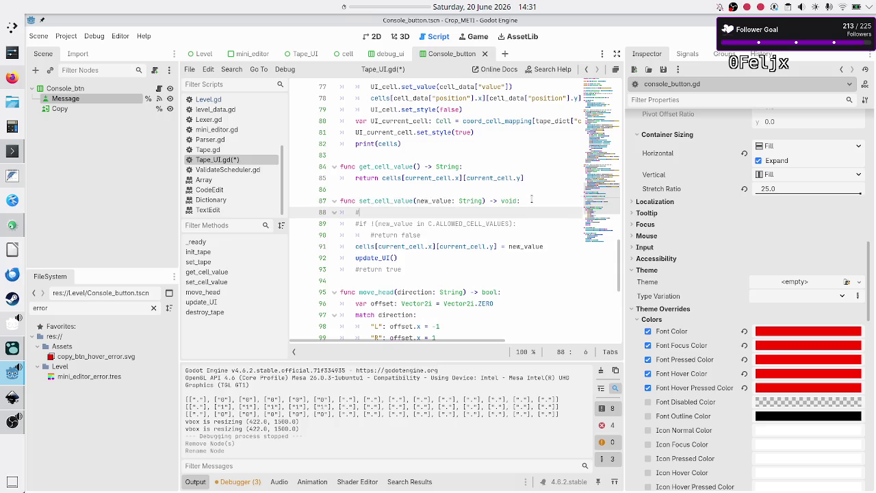
{"action": "type", "text": "NOTICE: "}
{"action": "type", "text": "this is h"}
{"action": "type", "text": "andled during "}
{"action": "type", "text": "command valida"}
{"action": "type", "text": "tion!"}
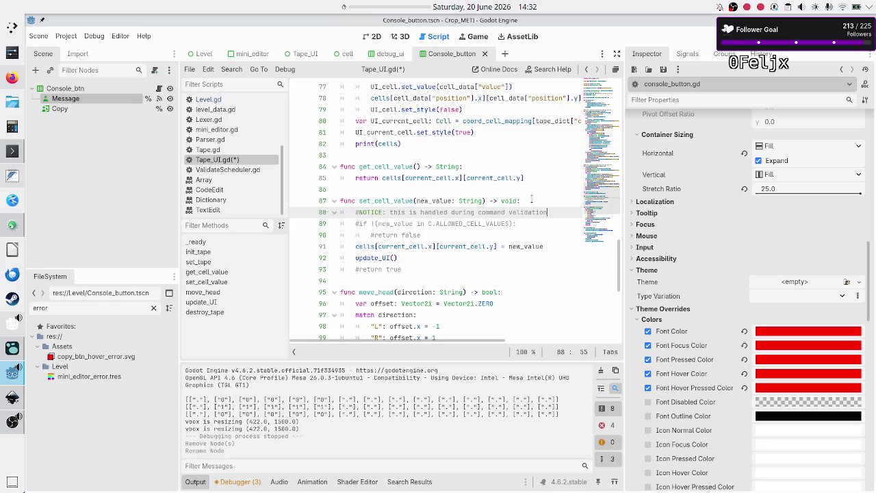
{"action": "key", "text": "ctrl+s"}
{"action": "scroll", "coordinate": [233, 175], "scroll_direction": "up", "scroll_amount": 3}
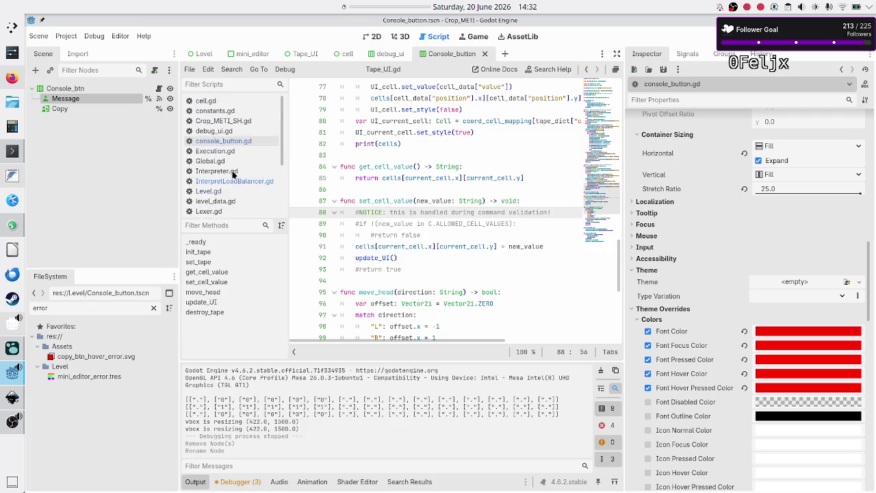
{"action": "left_click", "coordinate": [234, 181]}
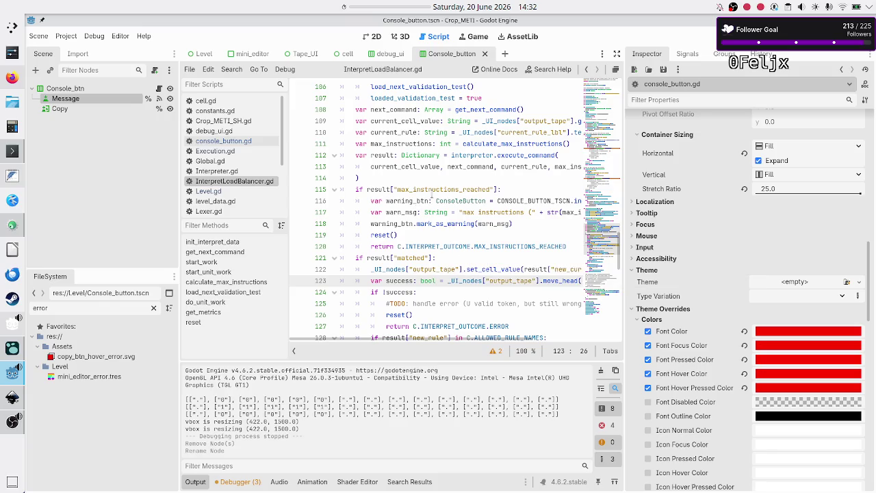
- Review the _UI_nodes uses and the set_cell_value and move_head calls on lines 122–123
{"action": "double_click", "coordinate": [395, 269]}
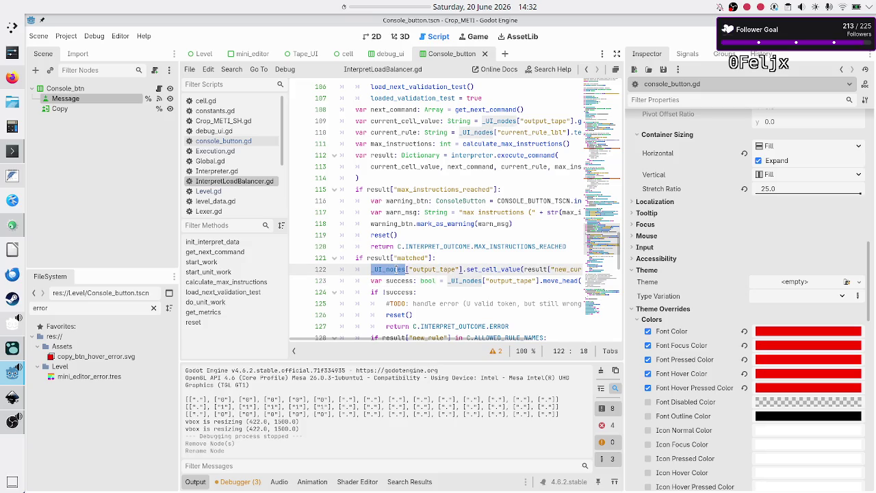
{"action": "key", "text": "Down"}
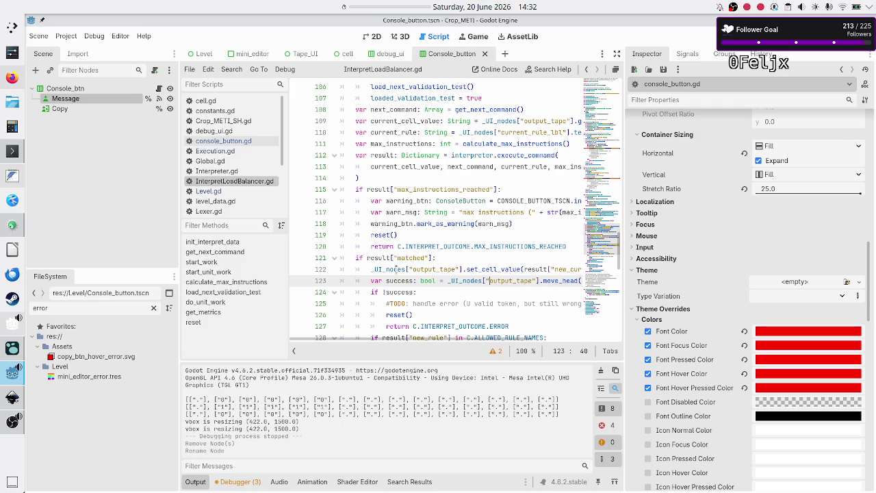
{"action": "left_click", "coordinate": [490, 268]}
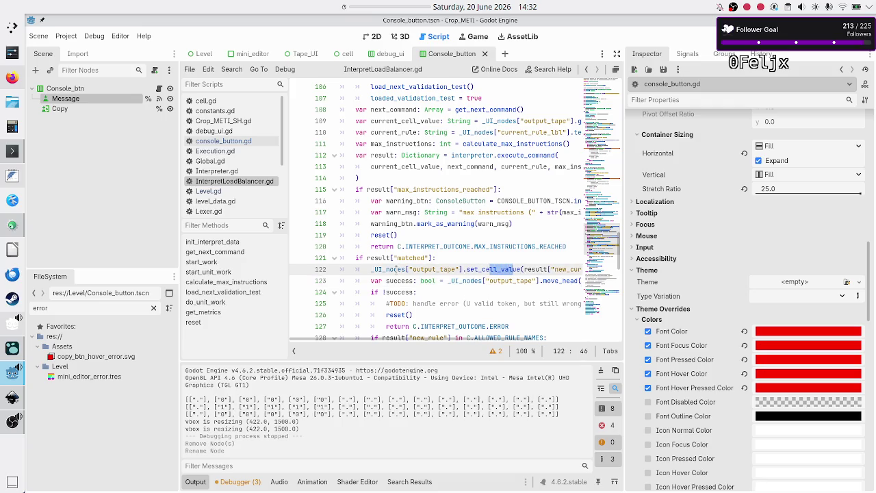
{"action": "left_click", "coordinate": [521, 280]}
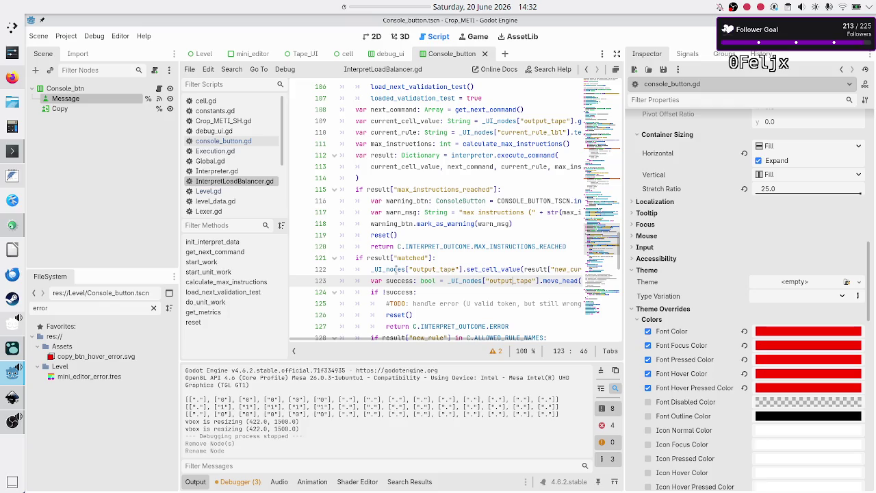
{"action": "key", "text": "Right"}
{"action": "key", "text": "Right"}
{"action": "key", "text": "Right"}
{"action": "key", "text": "Right"}
{"action": "key", "text": "Right"}
{"action": "key", "text": "Right"}
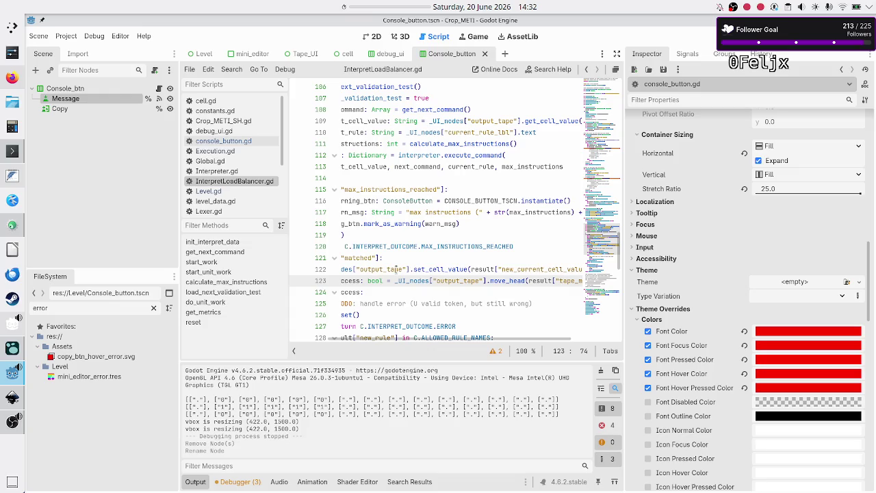
{"action": "key", "text": "Right"}
{"action": "key", "text": "Right"}
{"action": "key", "text": "Right"}
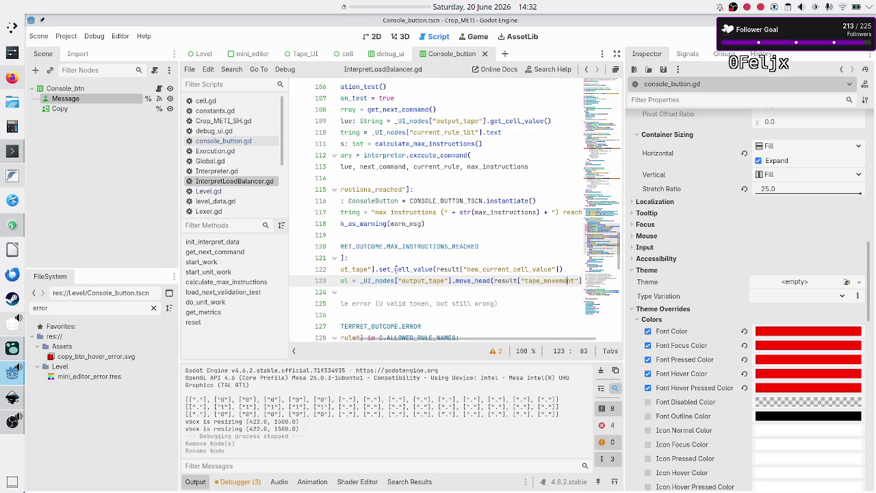
{"action": "key", "text": "Home"}
{"action": "key", "text": "Home"}
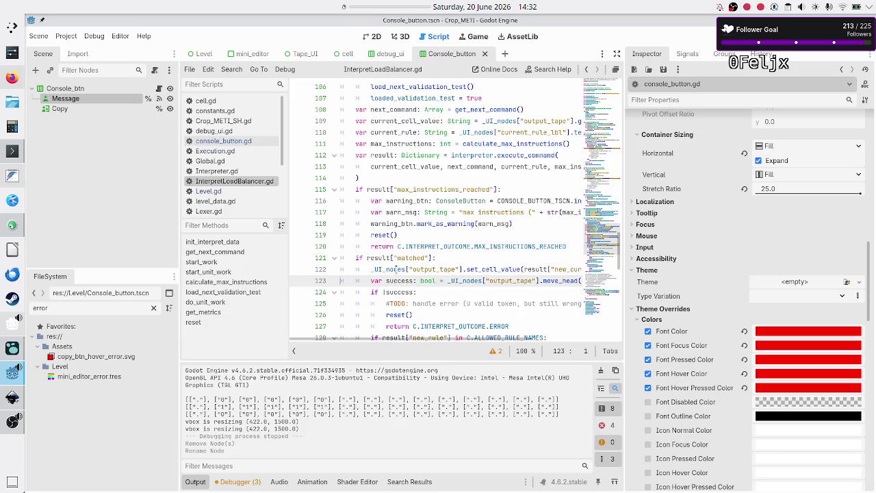
{"action": "key", "text": "Down"}
{"action": "key", "text": "Down"}
{"action": "key", "text": "Down"}
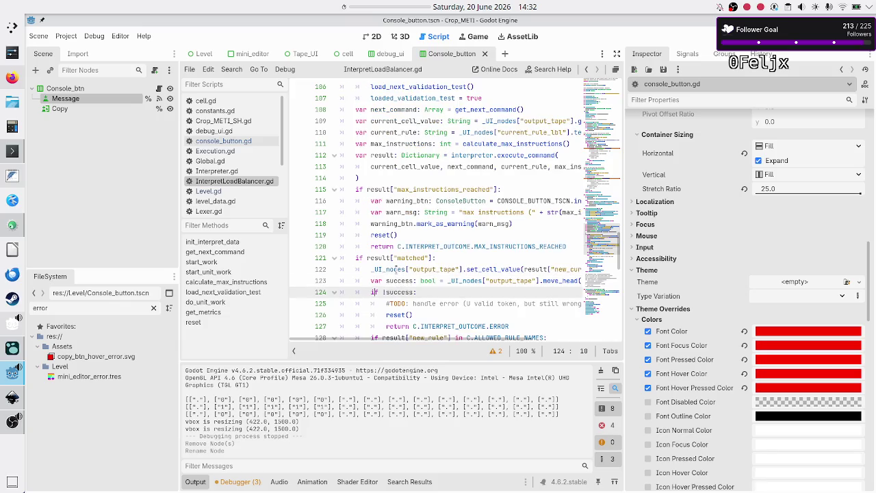
{"action": "key", "text": "Up"}
{"action": "key", "text": "Up"}
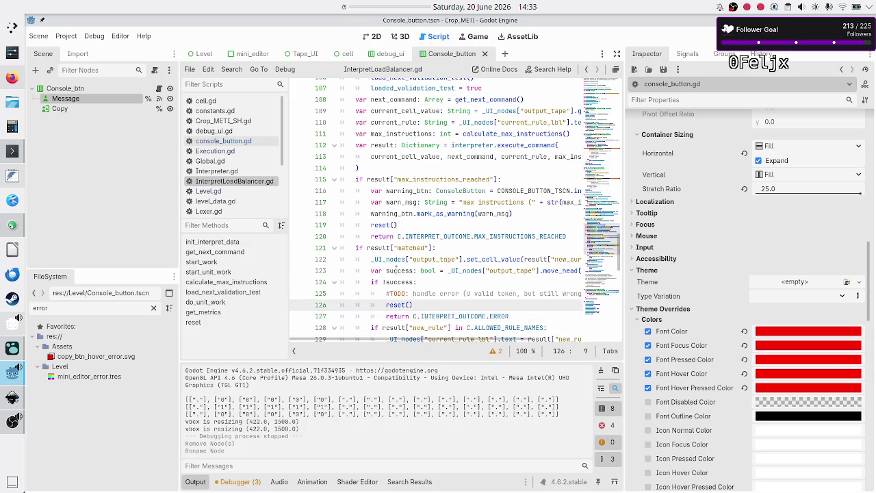
{"action": "key", "text": "Up"}
{"action": "key", "text": "Up"}
{"action": "key", "text": "Up"}
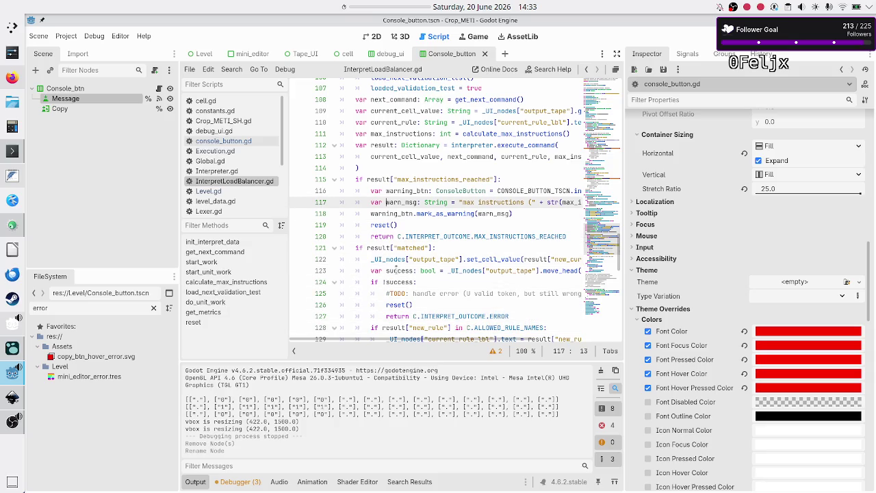
{"action": "key", "text": "Up"}
- Insert a new indented line 119 after the warning_btn.mark_as_warning(warn_msg) call
{"action": "key", "text": "Home"}
{"action": "key", "text": "shift+Down"}
{"action": "key", "text": "shift+Down"}
{"action": "key", "text": "shift+Down"}
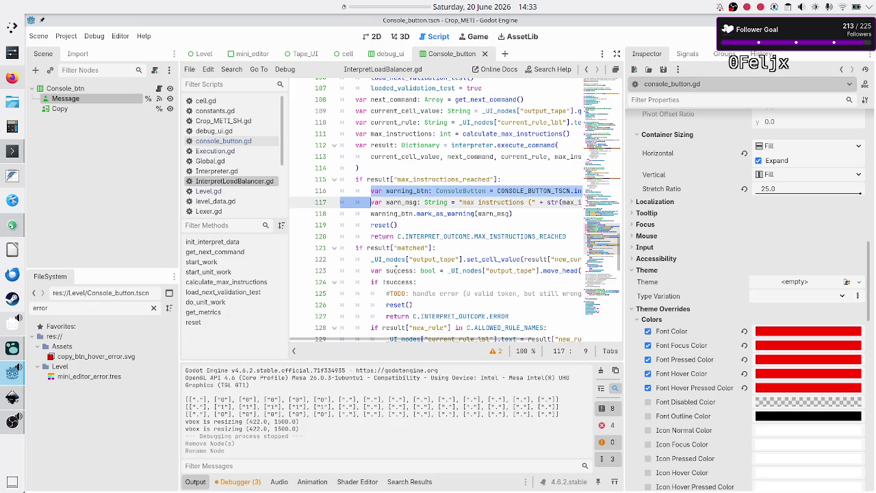
{"action": "key", "text": "shift+Left"}
{"action": "key", "text": "shift+Left"}
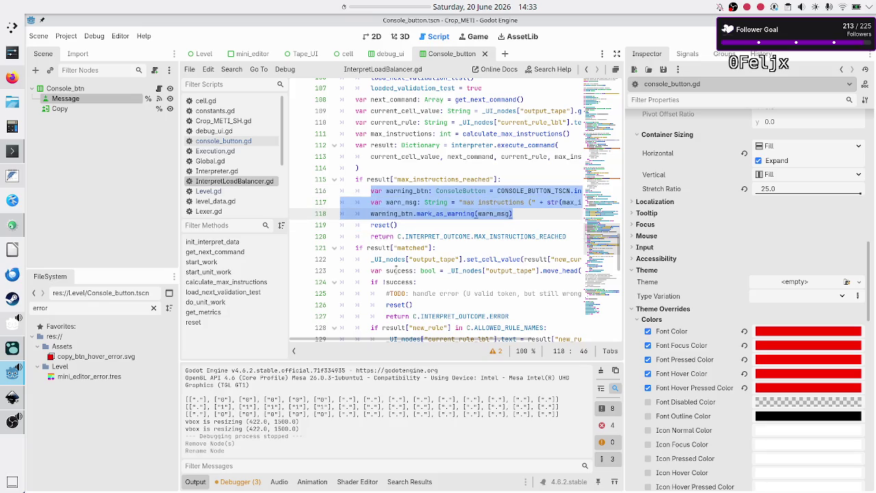
{"action": "key", "text": "Right"}
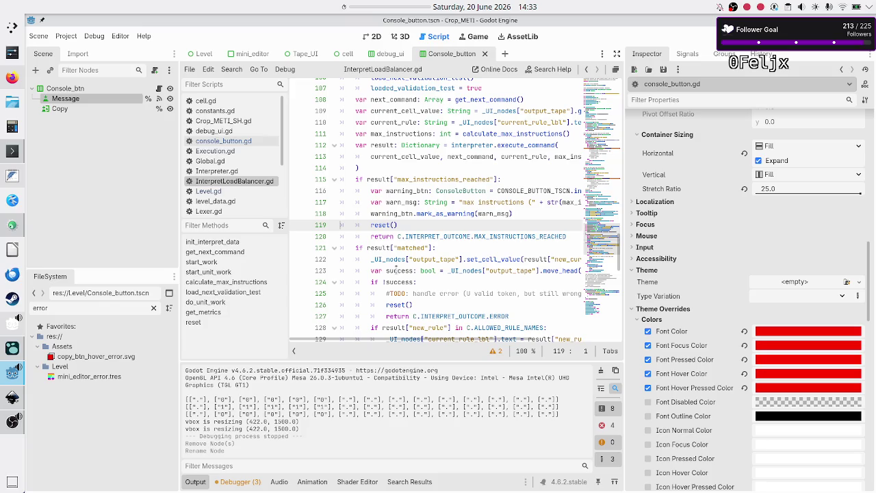
{"action": "key", "text": "Up"}
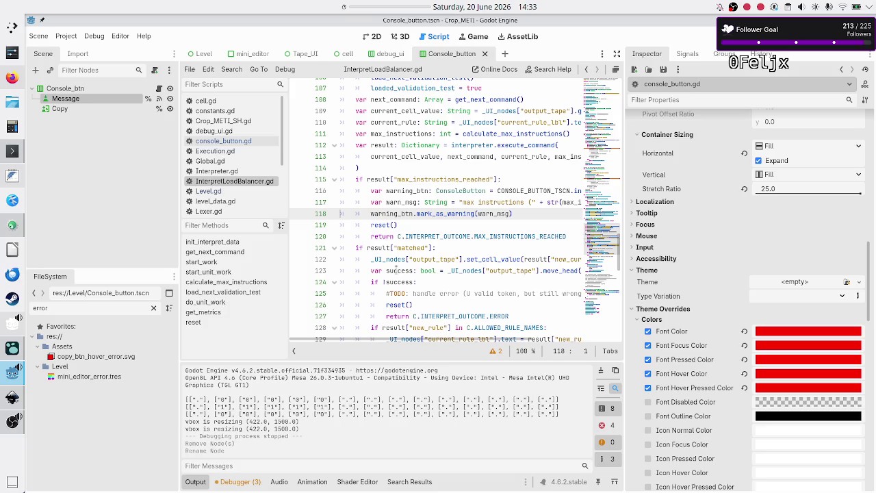
{"action": "key", "text": "End"}
{"action": "key", "text": "Return"}
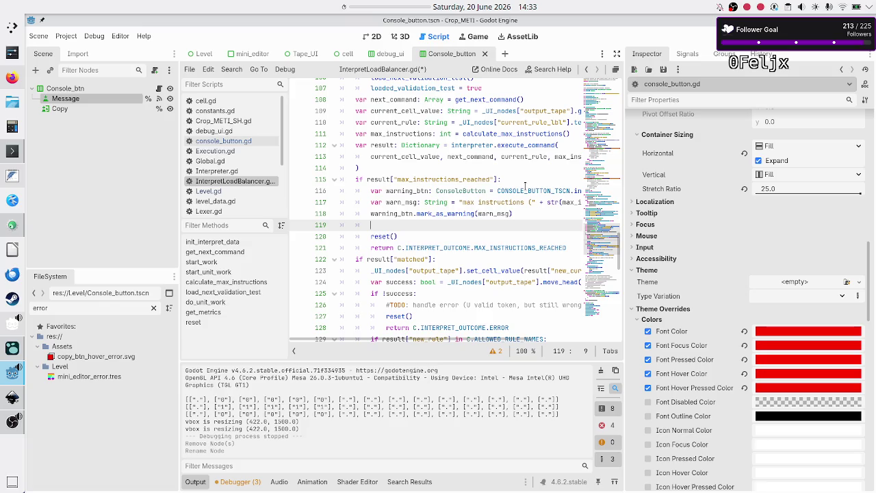
- Write _UI_nodes["console_vbox"].add_child(warning_btn) on line 119, checking the key in Execution.gd
{"action": "scroll", "coordinate": [525, 186], "scroll_direction": "right", "scroll_amount": 3}
{"action": "scroll", "coordinate": [525, 186], "scroll_direction": "left", "scroll_amount": 3}
{"action": "type", "text": "_UI_nodes"}
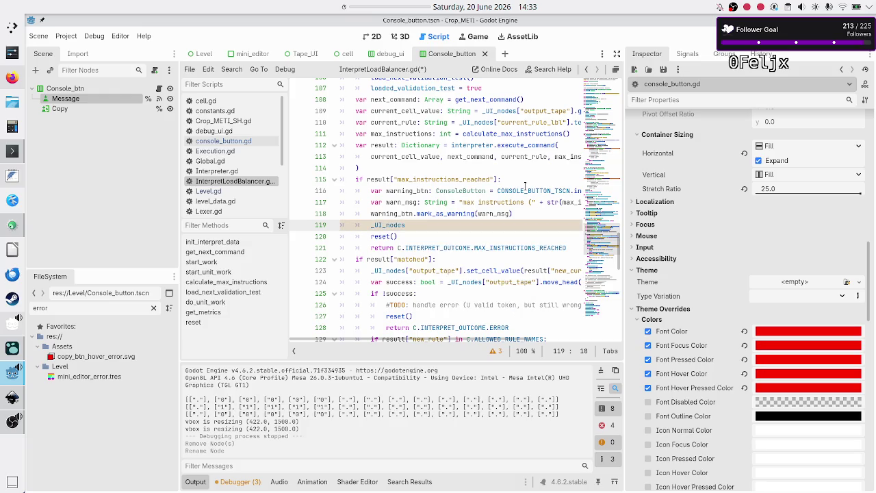
{"action": "type", "text": "[]"}
{"action": "type", "text": "\""}
{"action": "left_click", "coordinate": [238, 151]}
{"action": "double_click", "coordinate": [408, 292]}
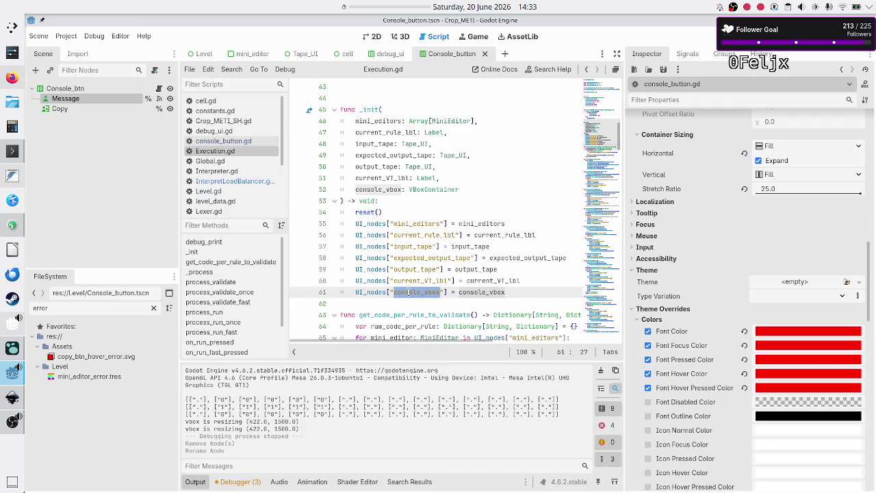
{"action": "left_click", "coordinate": [242, 181]}
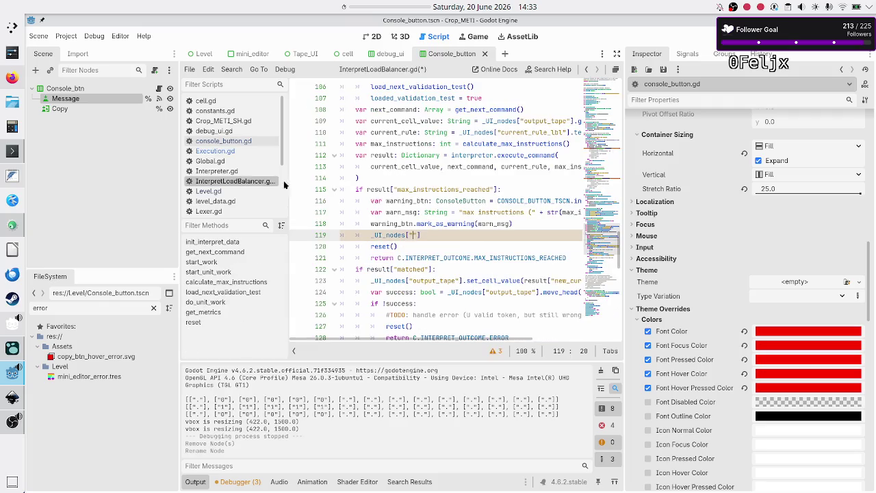
{"action": "left_click", "coordinate": [474, 235]}
{"action": "type", "text": "add_ch"}
{"action": "type", "text": "i"}
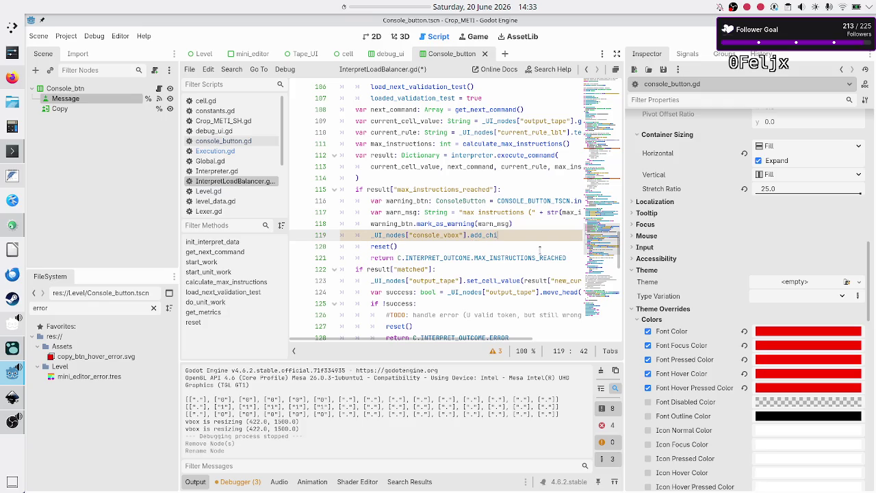
{"action": "type", "text": "ld("}
{"action": "type", "text": "warning_btn"}
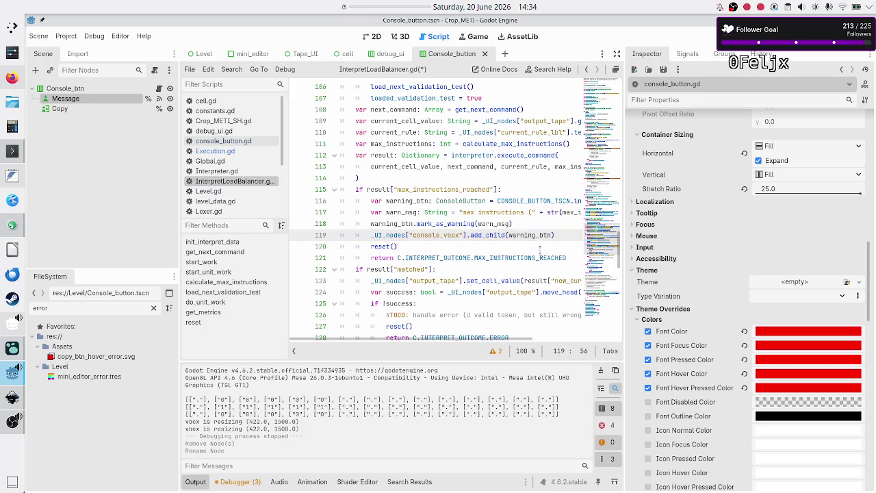
- Select the four warning-button lines 116–119, then move down to the matched branch
{"action": "key", "text": "Up"}
{"action": "key", "text": "Up"}
{"action": "key", "text": "Up"}
{"action": "key", "text": "Home"}
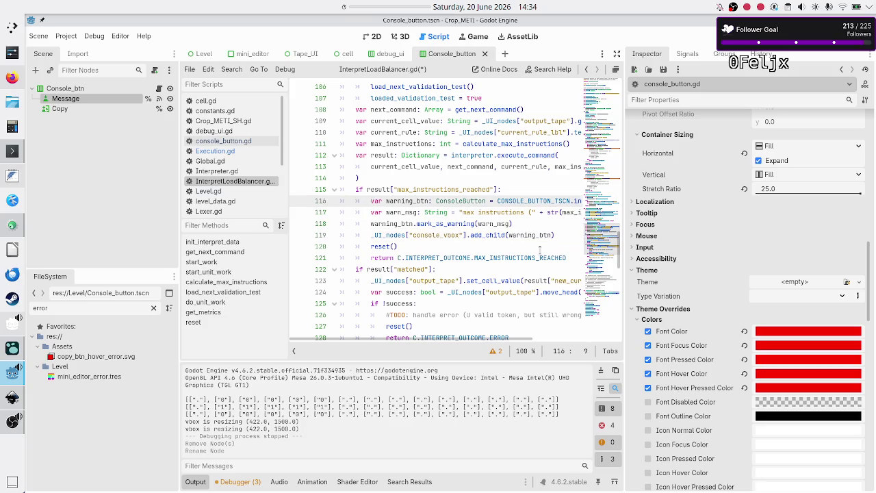
{"action": "key", "text": "shift+Down"}
{"action": "key", "text": "shift+Down"}
{"action": "key", "text": "shift+Down"}
{"action": "key", "text": "shift+End"}
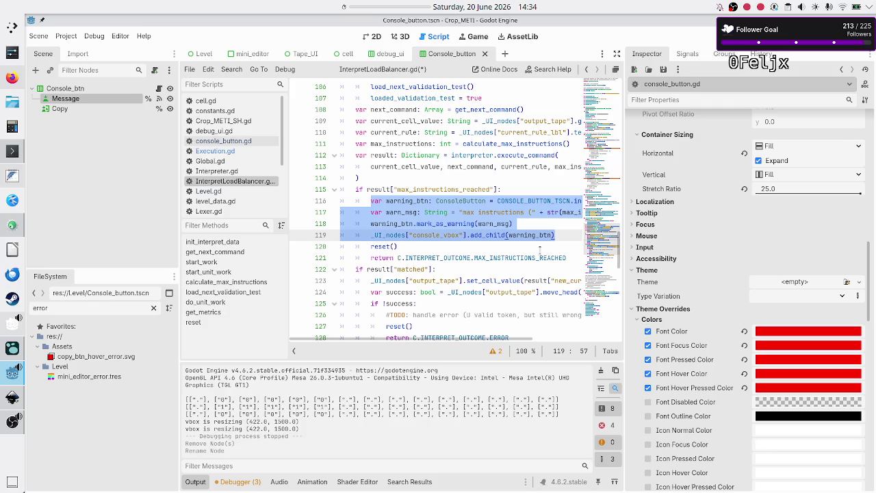
{"action": "key", "text": "Down"}
{"action": "key", "text": "Down"}
{"action": "key", "text": "Down"}
{"action": "key", "text": "Home"}
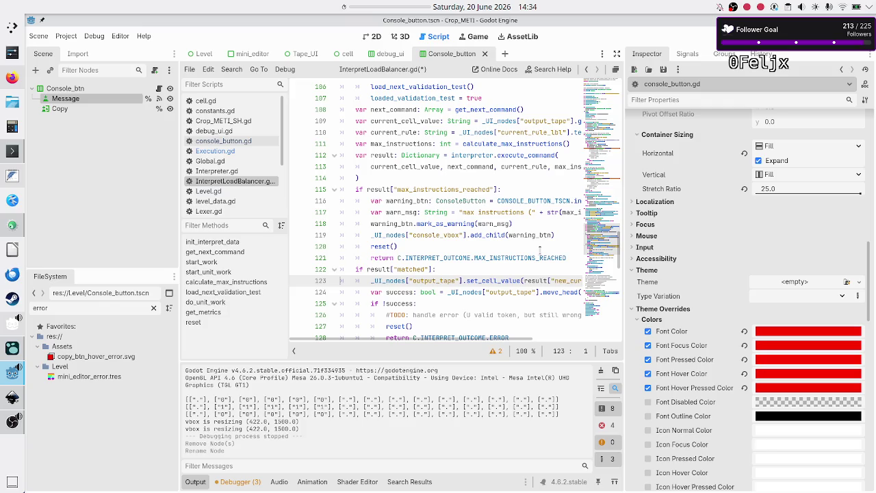
- Replace the #TODO comment on line 126 with the pasted warning-button lines
{"action": "key", "text": "Down"}
{"action": "key", "text": "Down"}
{"action": "key", "text": "Down"}
{"action": "key", "text": "Up"}
{"action": "key", "text": "Home"}
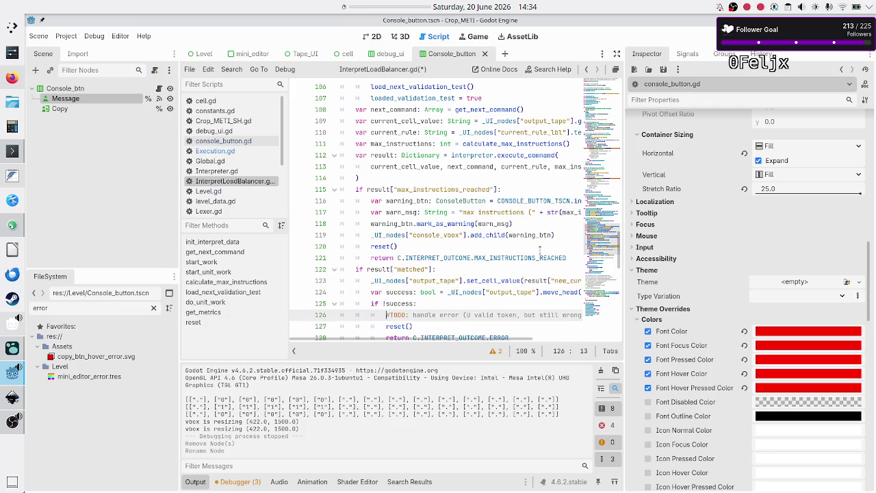
{"action": "key", "text": "shift+End"}
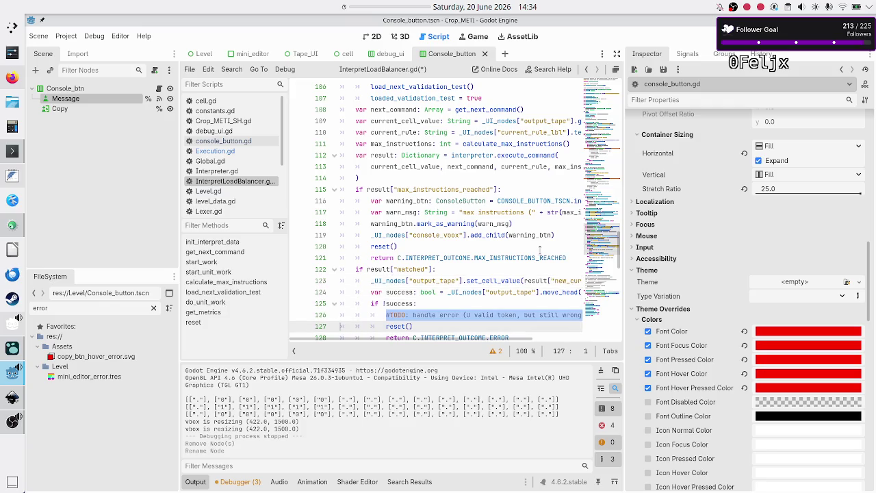
{"action": "key", "text": "Delete"}
{"action": "key", "text": "ctrl+v"}
- Indent the pasted lines, including add_child and reset(), under if !success
{"action": "key", "text": "Up"}
{"action": "key", "text": "Up"}
{"action": "key", "text": "Up"}
{"action": "key", "text": "Down"}
{"action": "key", "text": "Down"}
{"action": "key", "text": "Home"}
{"action": "key", "text": "Left"}
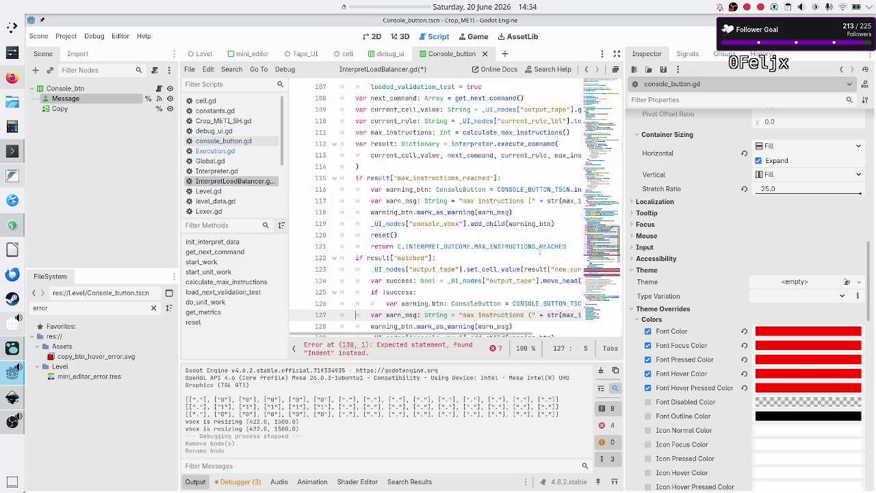
{"action": "key", "text": "Tab"}
{"action": "key", "text": "Down"}
{"action": "key", "text": "Home"}
{"action": "key", "text": "Tab"}
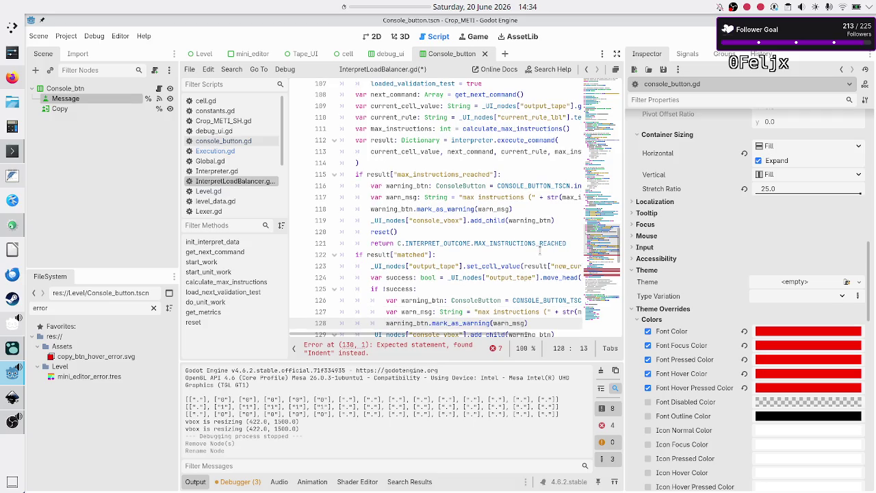
{"action": "key", "text": "Down"}
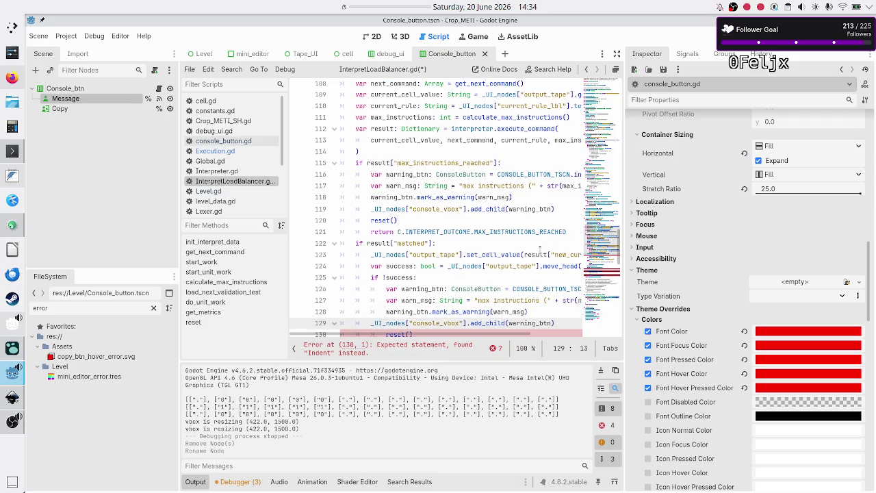
{"action": "key", "text": "Tab"}
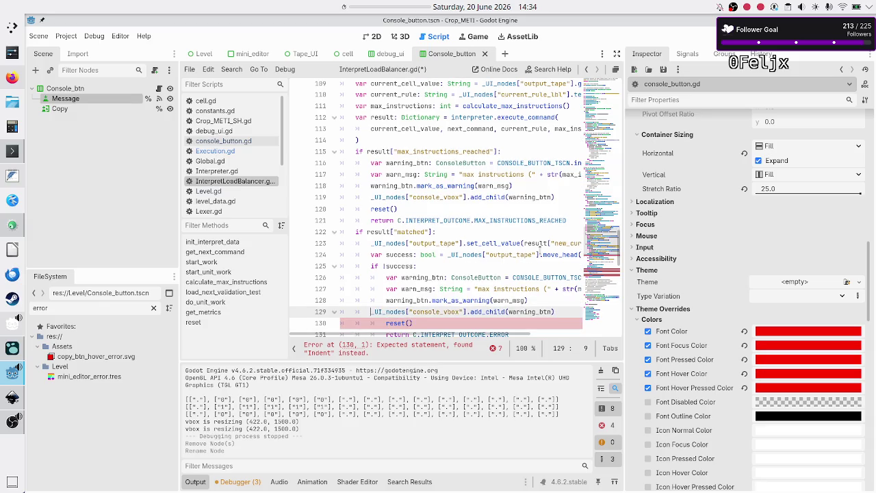
{"action": "key", "text": "Down"}
{"action": "key", "text": "Home"}
{"action": "key", "text": "Tab"}
{"action": "key", "text": "Up"}
{"action": "key", "text": "Up"}
{"action": "key", "text": "Up"}
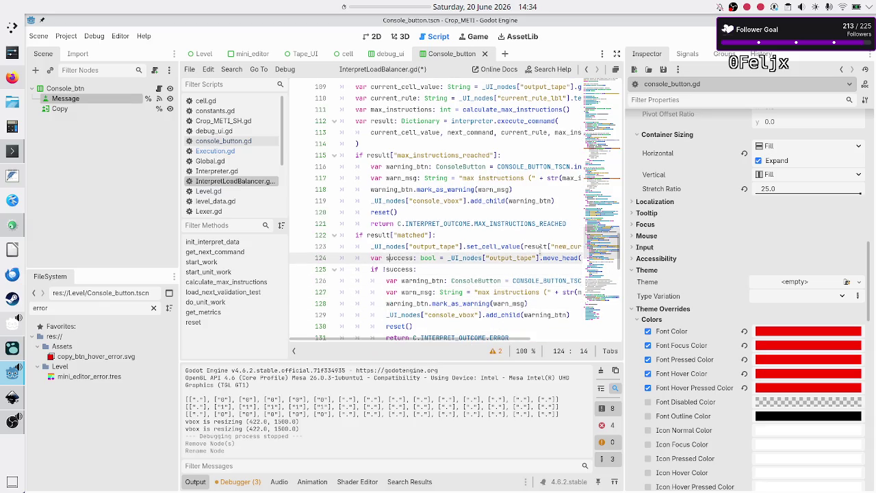
{"action": "key", "text": "Right"}
{"action": "key", "text": "Right"}
{"action": "key", "text": "Right"}
- Begin renaming the pasted warning_btn on line 126 to an err-prefixed name
{"action": "key", "text": "Down"}
{"action": "key", "text": "Down"}
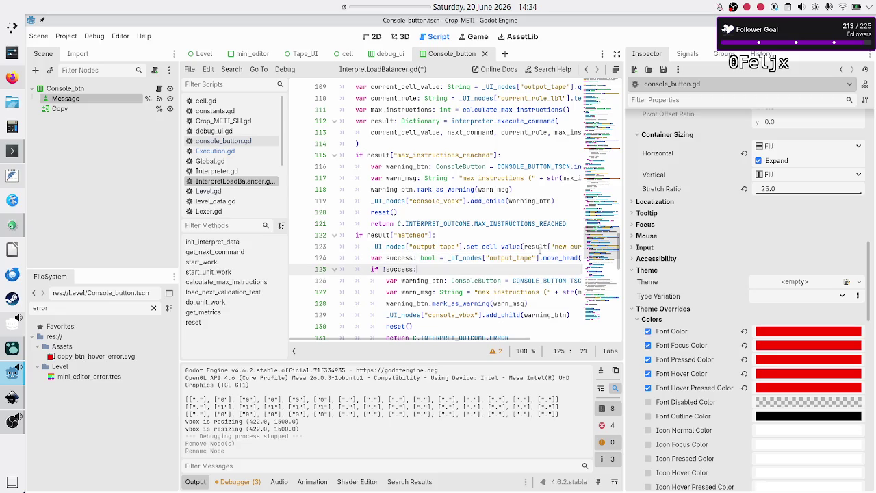
{"action": "key", "text": "Left"}
{"action": "key", "text": "Left"}
{"action": "key", "text": "Left"}
{"action": "key", "text": "BackSpace"}
{"action": "key", "text": "BackSpace"}
{"action": "key", "text": "BackSpace"}
{"action": "type", "text": "erro"}
{"action": "key", "text": "BackSpace"}
{"action": "key", "text": "Right"}
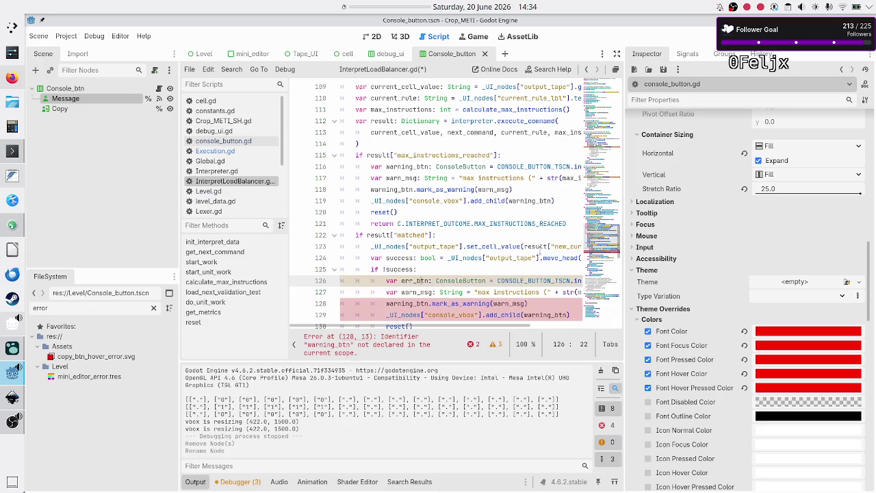
- Finish the error_btn name, rename warn_msg to err_msg, and clear its message text
{"action": "type", "text": "or"}
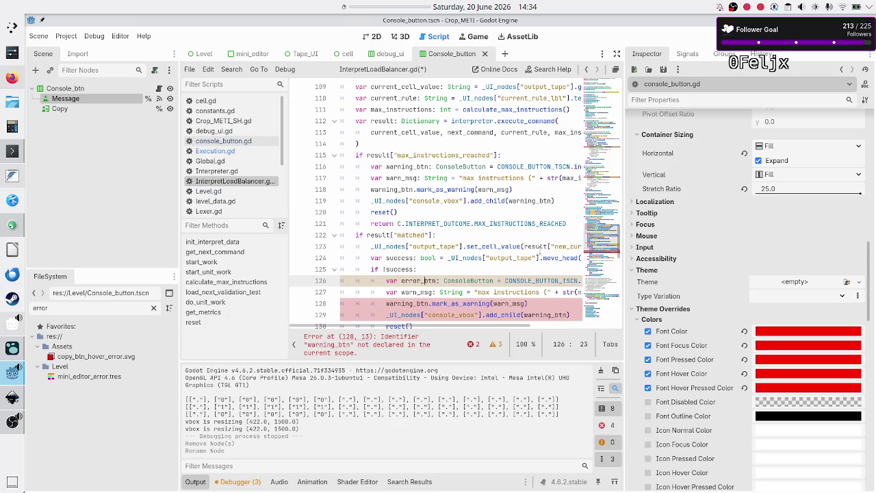
{"action": "key", "text": "Down"}
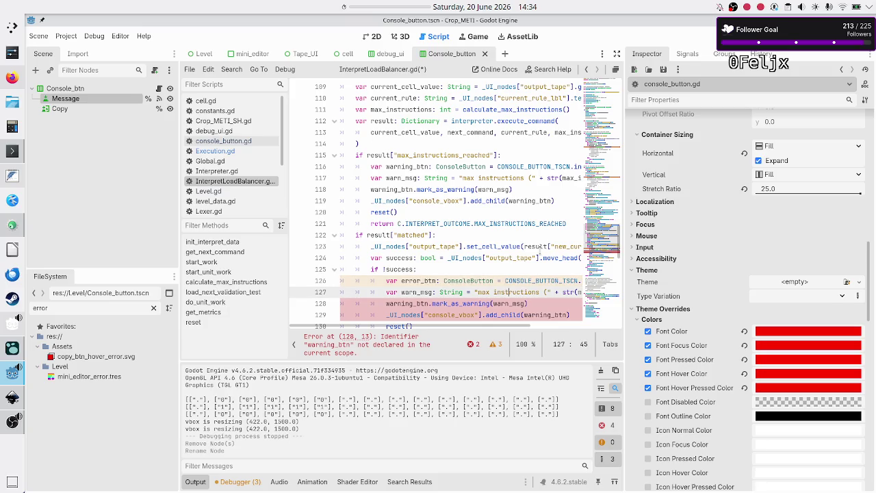
{"action": "key", "text": "ctrl+Left"}
{"action": "key", "text": "ctrl+Left"}
{"action": "key", "text": "ctrl+Left"}
{"action": "key", "text": "BackSpace"}
{"action": "key", "text": "BackSpace"}
{"action": "key", "text": "BackSpace"}
{"action": "type", "text": "err"}
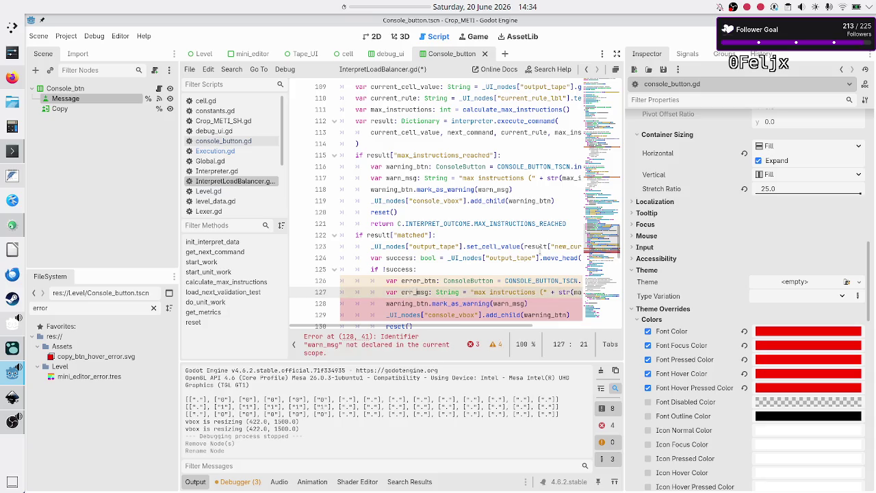
{"action": "key", "text": "shift+Right"}
{"action": "key", "text": "shift+Right"}
{"action": "key", "text": "shift+Right"}
{"action": "key", "text": "shift+Right"}
{"action": "key", "text": "shift+Right"}
{"action": "key", "text": "shift+Right"}
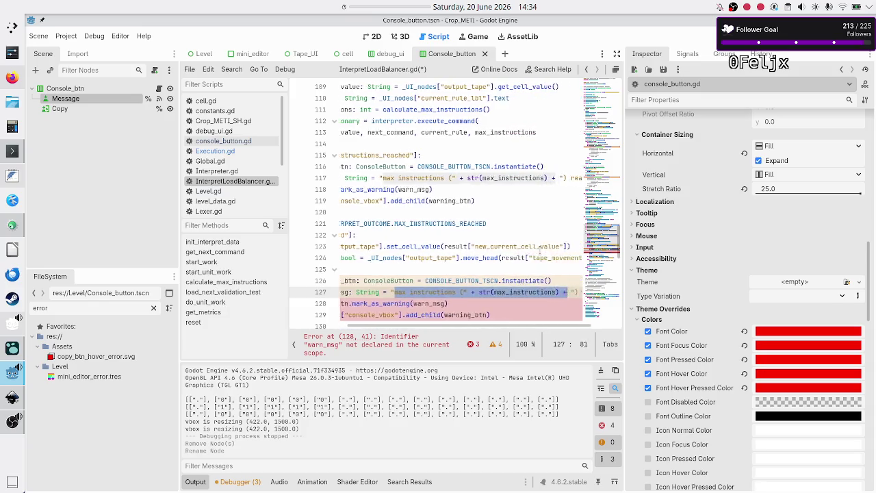
{"action": "key", "text": "BackSpace"}
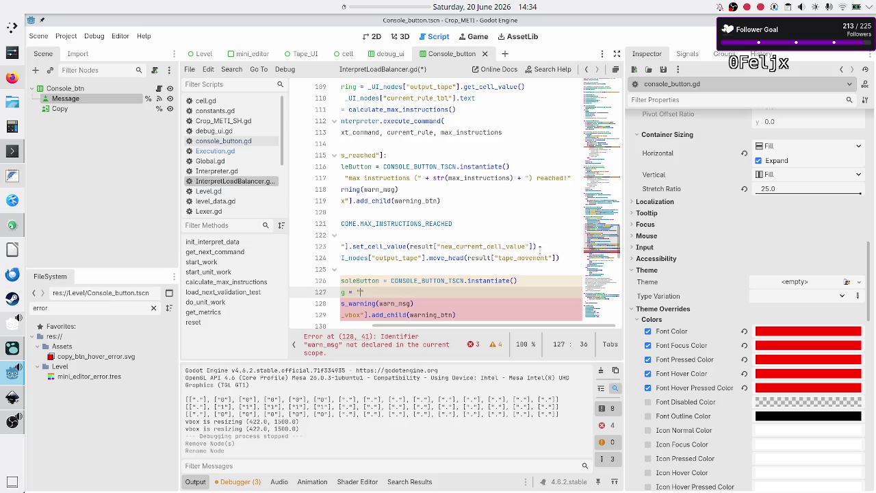
- Change line 128's warning mark call to error_btn.mark_as_error(
{"action": "key", "text": "Down"}
{"action": "key", "text": "Home"}
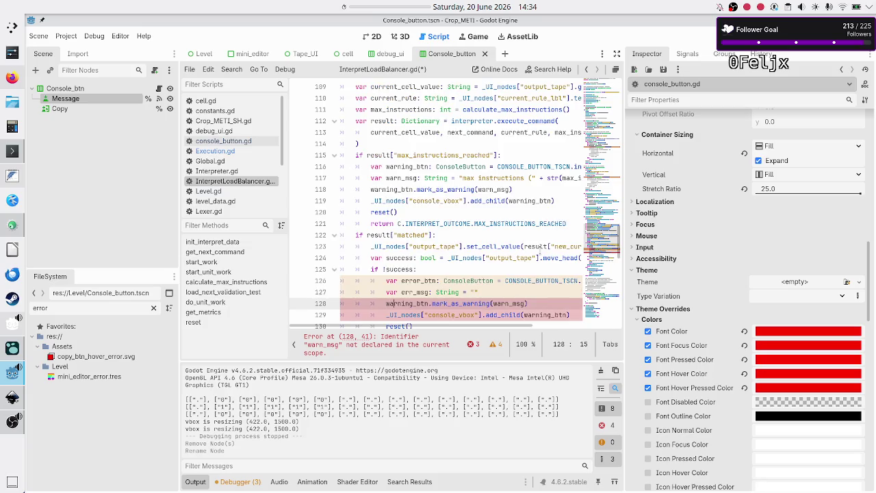
{"action": "key", "text": "BackSpace"}
{"action": "key", "text": "BackSpace"}
{"action": "key", "text": "BackSpace"}
{"action": "type", "text": "error"}
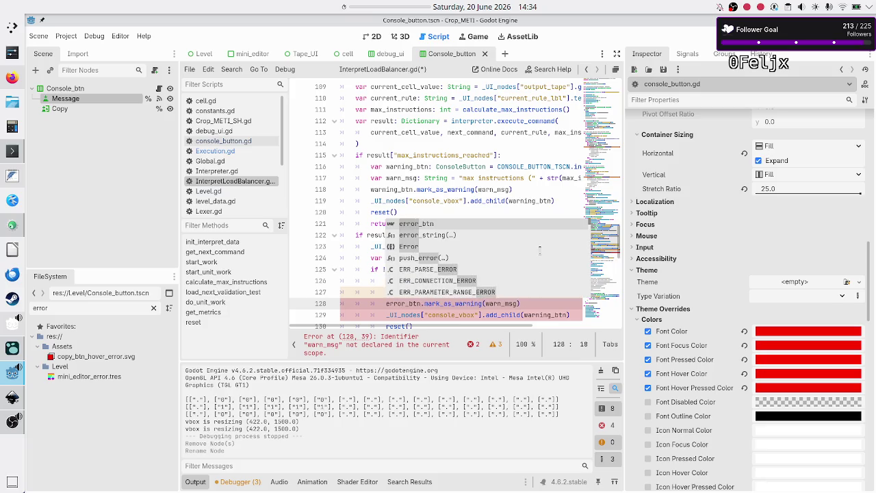
{"action": "key", "text": "End"}
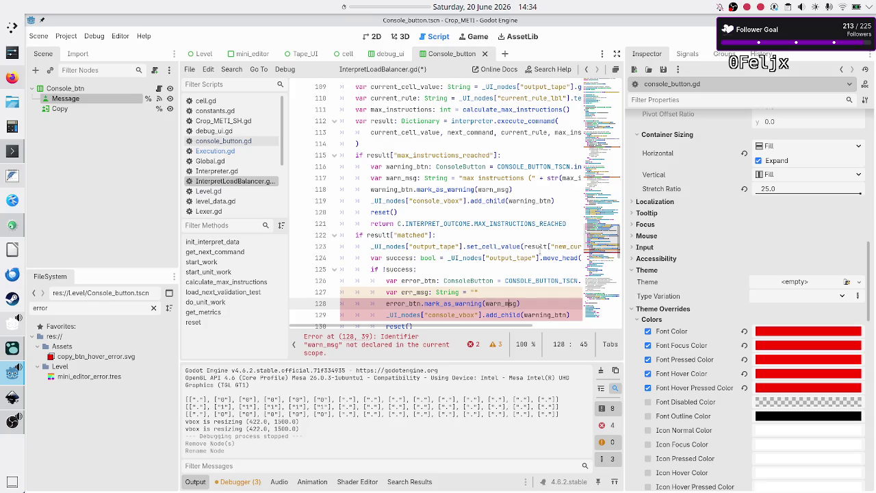
{"action": "key", "text": "BackSpace"}
{"action": "key", "text": "BackSpace"}
{"action": "key", "text": "BackSpace"}
{"action": "type", "text": "error("}
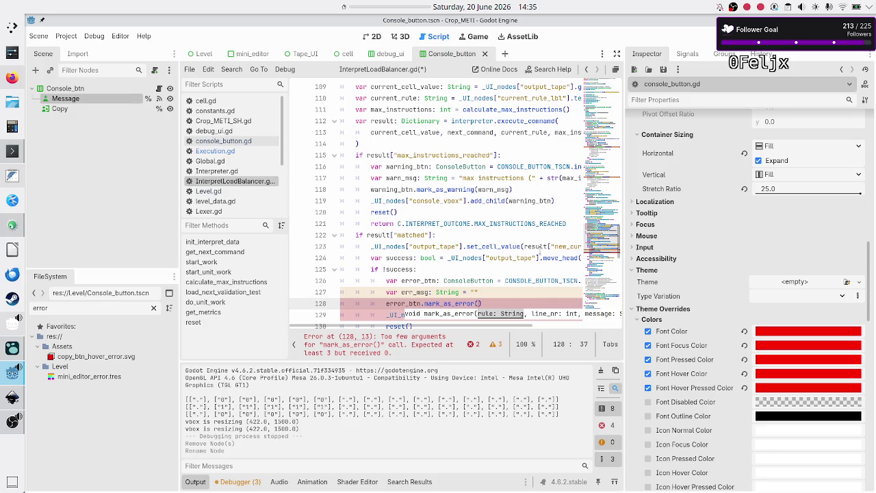
- Switch to Inkscape and scroll level_UI_concepts.svg up and left to show the rule cards
{"action": "left_click", "coordinate": [12, 397]}
{"action": "scroll", "coordinate": [214, 290], "scroll_direction": "up", "scroll_amount": 8}
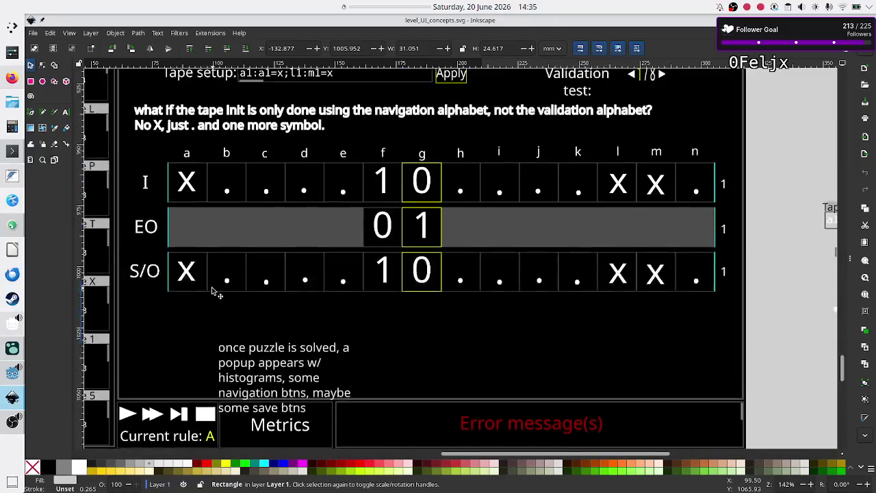
{"action": "scroll", "coordinate": [212, 289], "scroll_direction": "left", "scroll_amount": 10}
{"action": "scroll", "coordinate": [211, 287], "scroll_direction": "left", "scroll_amount": 1}
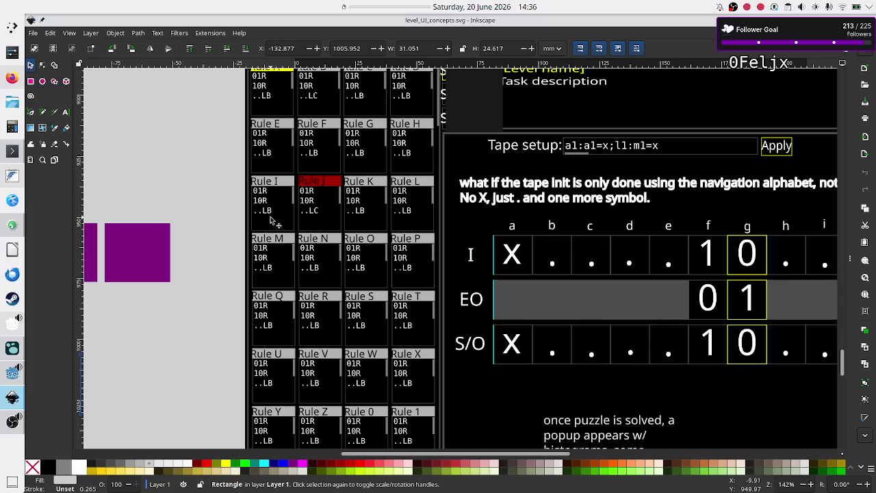
- Switch from the Inkscape level UI mock-up back to the Godot script editor
{"action": "key", "text": "alt+Tab"}
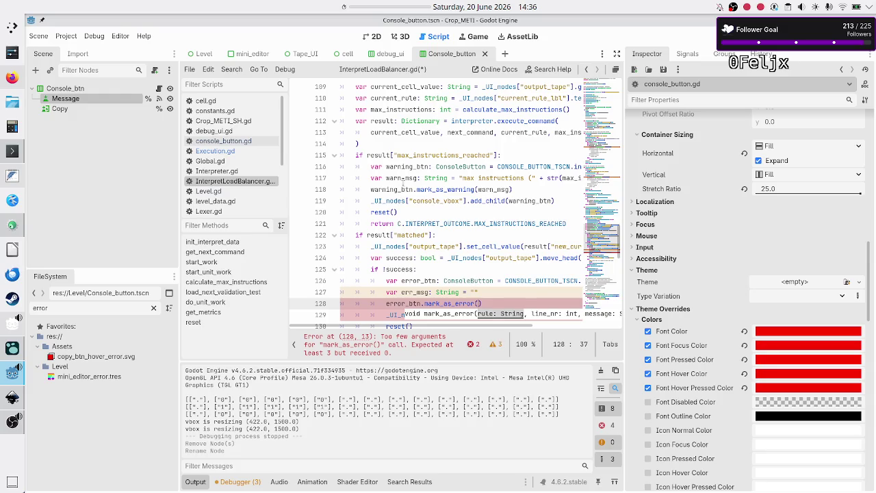
- Add current_rule as the first argument of the mark_as_error call on line 128
{"action": "double_click", "coordinate": [387, 97]}
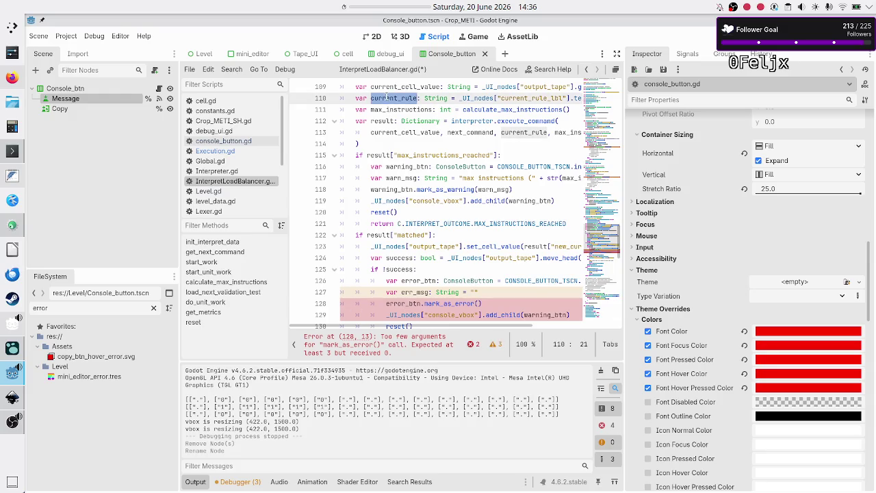
{"action": "left_click", "coordinate": [498, 303]}
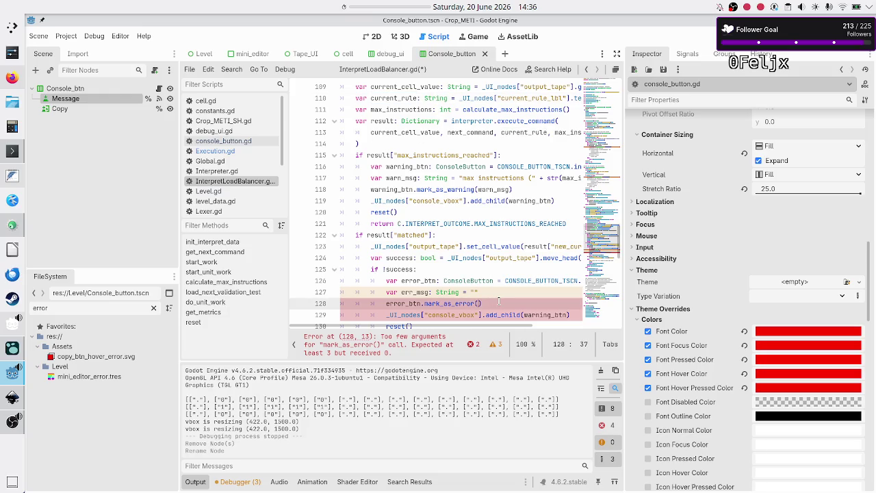
{"action": "type", "text": "current_rule,"}
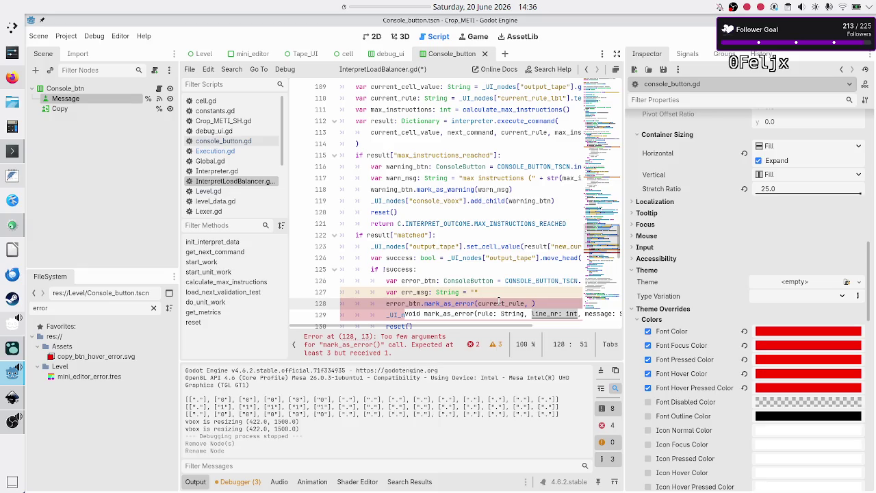
- Append next_command[0] as the second mark_as_error argument, then switch to Lexer.gd
{"action": "scroll", "coordinate": [446, 129], "scroll_direction": "up", "scroll_amount": 3}
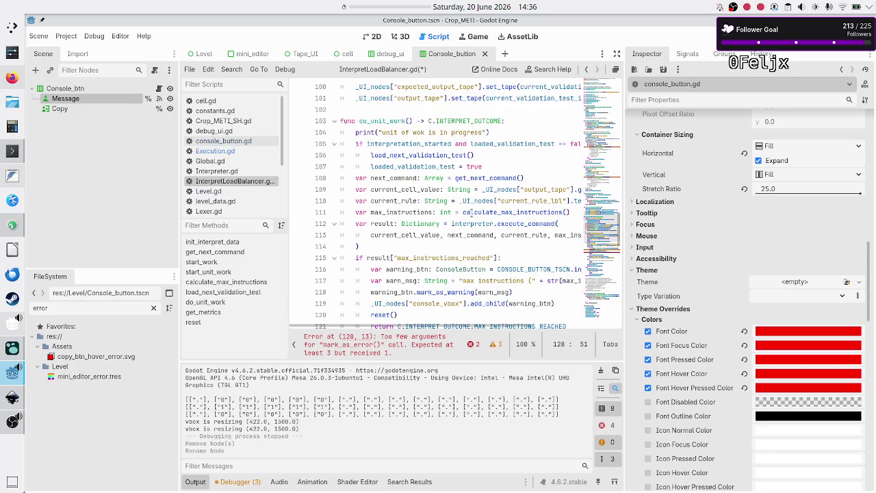
{"action": "double_click", "coordinate": [468, 234]}
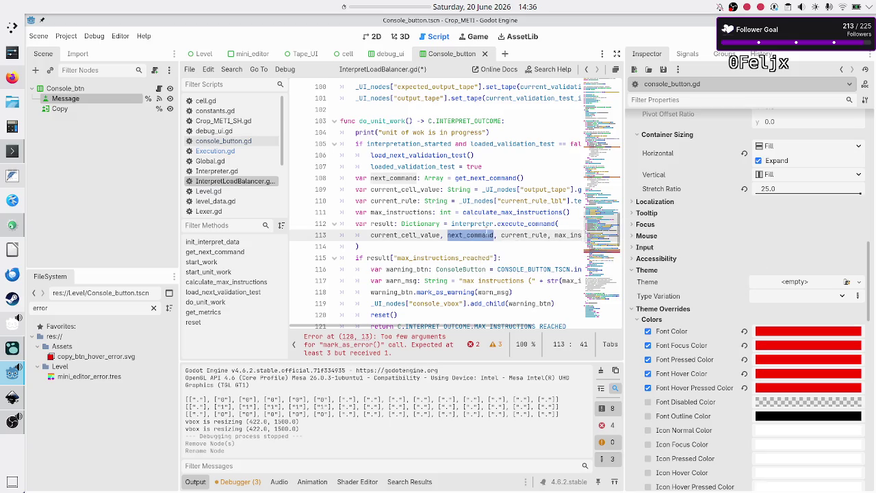
{"action": "scroll", "coordinate": [509, 236], "scroll_direction": "down", "scroll_amount": 4}
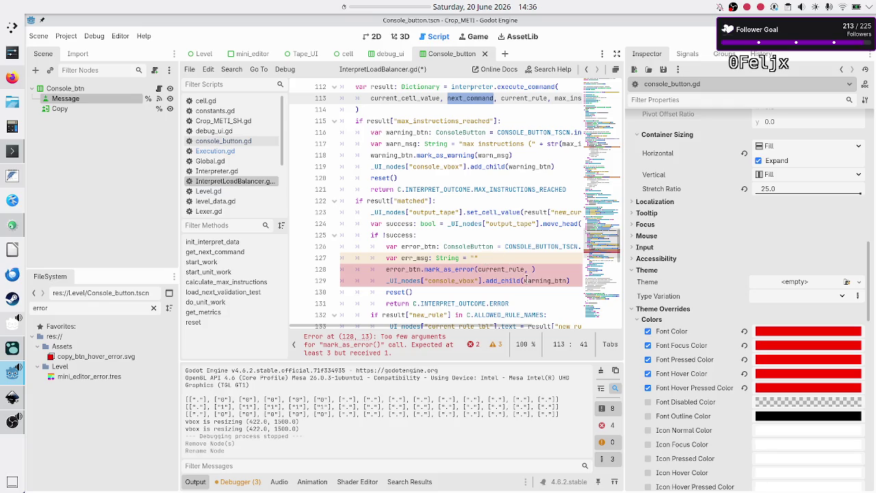
{"action": "left_click", "coordinate": [529, 269]}
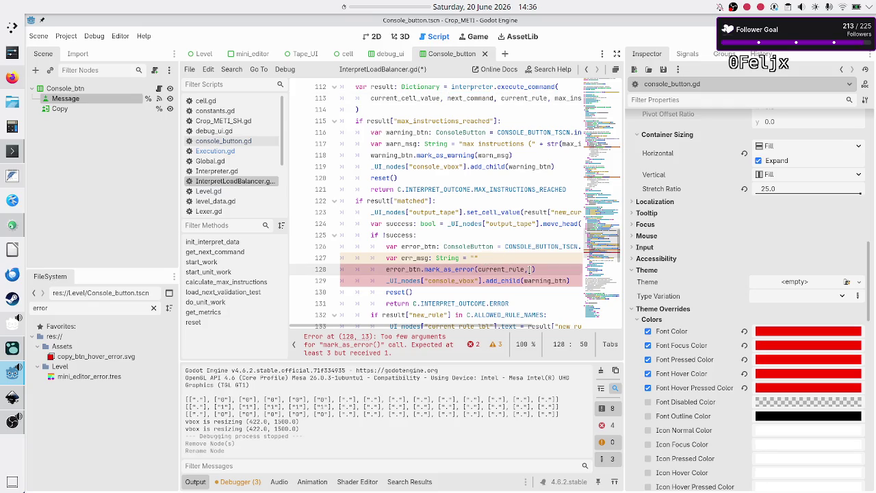
{"action": "type", "text": "nex"}
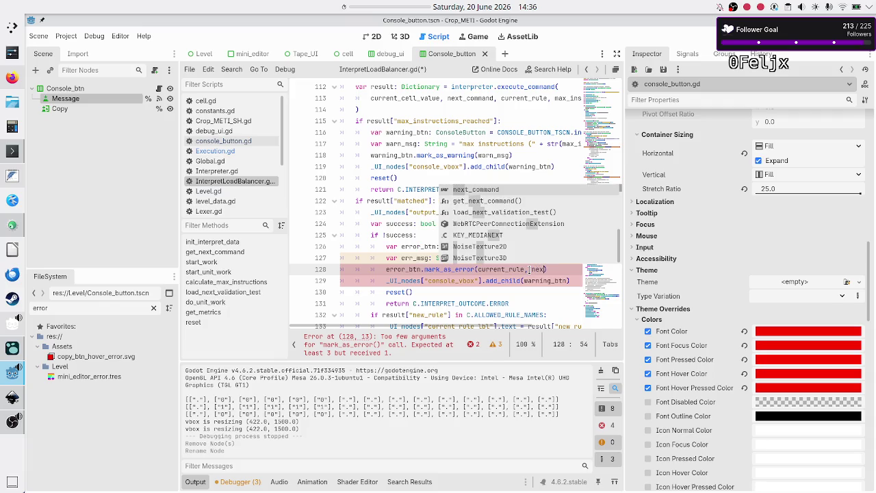
{"action": "key", "text": "Return"}
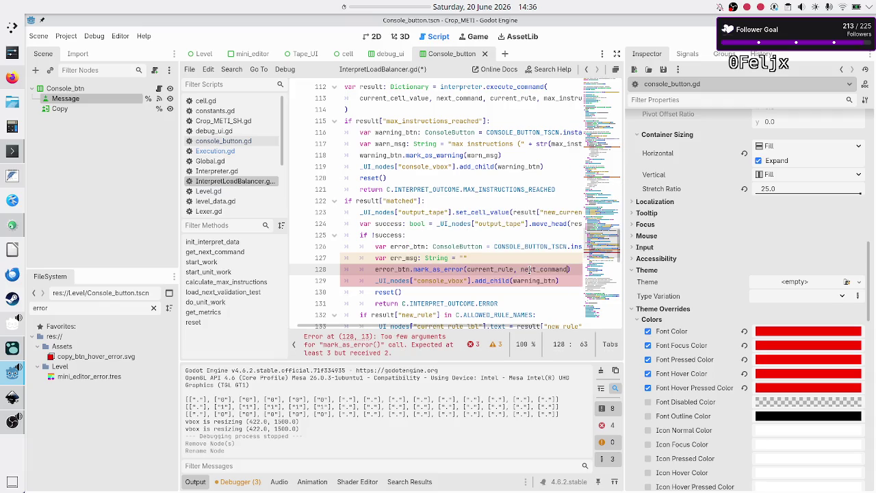
{"action": "type", "text": "[0"}
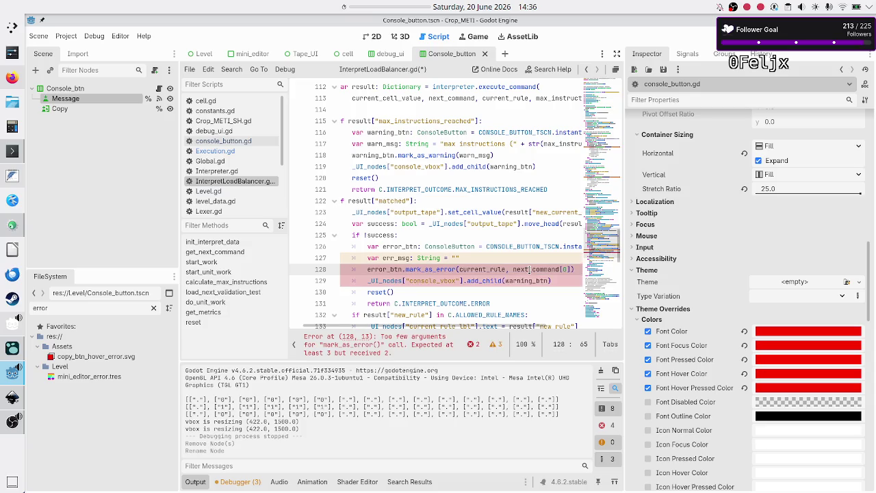
{"action": "type", "text": "]"}
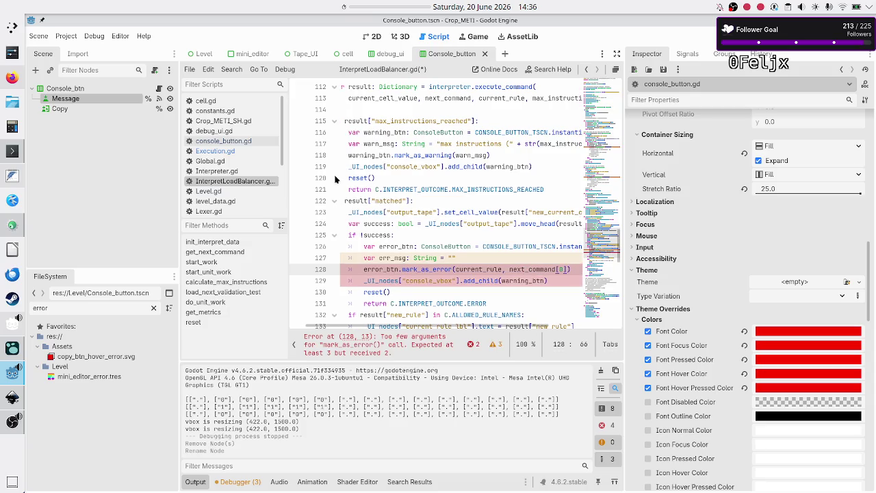
{"action": "left_click", "coordinate": [224, 214]}
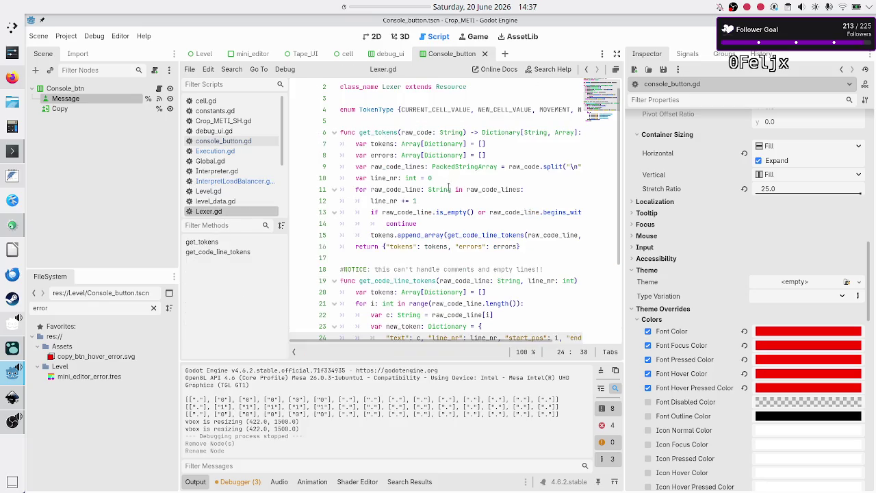
- Check the line_nr key in Lexer.gd's token dictionary, then return to InterpretLoadBalancer.gd
{"action": "scroll", "coordinate": [427, 236], "scroll_direction": "down", "scroll_amount": 3}
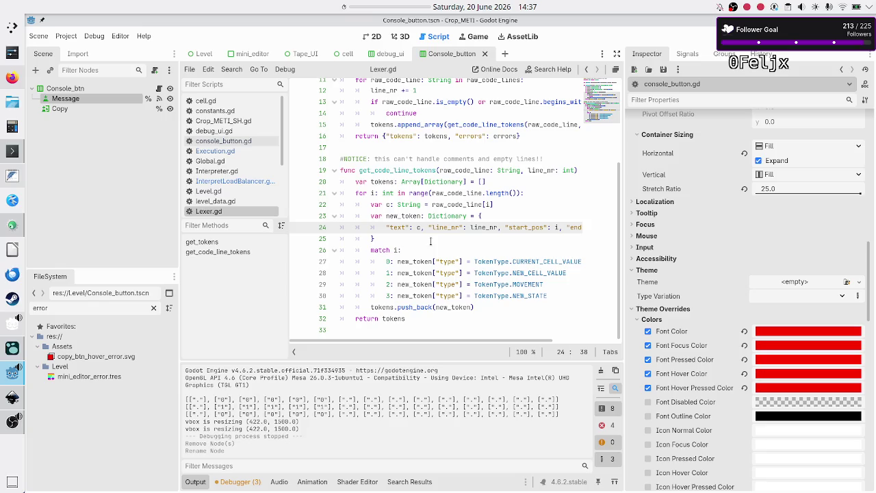
{"action": "double_click", "coordinate": [446, 227]}
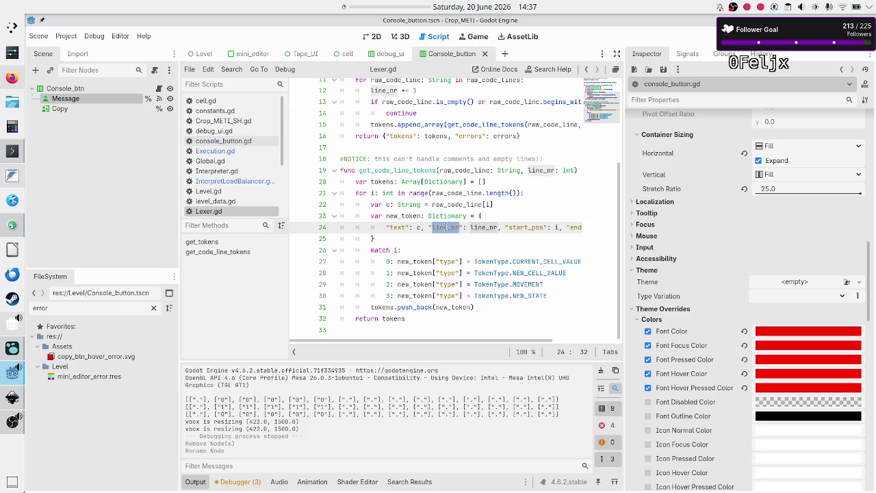
{"action": "left_click", "coordinate": [253, 182]}
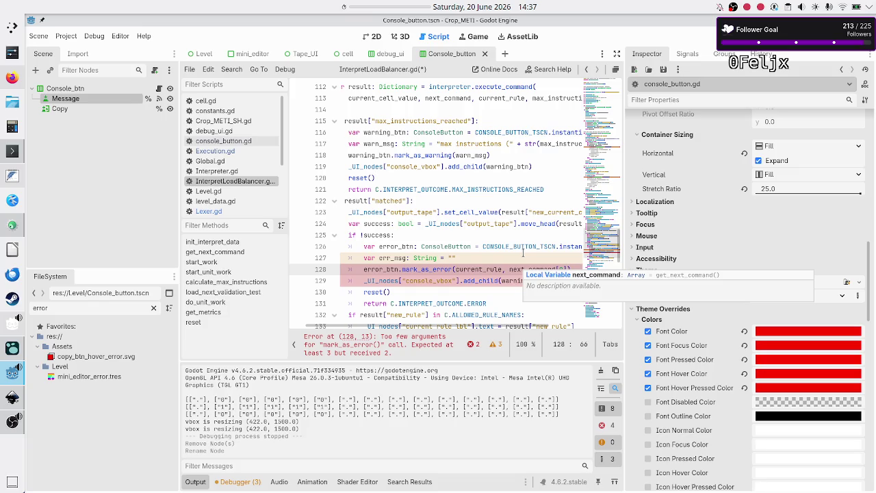
- Finish mark_as_error with ["line_nr"], err_msg and change warning_btn to error_btn on line 129
{"action": "type", "text": "[\""}
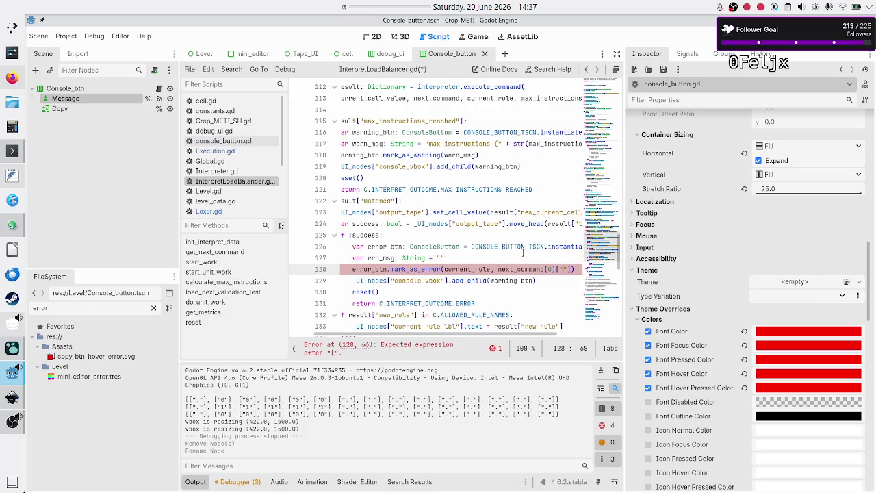
{"action": "type", "text": "line_nr"}
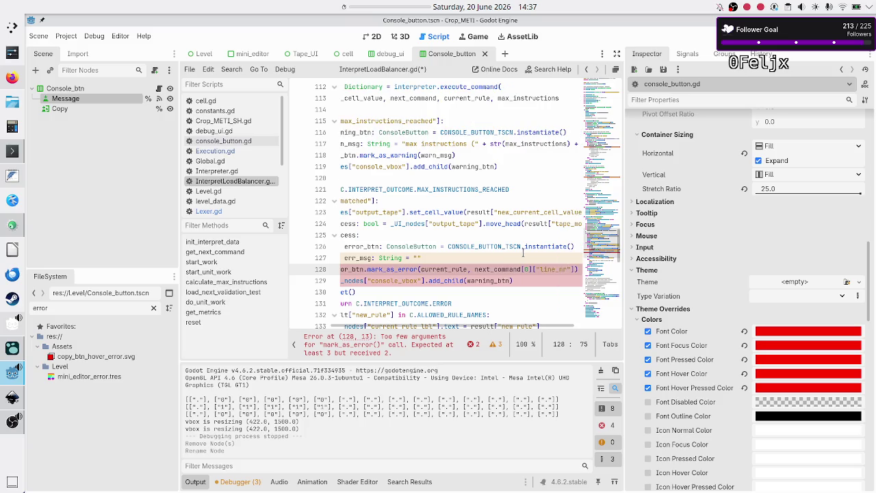
{"action": "type", "text": "\"], "}
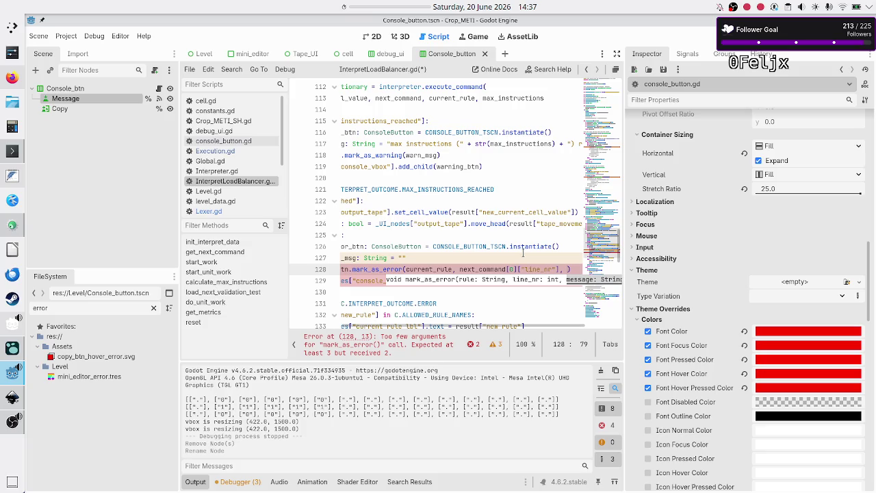
{"action": "type", "text": "err_msg"}
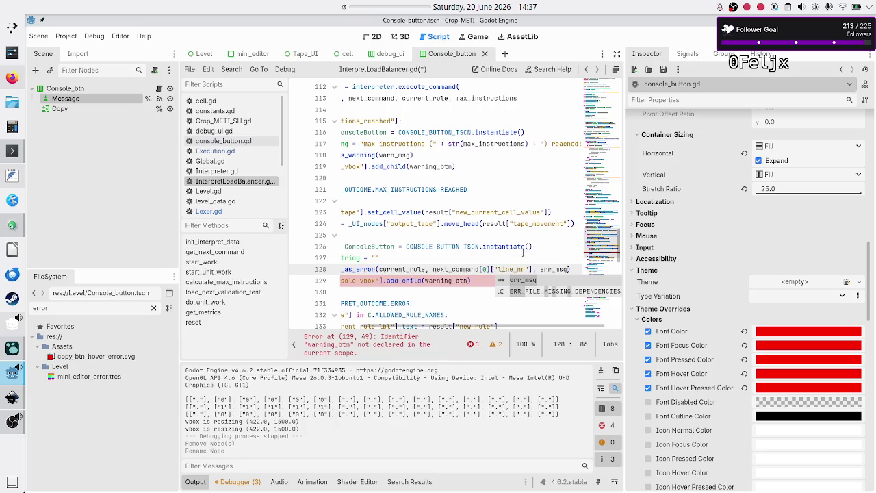
{"action": "key", "text": "Escape"}
{"action": "key", "text": "Down"}
{"action": "key", "text": "Home"}
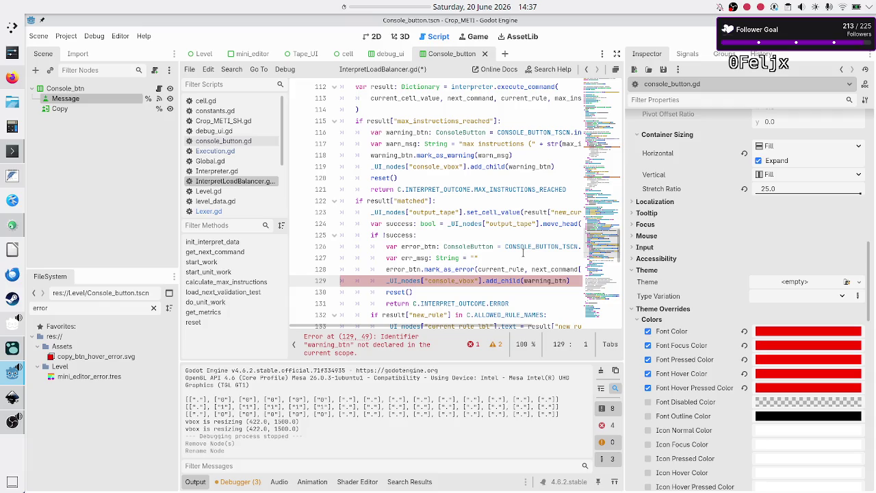
{"action": "key", "text": "Right"}
{"action": "key", "text": "Right"}
{"action": "key", "text": "Right"}
{"action": "key", "text": "BackSpace"}
{"action": "key", "text": "BackSpace"}
{"action": "key", "text": "BackSpace"}
{"action": "type", "text": "error"}
{"action": "key", "text": "Escape"}
{"action": "key", "text": "Up"}
{"action": "key", "text": "Up"}
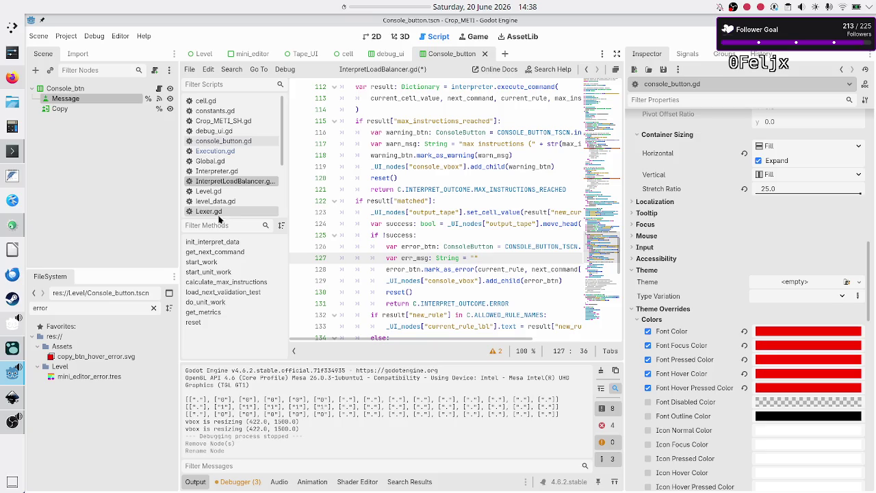
- In console_button.gd, append + "!" to the WARNING return line's message
{"action": "left_click", "coordinate": [223, 141]}
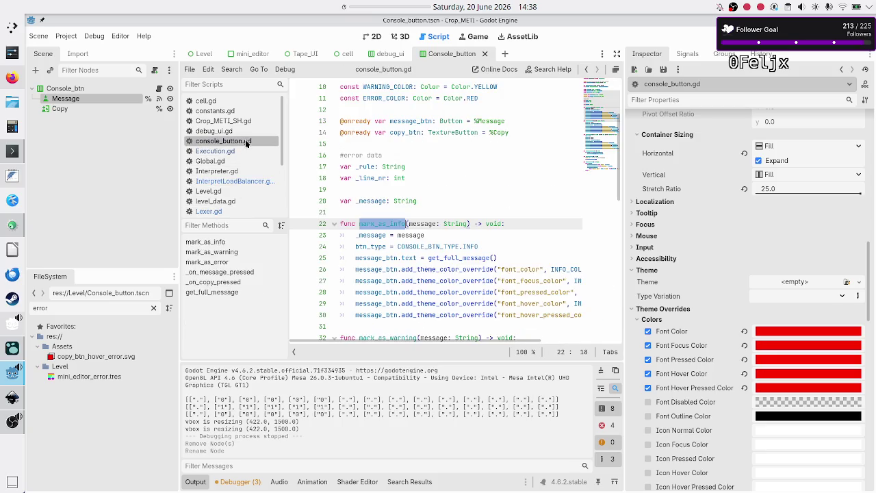
{"action": "left_click", "coordinate": [442, 277]}
{"action": "scroll", "coordinate": [442, 277], "scroll_direction": "down", "scroll_amount": 10}
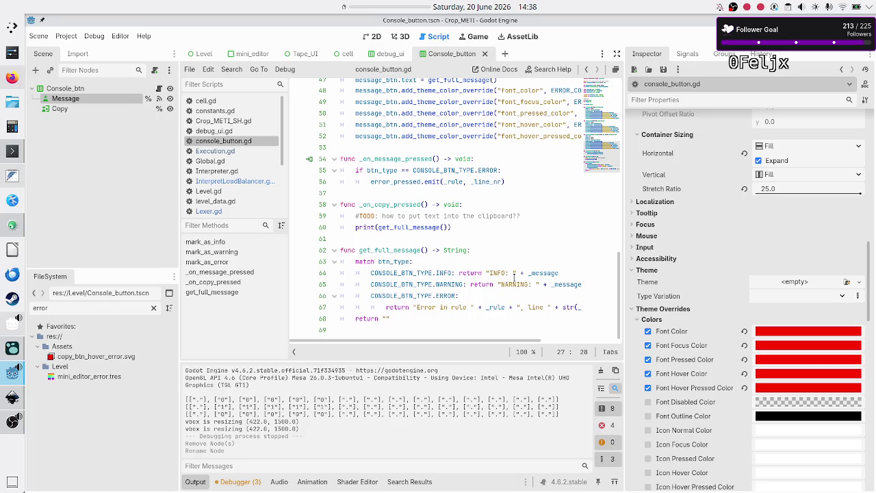
{"action": "left_click", "coordinate": [565, 272]}
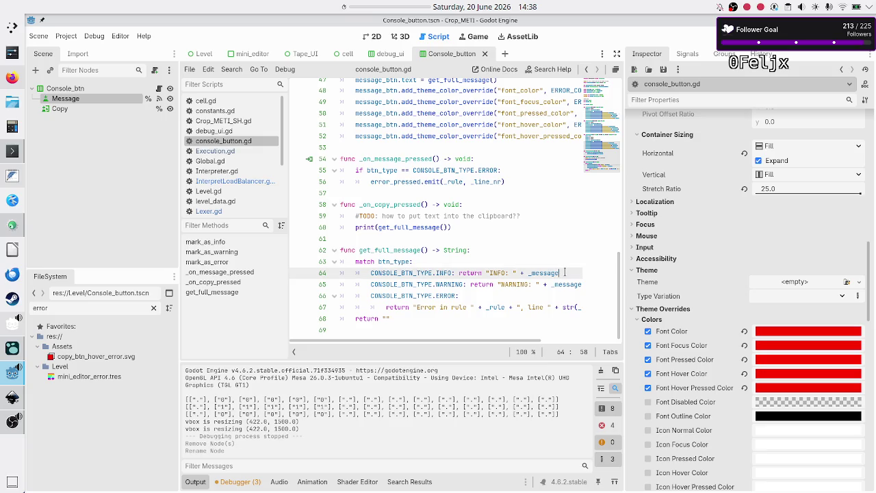
{"action": "key", "text": "Up"}
{"action": "key", "text": "Down"}
{"action": "key", "text": "Down"}
{"action": "key", "text": "Up"}
{"action": "key", "text": "Down"}
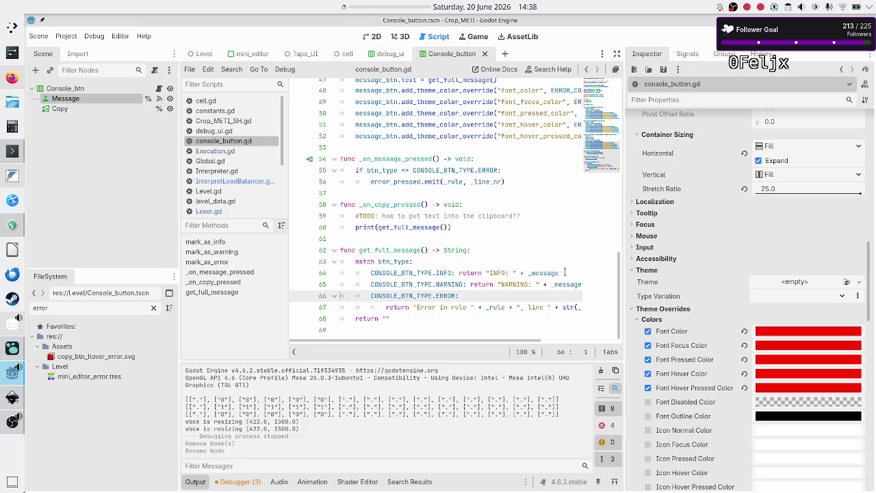
{"action": "key", "text": "End"}
{"action": "type", "text": "+ "}
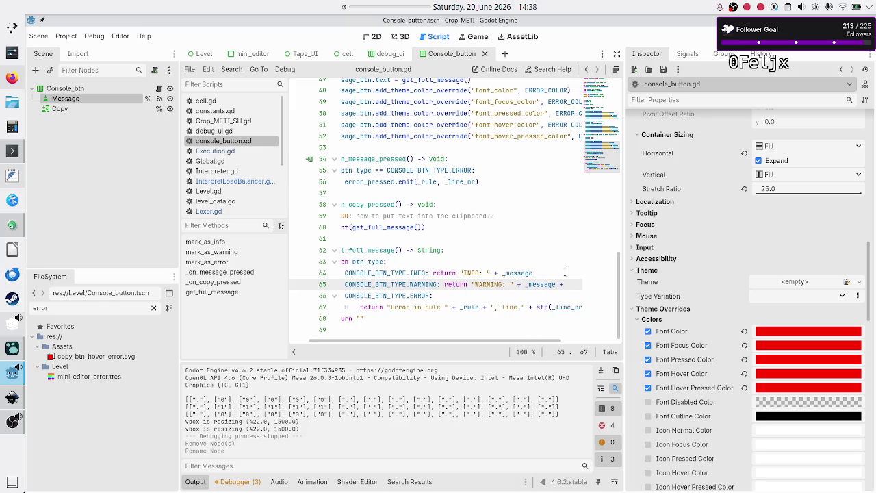
{"action": "type", "text": "\"!"}
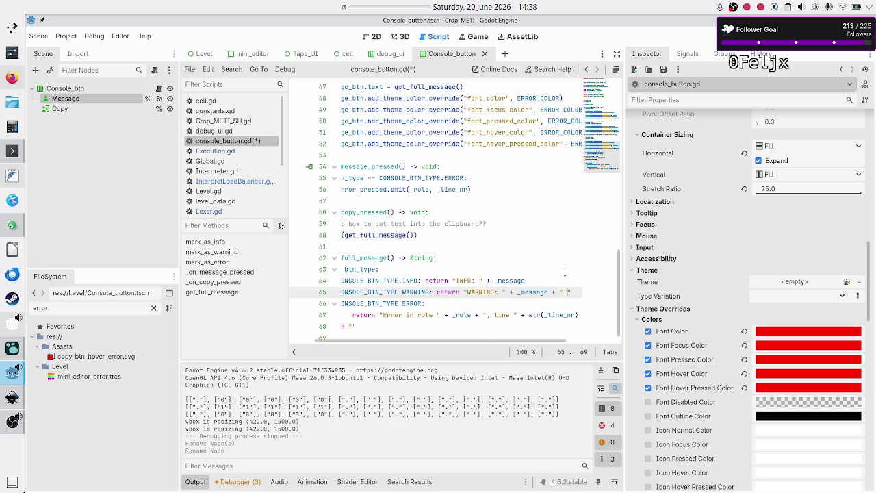
- Append + "." to the INFO return line's message
{"action": "key", "text": "Up"}
{"action": "type", "text": "+"}
{"action": "type", "text": "\"."}
{"action": "key", "text": "Down"}
{"action": "key", "text": "Home"}
{"action": "key", "text": "Home"}
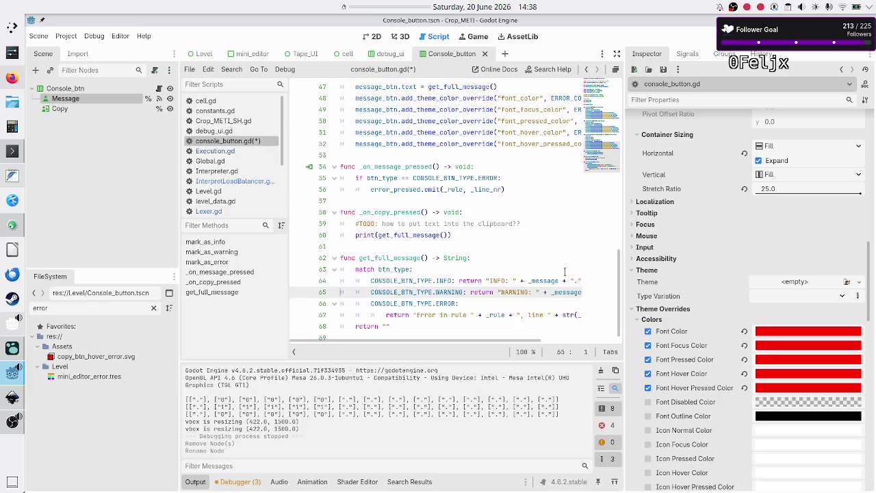
- Change "Error" to "ERROR" on line 67
{"action": "key", "text": "Down"}
{"action": "key", "text": "Down"}
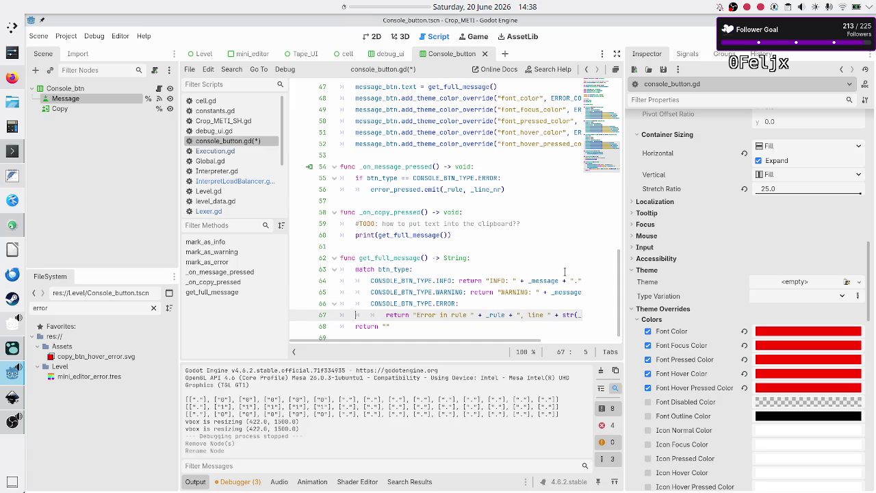
{"action": "key", "text": "ctrl+Right"}
{"action": "key", "text": "End"}
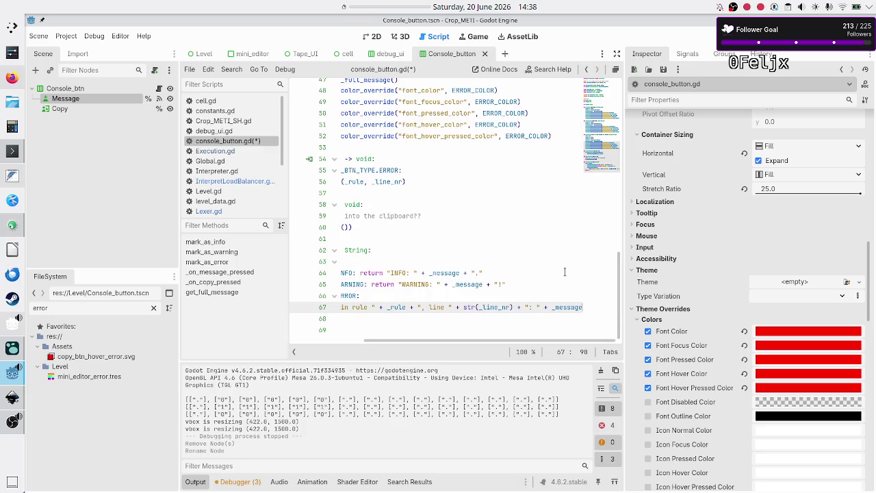
{"action": "key", "text": "Home"}
{"action": "key", "text": "Home"}
{"action": "key", "text": "Up"}
{"action": "key", "text": "Down"}
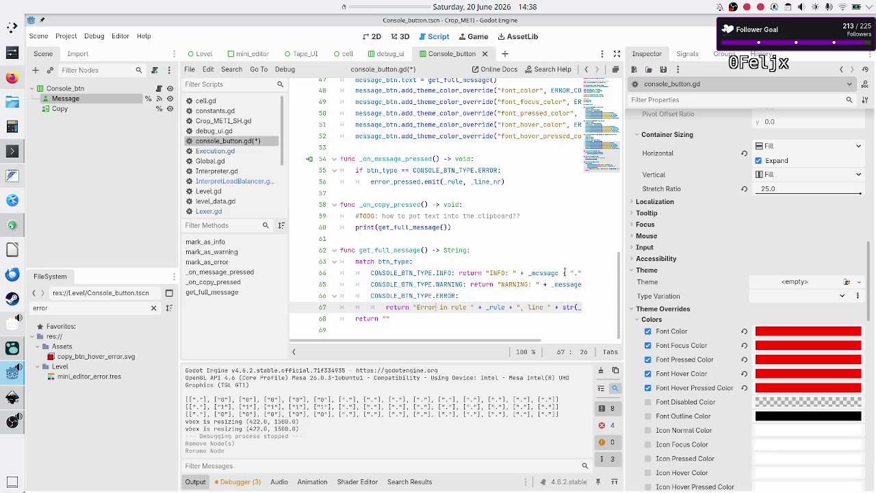
{"action": "key", "text": "BackSpace"}
{"action": "key", "text": "BackSpace"}
{"action": "key", "text": "BackSpace"}
{"action": "type", "text": "RROR"}
- Append + "!" after _message on line 67, save, and return to InterpretLoadBalancer.gd
{"action": "key", "text": "ctrl+Right"}
{"action": "key", "text": "ctrl+Right"}
{"action": "key", "text": "ctrl+Right"}
{"action": "key", "text": "Right"}
{"action": "key", "text": "Right"}
{"action": "key", "text": "Right"}
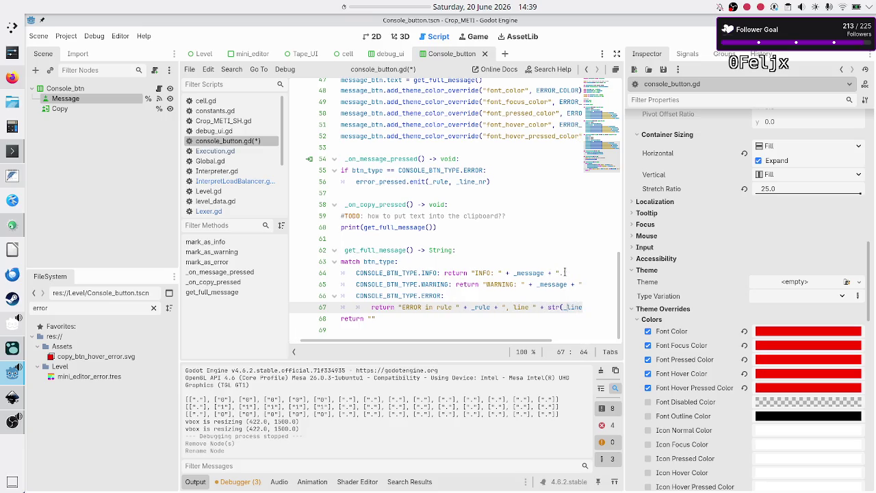
{"action": "key", "text": "Right"}
{"action": "key", "text": "Right"}
{"action": "key", "text": "Right"}
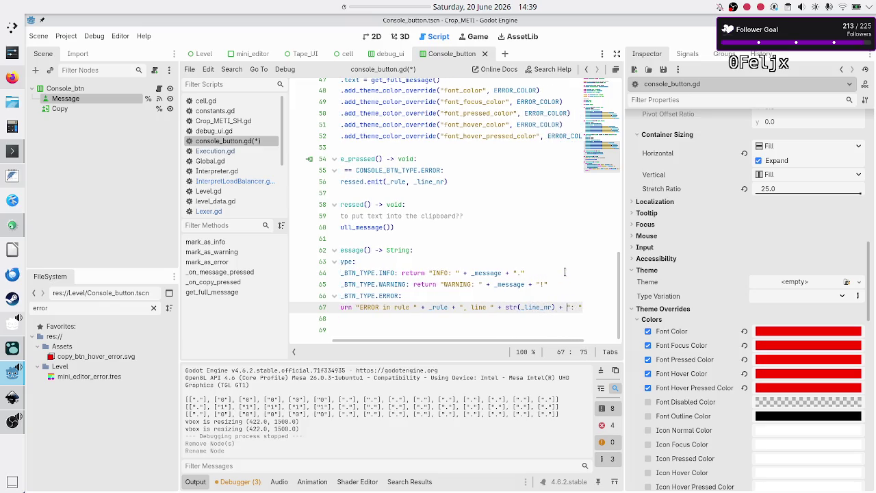
{"action": "key", "text": "Right"}
{"action": "key", "text": "Right"}
{"action": "key", "text": "Right"}
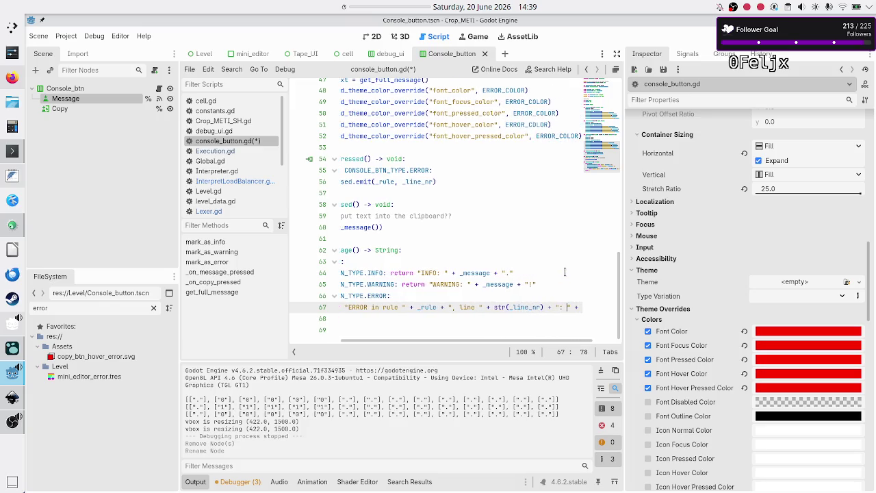
{"action": "key", "text": "Down"}
{"action": "key", "text": "Up"}
{"action": "key", "text": "End"}
{"action": "type", "text": "+ "}
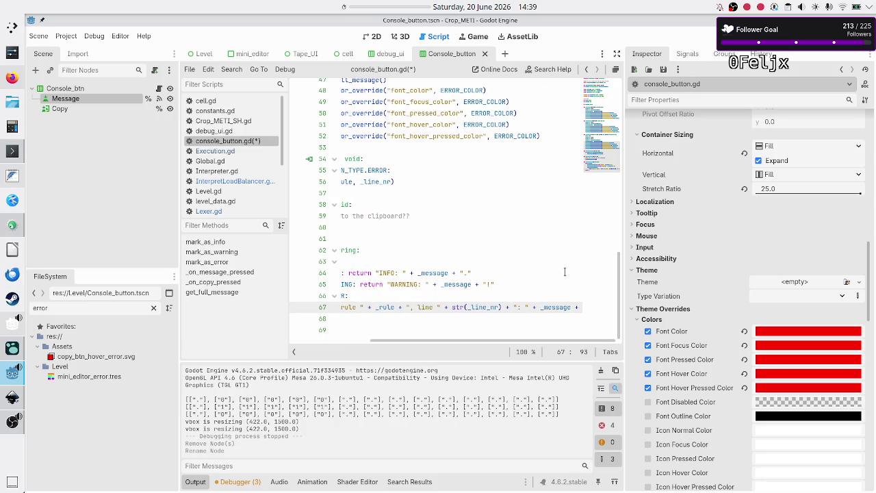
{"action": "type", "text": "\"\"!"}
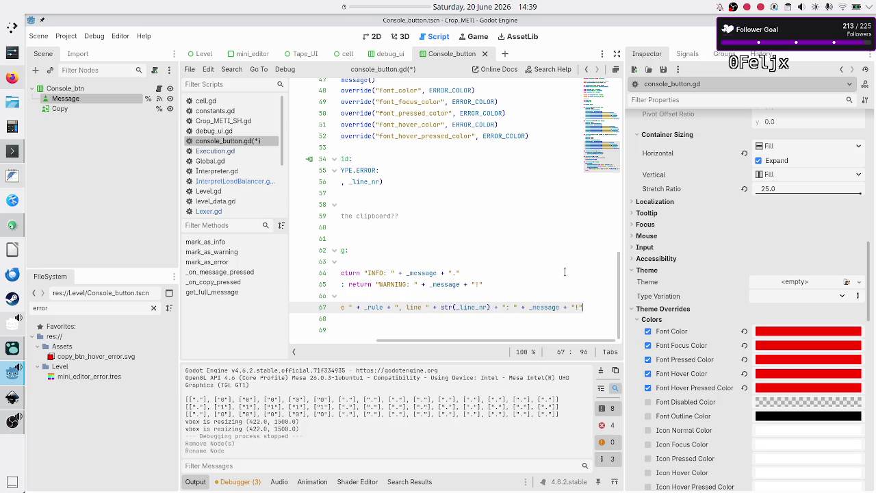
{"action": "key", "text": "Down"}
{"action": "key", "text": "ctrl+s"}
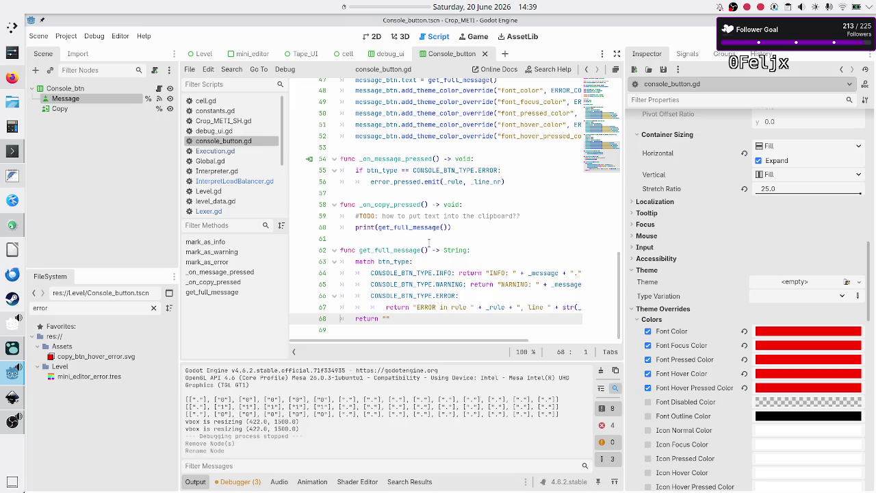
{"action": "left_click", "coordinate": [253, 182]}
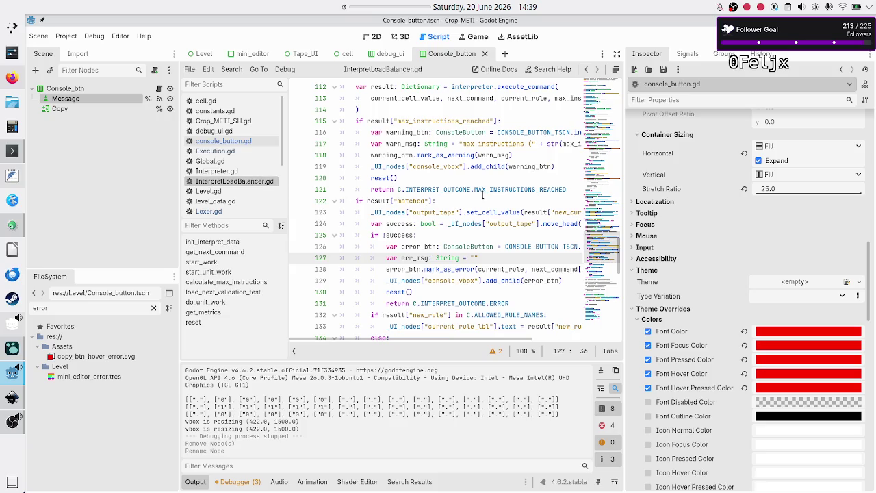
- Review the max-instructions warning and tape head movement code around lines 118–127
{"action": "scroll", "coordinate": [491, 195], "scroll_direction": "up", "scroll_amount": 2}
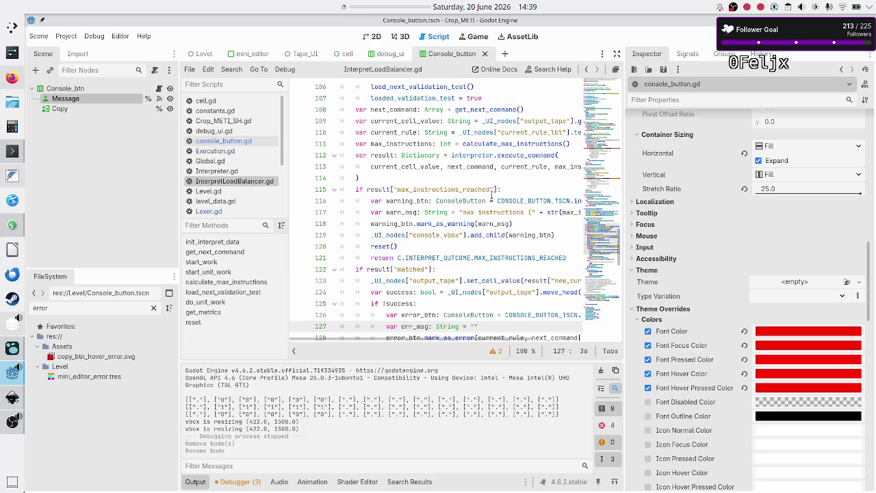
{"action": "left_click", "coordinate": [490, 191]}
{"action": "key", "text": "Down"}
{"action": "key", "text": "Down"}
{"action": "key", "text": "Down"}
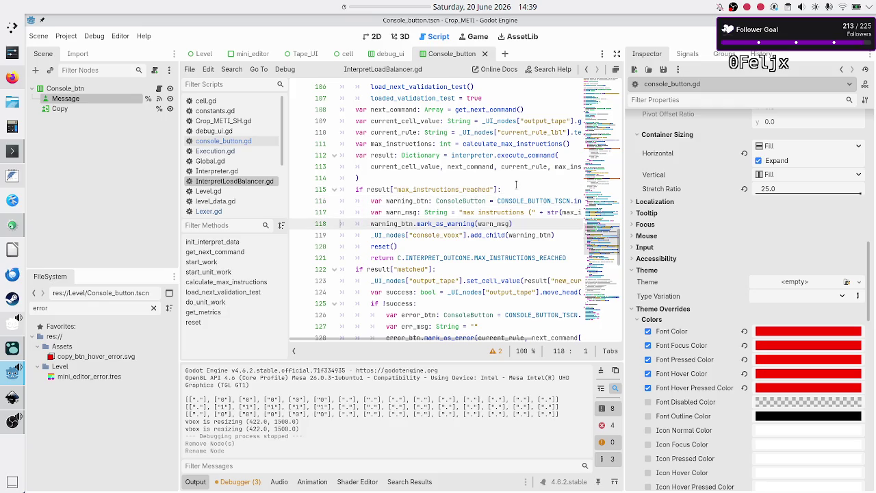
{"action": "key", "text": "Left"}
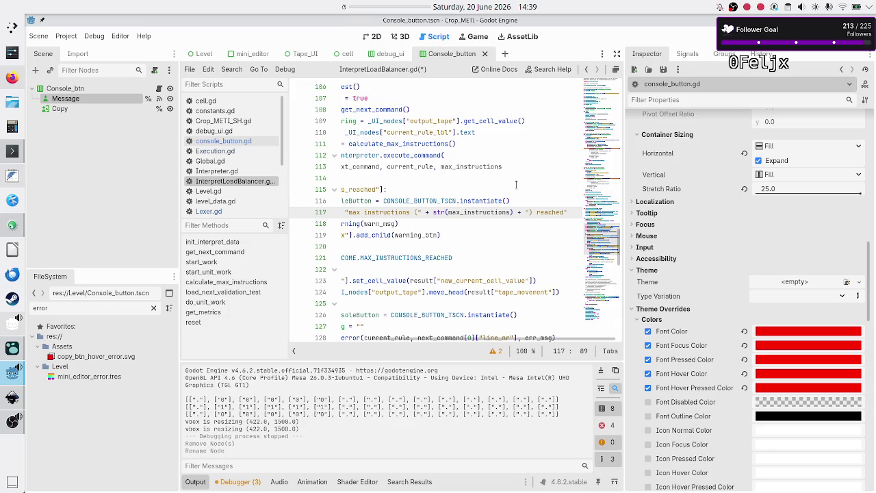
{"action": "key", "text": "Right"}
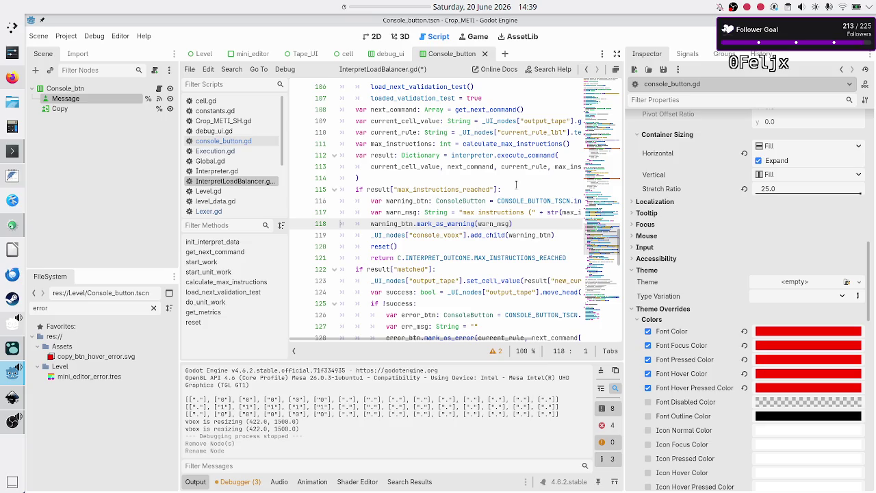
{"action": "key", "text": "Down"}
{"action": "key", "text": "Down"}
{"action": "key", "text": "Down"}
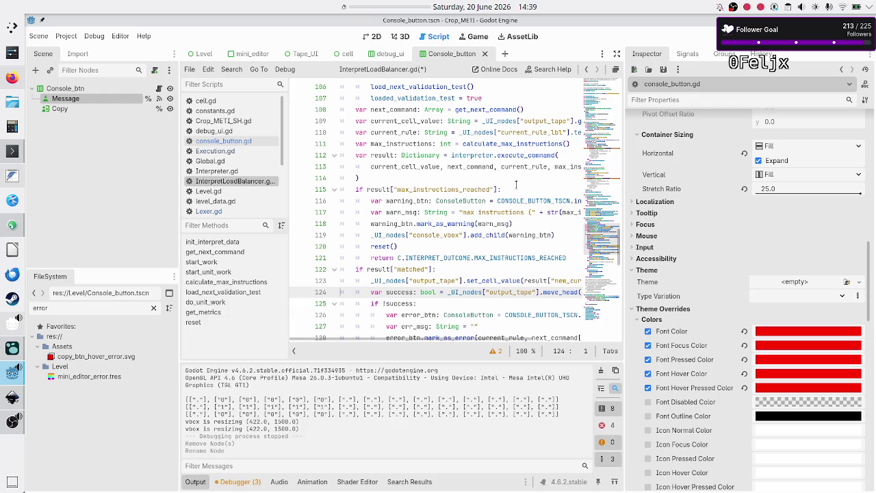
{"action": "key", "text": "Down"}
{"action": "key", "text": "Down"}
{"action": "key", "text": "Down"}
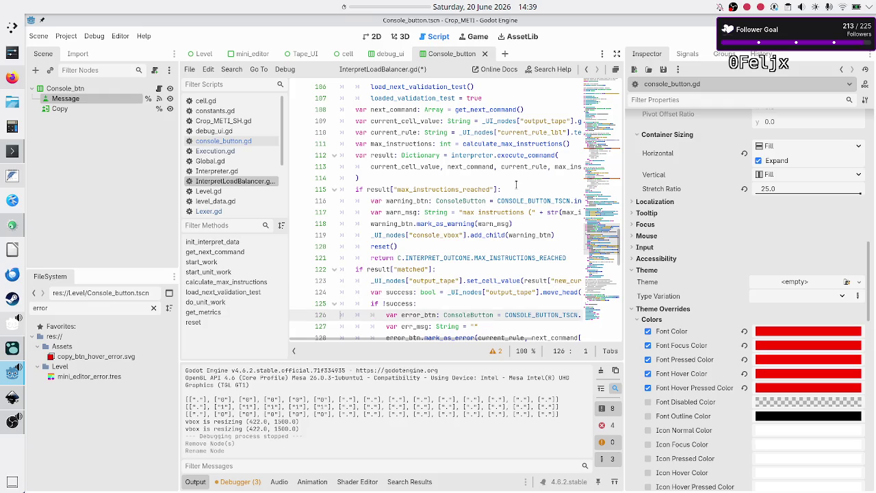
{"action": "key", "text": "End"}
{"action": "key", "text": "Left"}
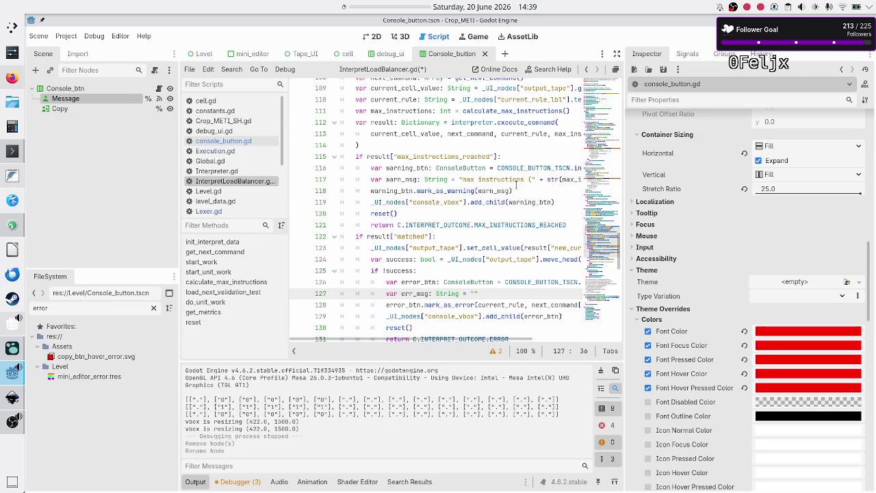
{"action": "key", "text": "Up"}
{"action": "key", "text": "Up"}
{"action": "key", "text": "Up"}
{"action": "key", "text": "Home"}
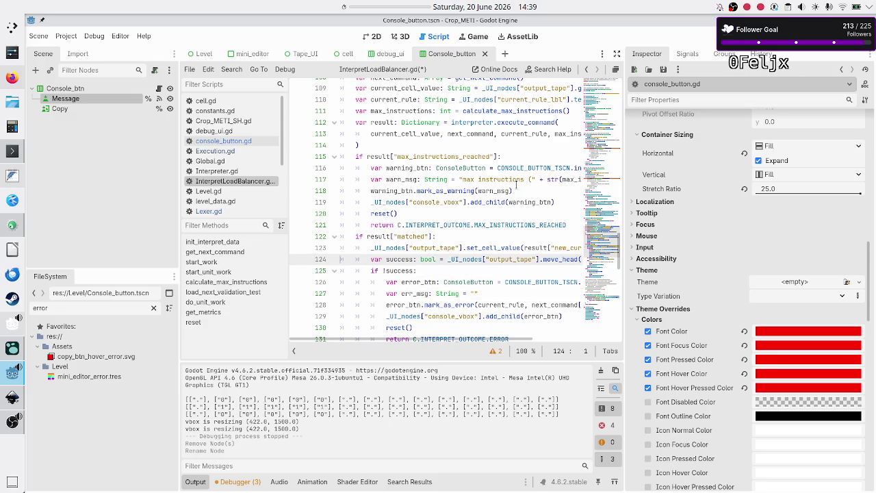
{"action": "key", "text": "End"}
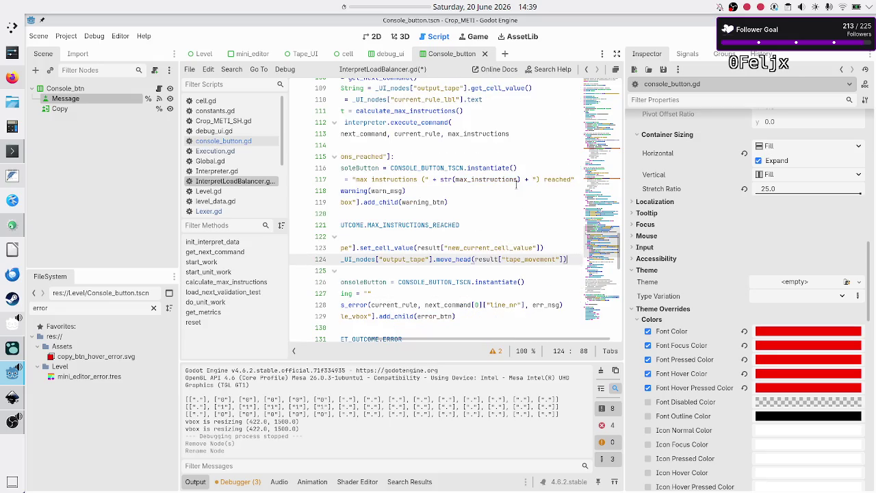
{"action": "key", "text": "Down"}
{"action": "key", "text": "Home"}
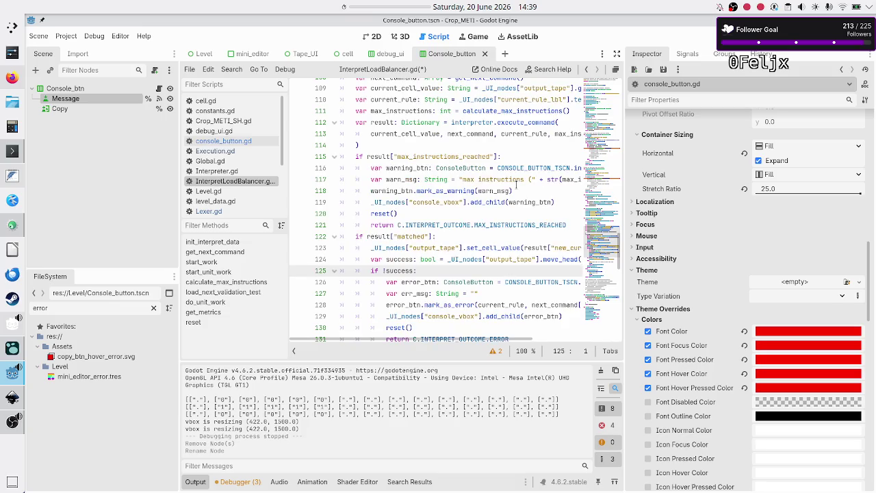
- Type 'invalid tape head movement' into the empty err_msg quotes on line 127
{"action": "key", "text": "Down"}
{"action": "key", "text": "Down"}
{"action": "key", "text": "End"}
{"action": "key", "text": "Left"}
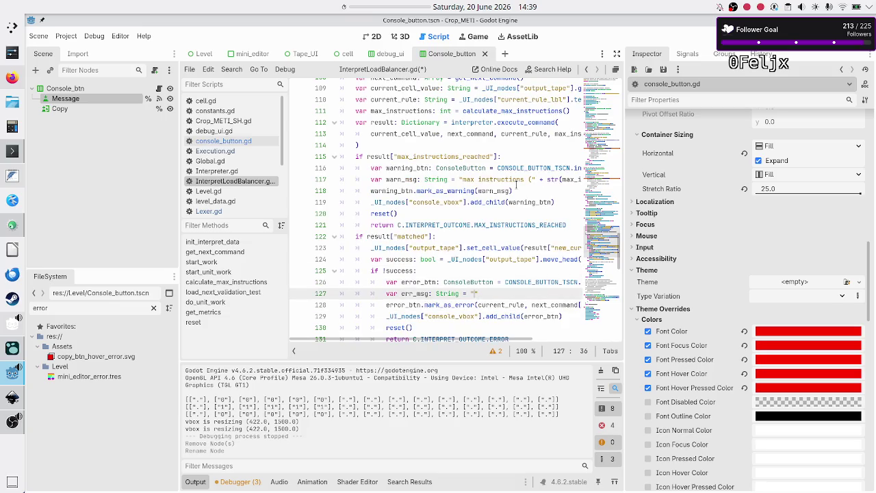
{"action": "type", "text": "ca"}
{"action": "key", "text": "BackSpace"}
{"action": "key", "text": "BackSpace"}
{"action": "type", "text": "invalid"}
{"action": "type", "text": " tape"}
{"action": "type", "text": " head "}
{"action": "type", "text": "movement"}
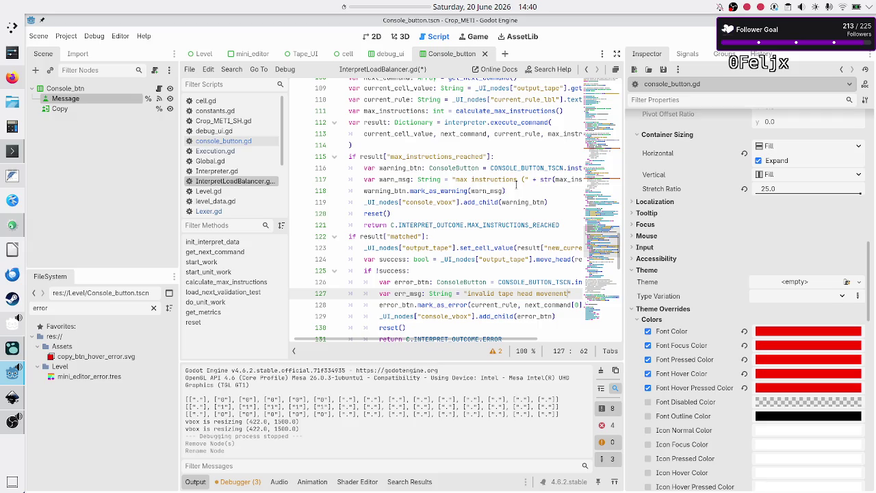
- Read through the code below line 128, down to the TODO comment and reset() call
{"action": "key", "text": "Down"}
{"action": "key", "text": "Home"}
{"action": "key", "text": "Home"}
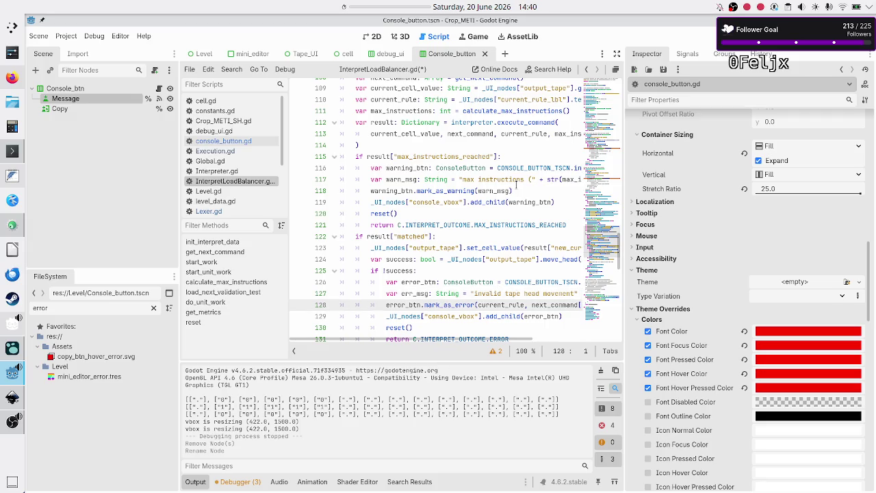
{"action": "key", "text": "Down"}
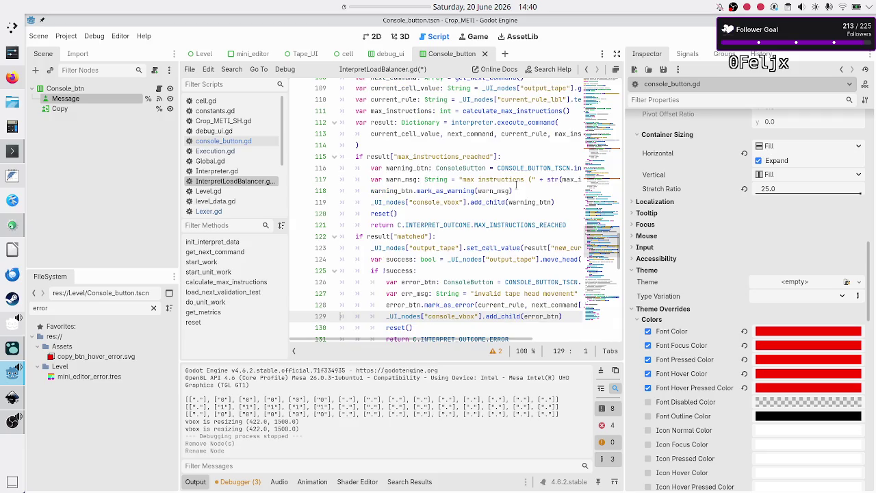
{"action": "key", "text": "Down"}
{"action": "key", "text": "Down"}
{"action": "key", "text": "Down"}
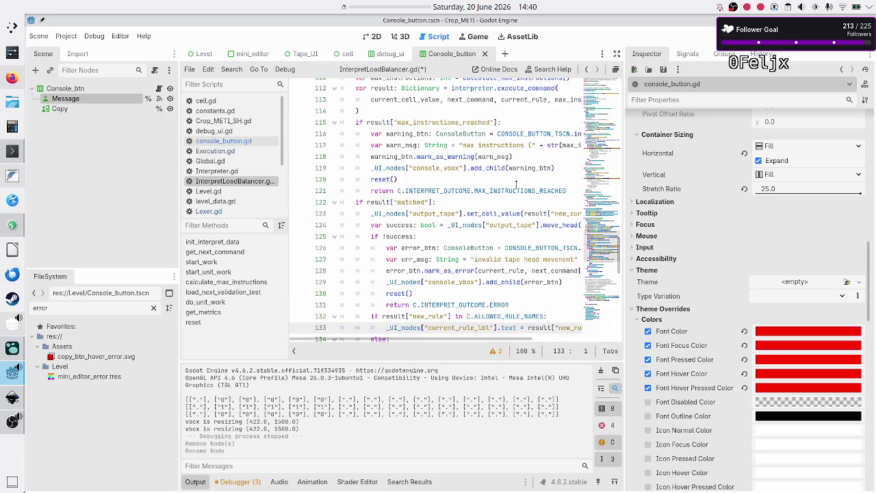
{"action": "scroll", "coordinate": [516, 183], "scroll_direction": "down", "scroll_amount": 1}
{"action": "key", "text": "Up"}
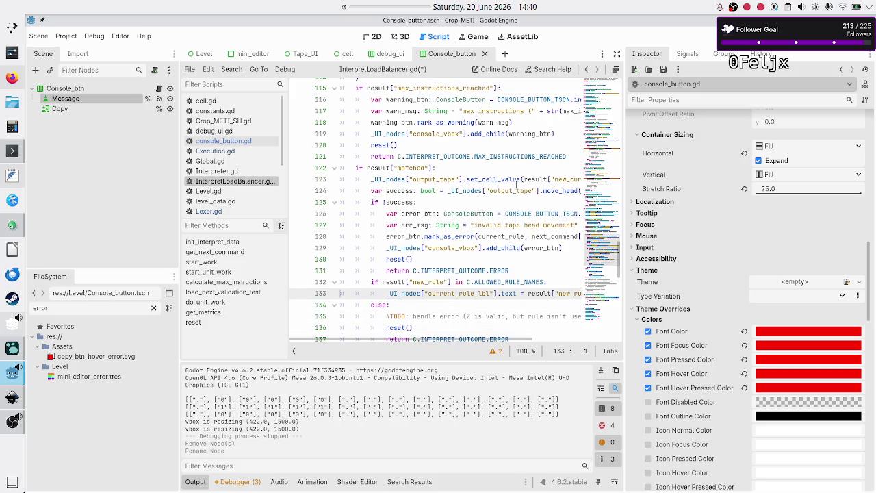
{"action": "key", "text": "Down"}
{"action": "key", "text": "Down"}
{"action": "key", "text": "Up"}
{"action": "key", "text": "Up"}
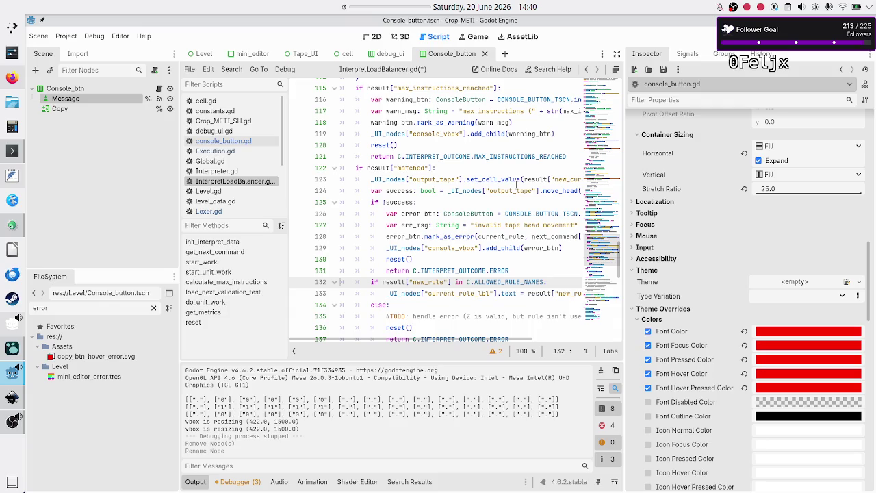
{"action": "key", "text": "Down"}
{"action": "key", "text": "Down"}
{"action": "key", "text": "Down"}
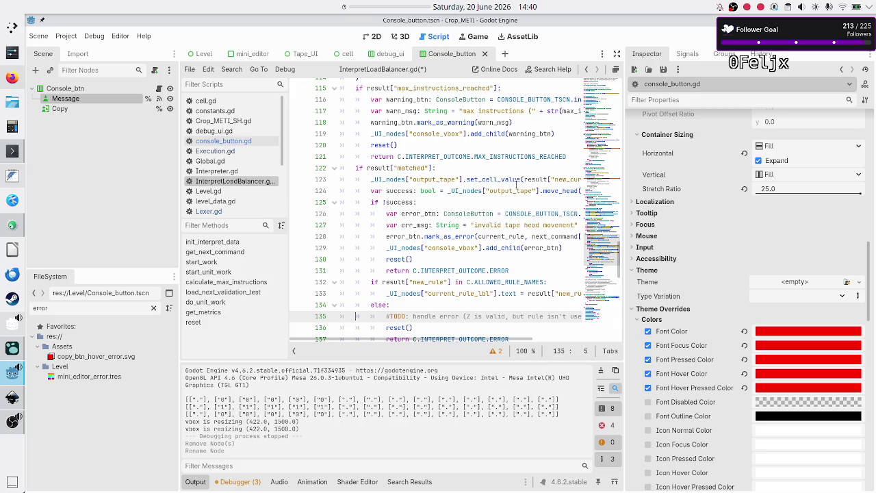
{"action": "key", "text": "Right"}
{"action": "key", "text": "Right"}
{"action": "key", "text": "Right"}
{"action": "key", "text": "Right"}
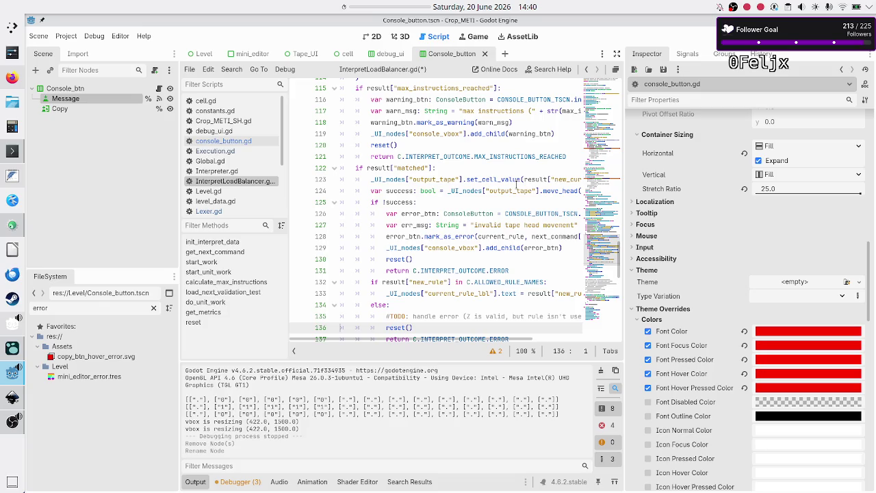
{"action": "key", "text": "Right"}
{"action": "key", "text": "Right"}
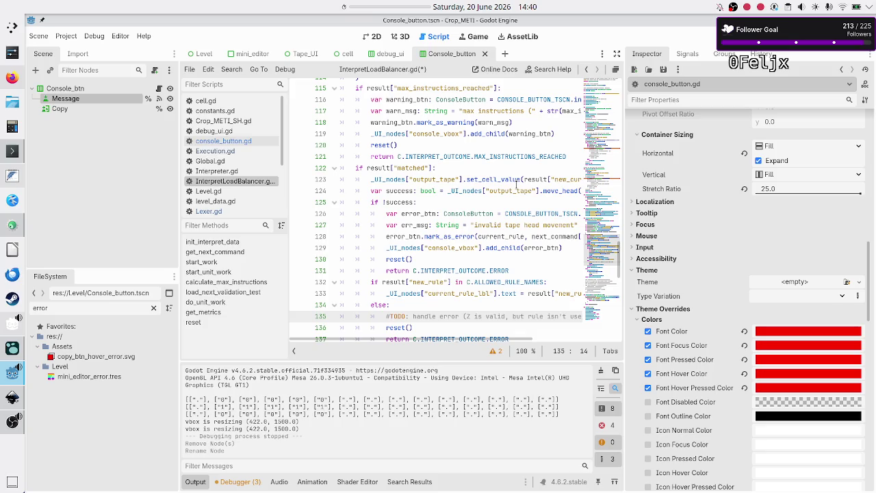
- Save InterpretLoadBalancer.gd and run the project with F5
{"action": "key", "text": "Down"}
{"action": "key", "text": "Down"}
{"action": "key", "text": "Home"}
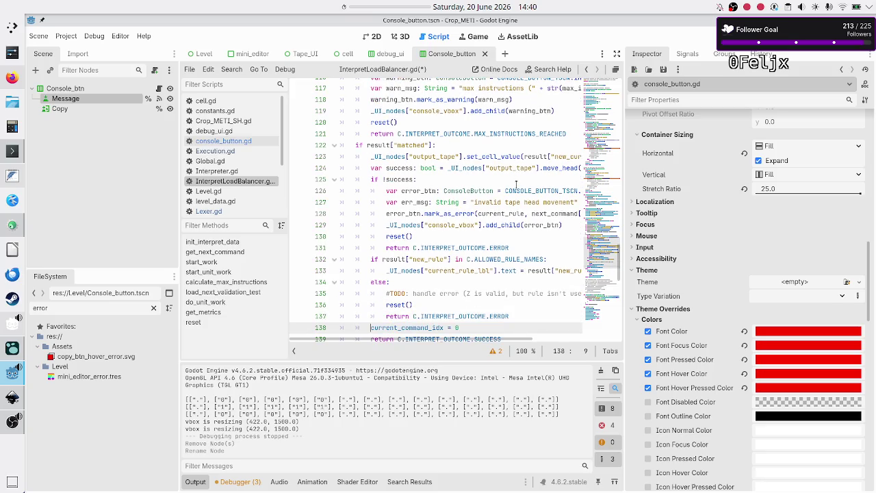
{"action": "key", "text": "ctrl+s"}
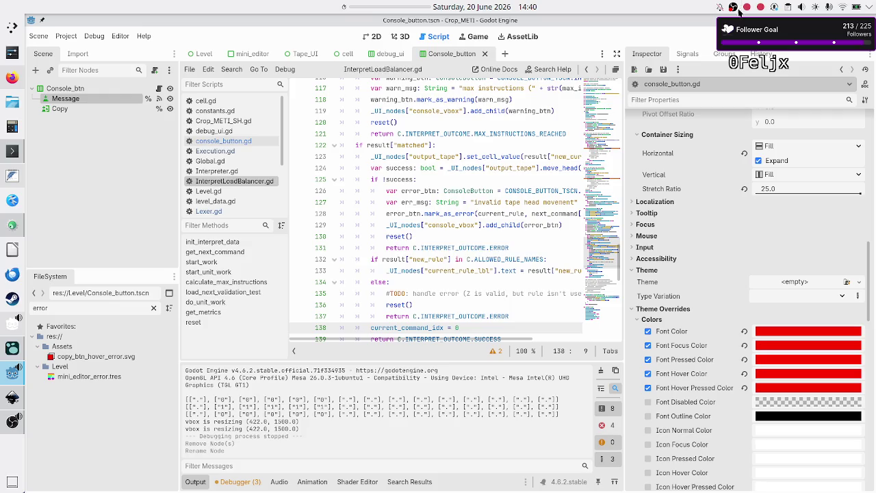
{"action": "key", "text": "F5"}
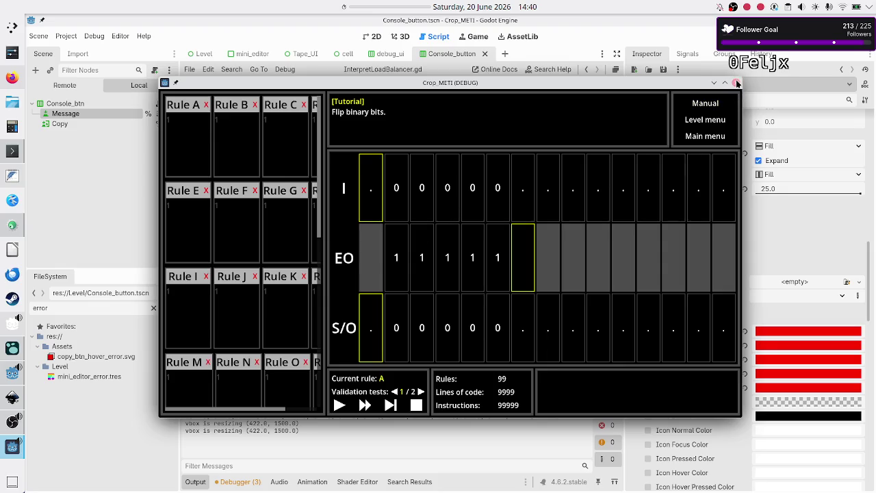
- Close the Crop_METI (DEBUG) game window
{"action": "left_click", "coordinate": [737, 83]}
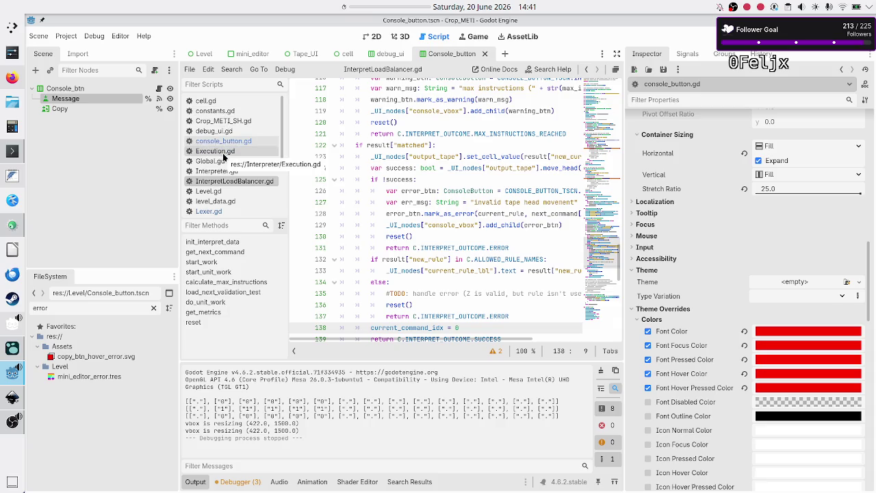
- In level_data.gd, set validation test 0's current_cell to Vector2i(1, 0)
{"action": "left_click", "coordinate": [214, 201]}
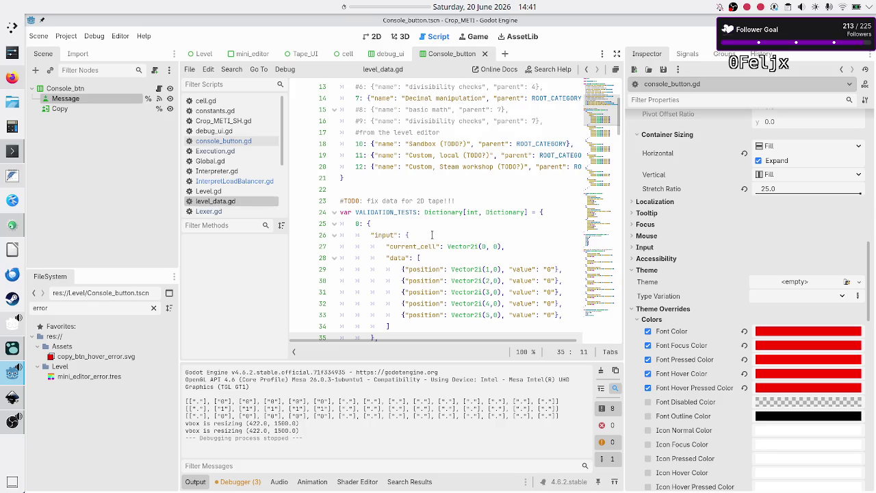
{"action": "scroll", "coordinate": [444, 238], "scroll_direction": "down", "scroll_amount": 3}
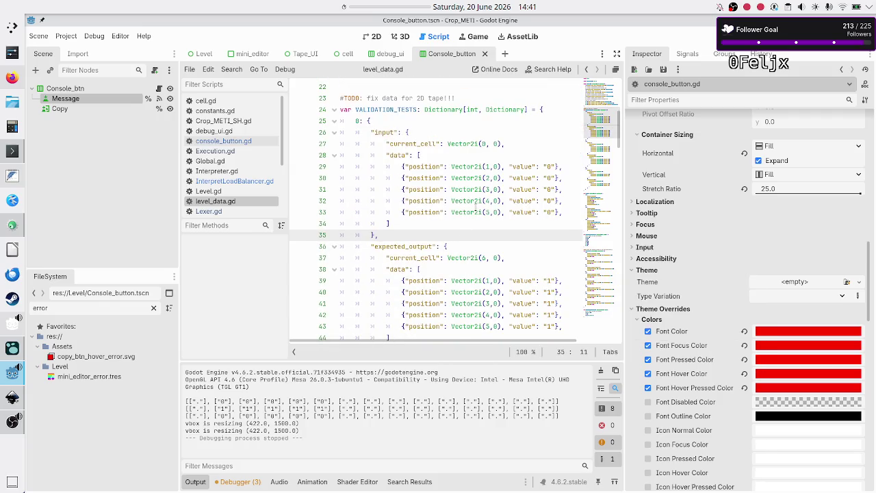
{"action": "left_click", "coordinate": [484, 144]}
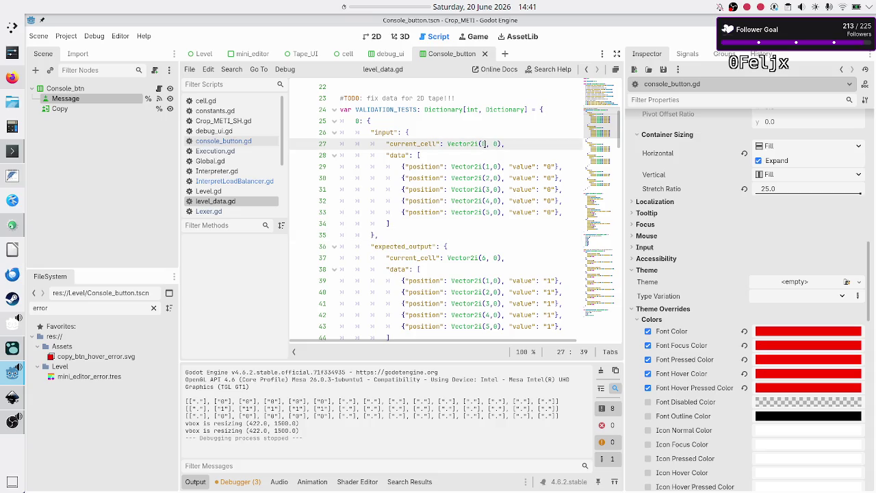
{"action": "key", "text": "BackSpace"}
{"action": "type", "text": "1"}
- Set validation test 1's current_cell to Vector2i(2, 0) and run the game
{"action": "scroll", "coordinate": [490, 258], "scroll_direction": "down", "scroll_amount": 1}
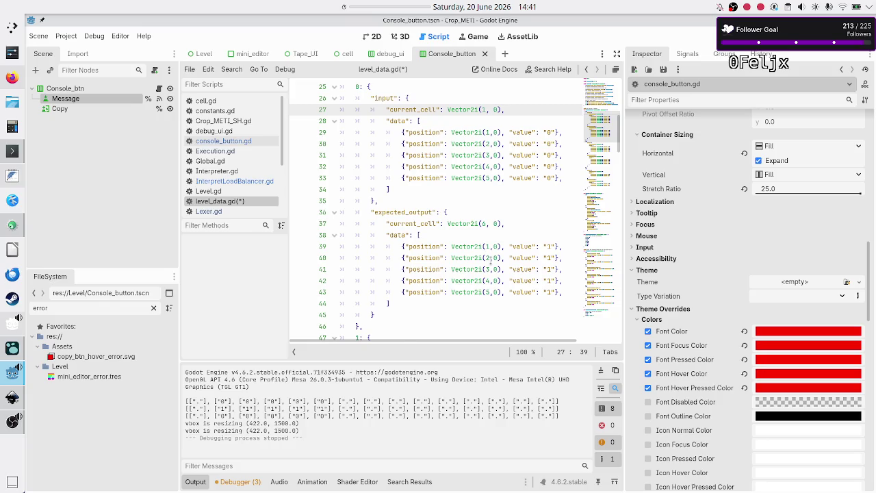
{"action": "scroll", "coordinate": [490, 258], "scroll_direction": "down", "scroll_amount": 2}
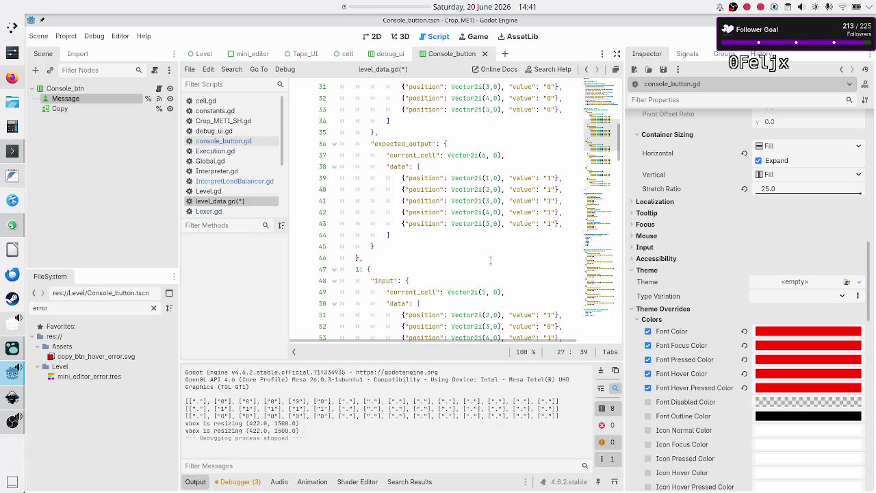
{"action": "scroll", "coordinate": [490, 260], "scroll_direction": "down", "scroll_amount": 3}
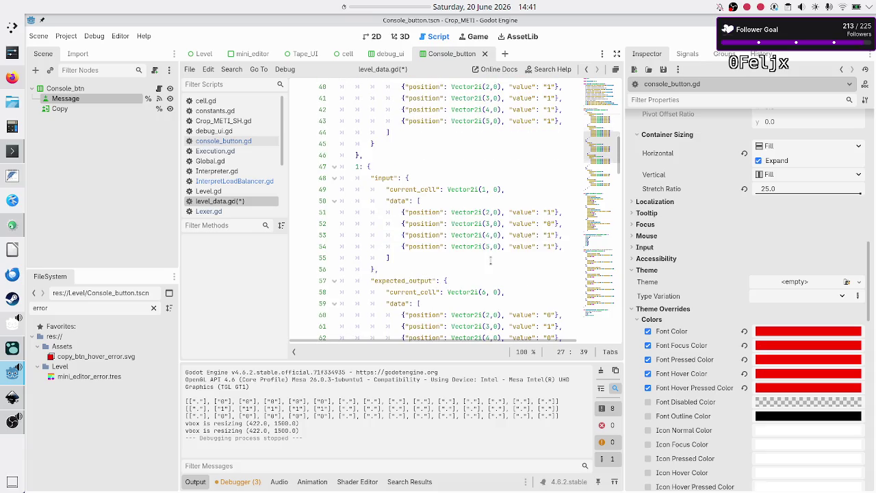
{"action": "double_click", "coordinate": [484, 188]}
{"action": "type", "text": "2"}
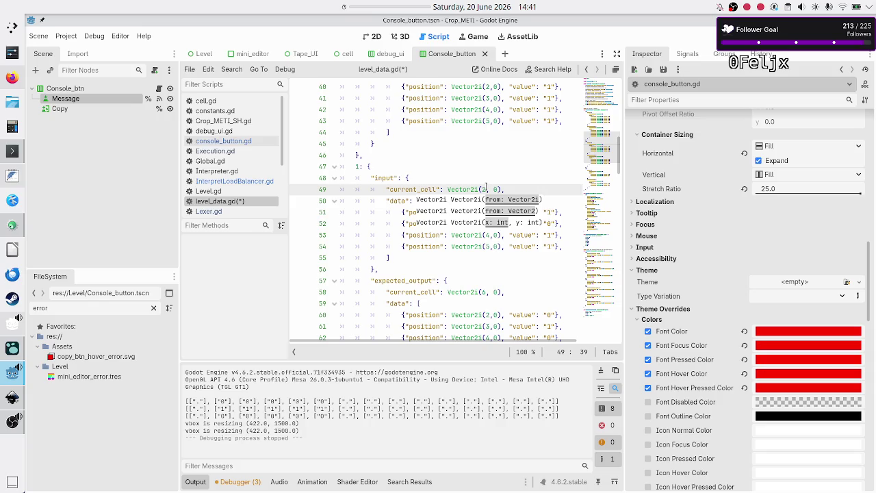
{"action": "key", "text": "Escape"}
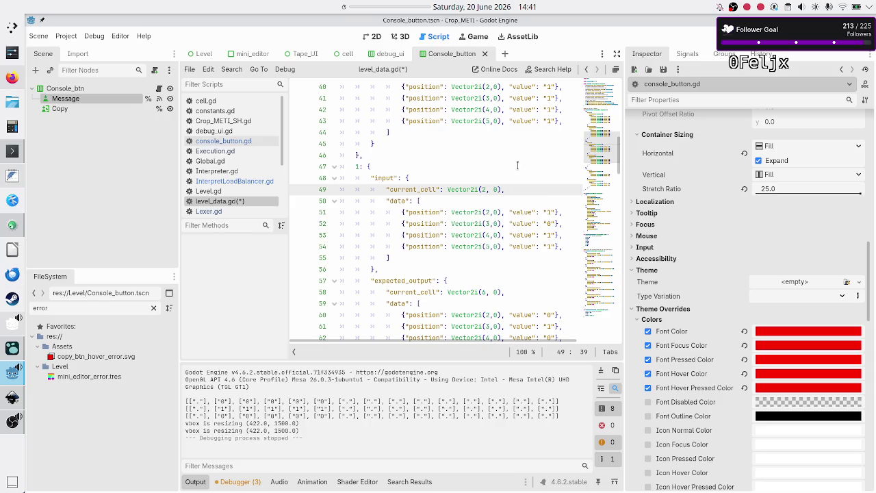
{"action": "key", "text": "F5"}
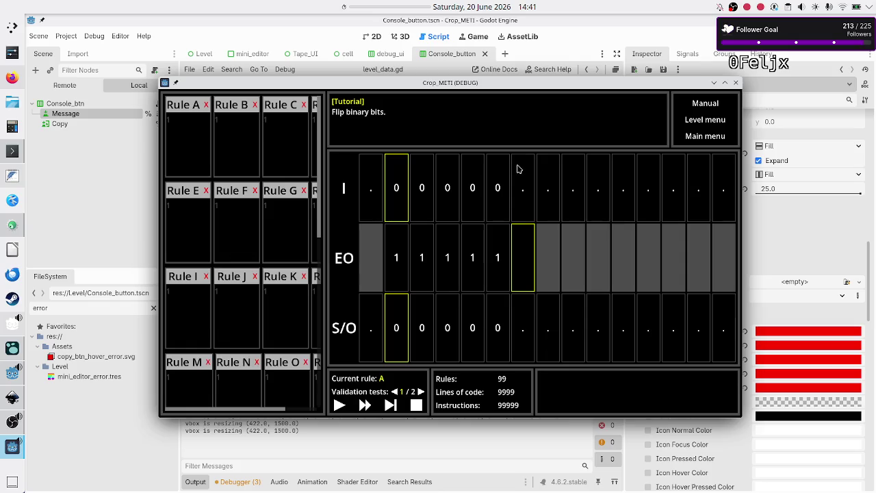
- Write the lines 01R and 0R. into Rule A, then quit the game
{"action": "left_click", "coordinate": [202, 131]}
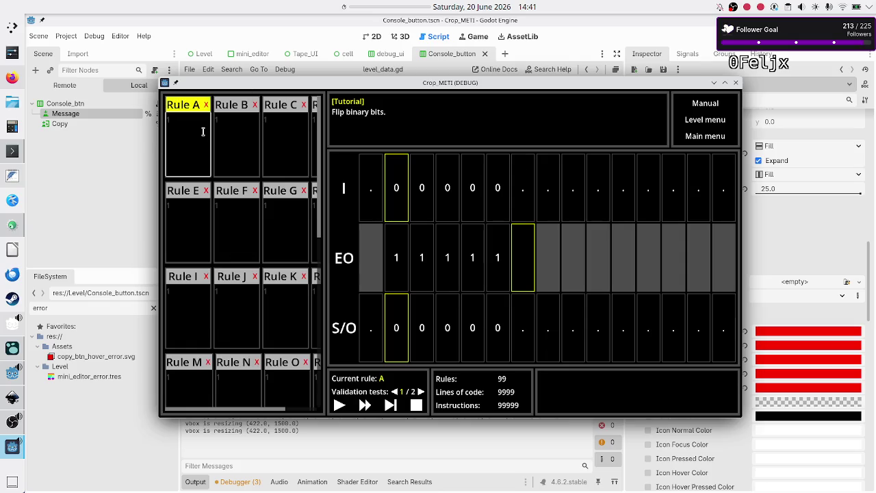
{"action": "type", "text": "01"}
{"action": "type", "text": "R"}
{"action": "key", "text": "Return"}
{"action": "type", "text": "0R"}
{"action": "type", "text": "."}
{"action": "key", "text": "alt+F4"}
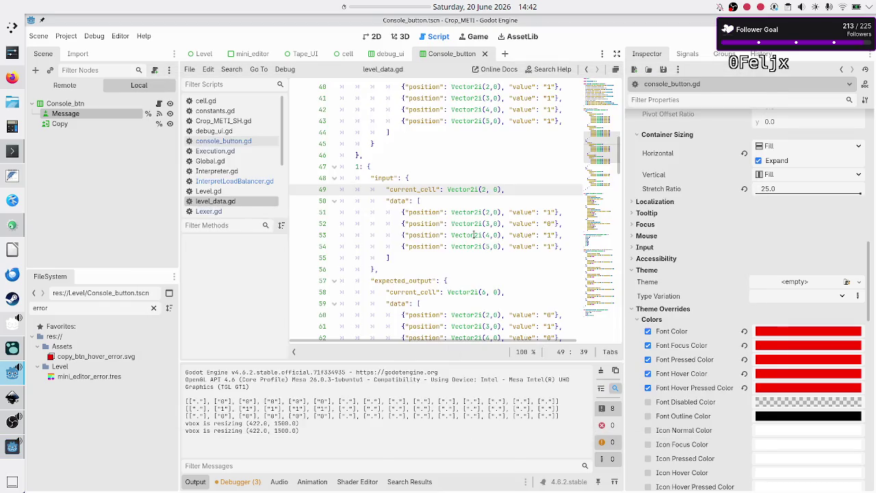
- Relaunch the game, add an S to the rule, and stop it with F8
{"action": "scroll", "coordinate": [473, 235], "scroll_direction": "down", "scroll_amount": 3}
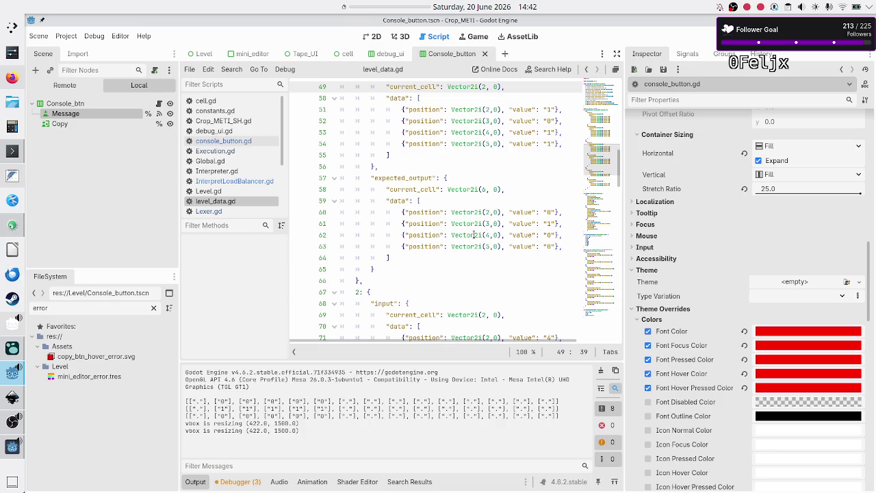
{"action": "key", "text": "F5"}
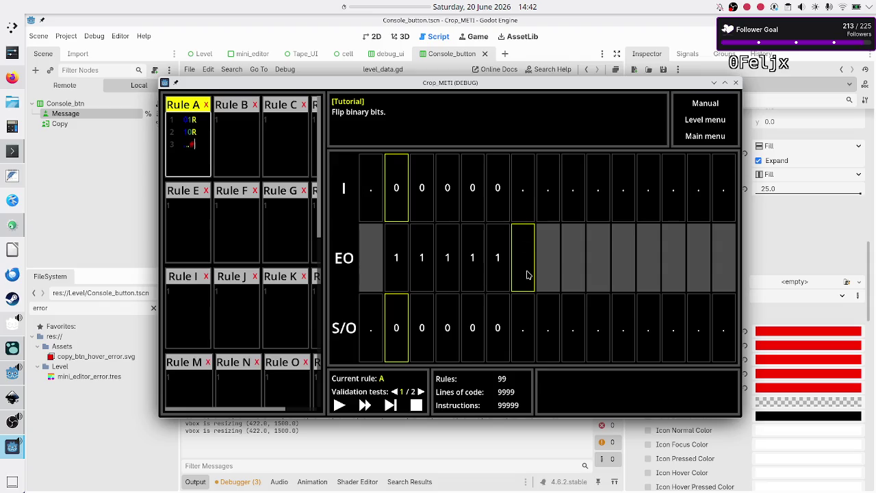
{"action": "type", "text": "S"}
{"action": "key", "text": "F8"}
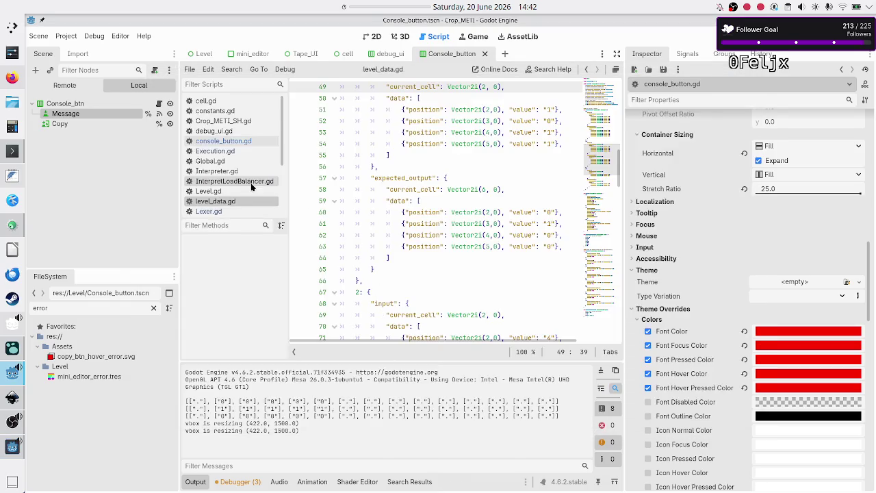
- Switch to InterpretLoadBalancer.gd and bring its new_rule handling around line 132 into view
{"action": "left_click", "coordinate": [250, 183]}
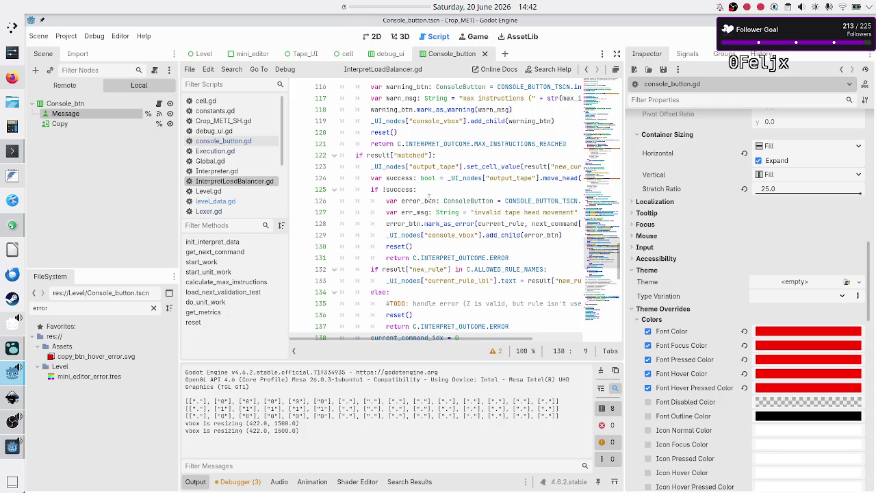
{"action": "scroll", "coordinate": [426, 205], "scroll_direction": "down", "scroll_amount": 4}
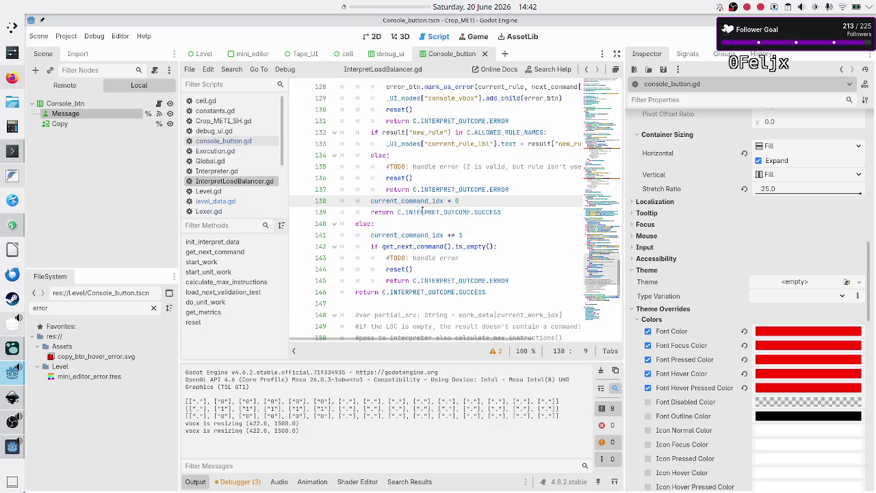
{"action": "scroll", "coordinate": [422, 211], "scroll_direction": "up", "scroll_amount": 3}
{"action": "scroll", "coordinate": [422, 211], "scroll_direction": "up", "scroll_amount": 1}
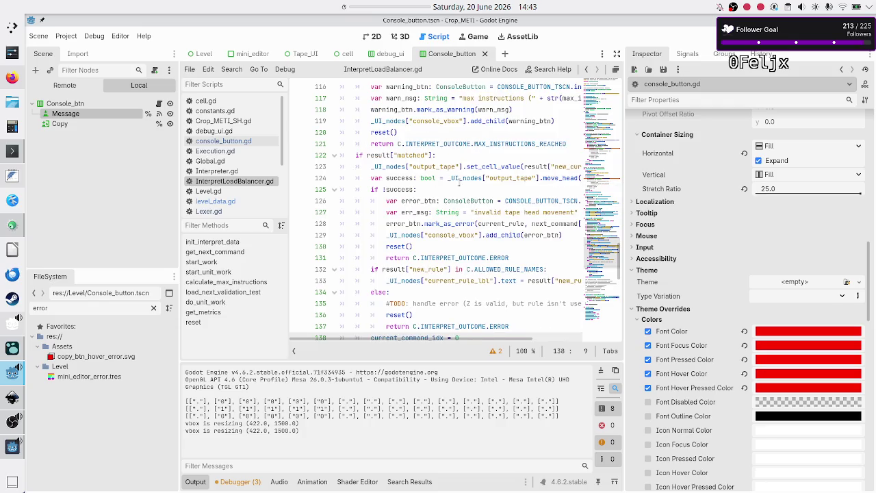
{"action": "scroll", "coordinate": [472, 178], "scroll_direction": "down", "scroll_amount": 3}
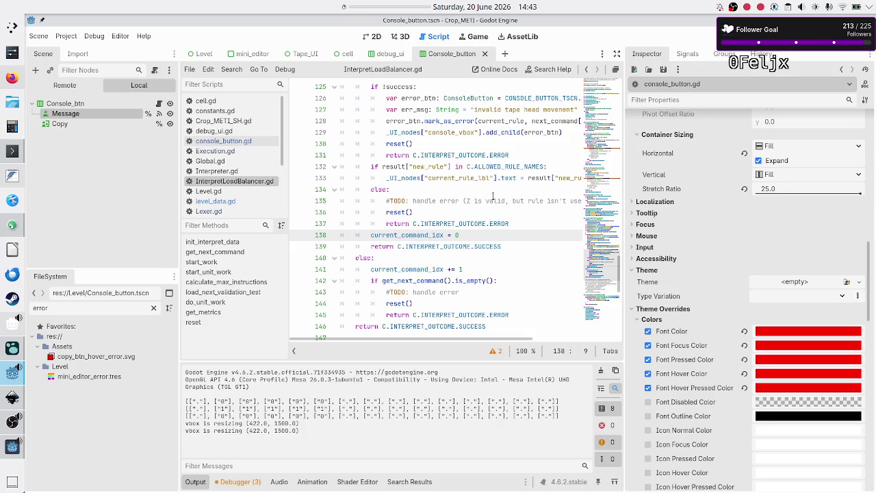
{"action": "right_click", "coordinate": [566, 171]}
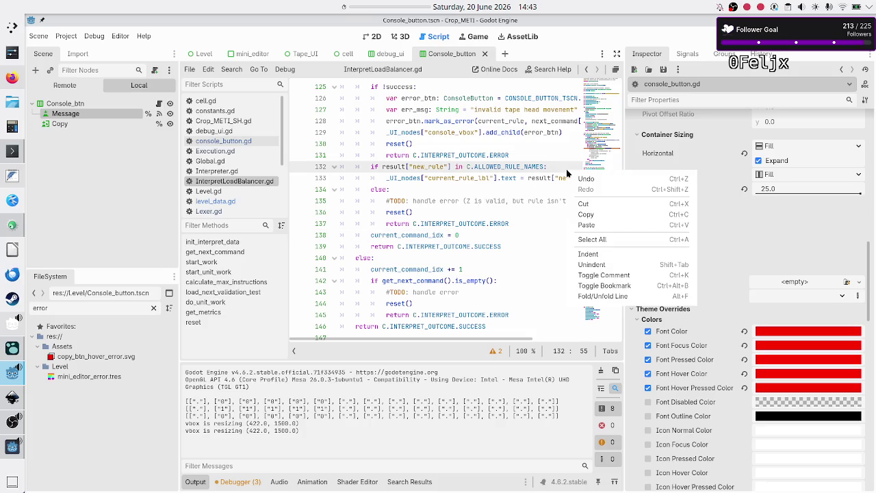
{"action": "left_click", "coordinate": [552, 166]}
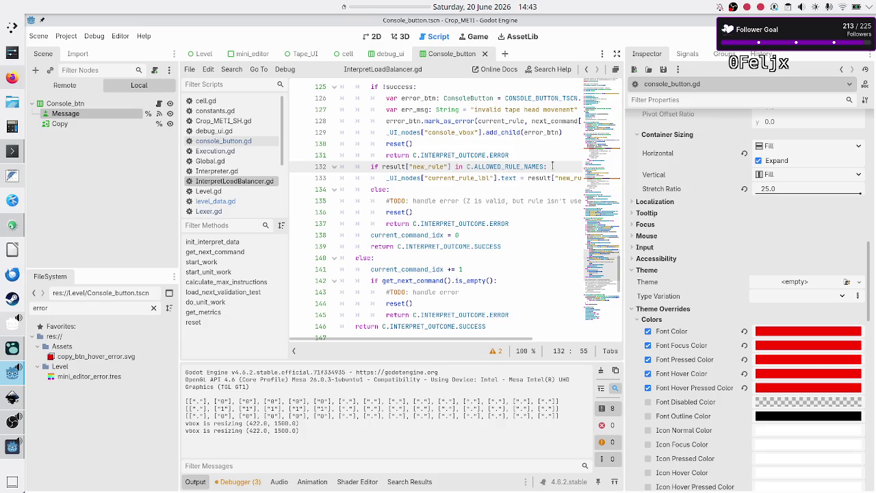
{"action": "key", "text": "Up"}
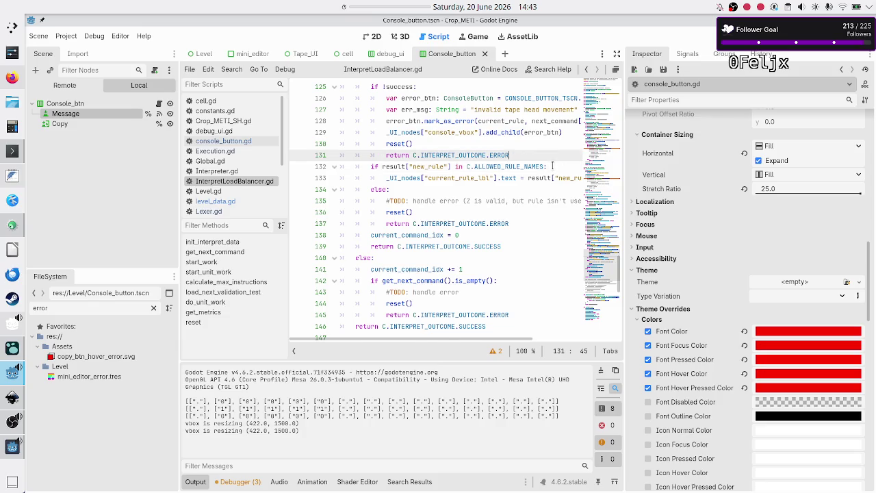
- Discard a false-start if line and open a new empty line after line 133
{"action": "key", "text": "Return"}
{"action": "type", "text": "if"}
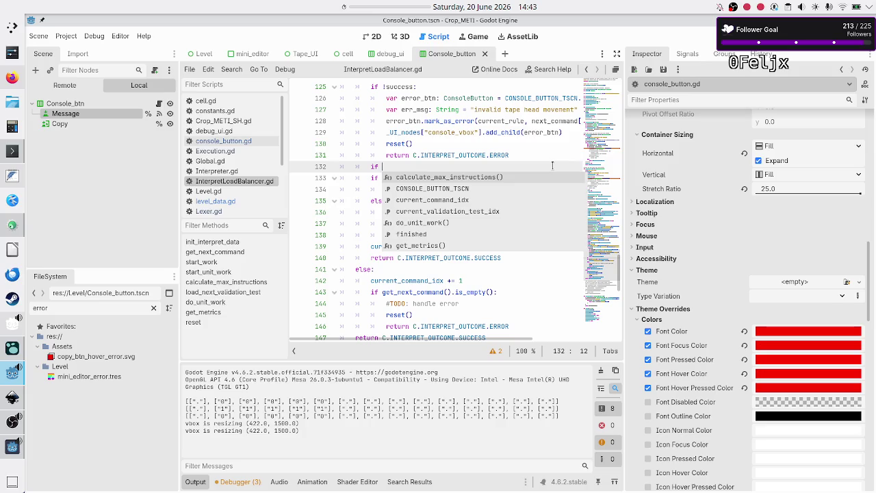
{"action": "key", "text": "Escape"}
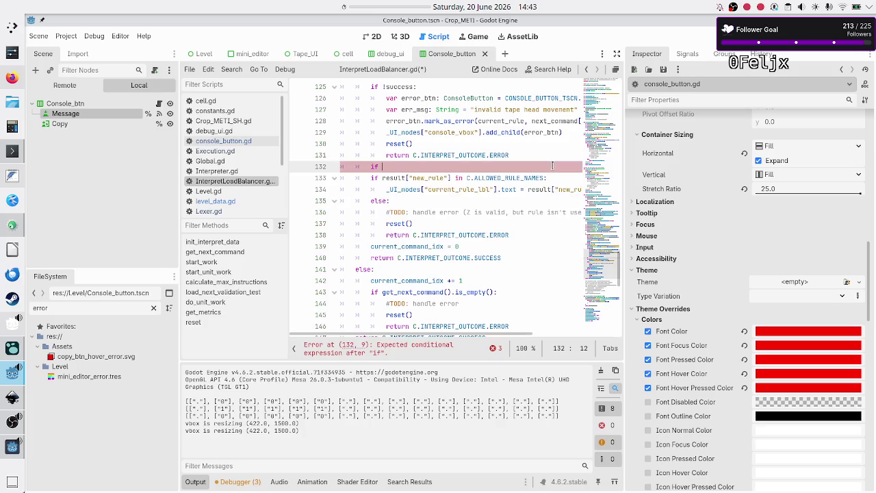
{"action": "key", "text": "BackSpace"}
{"action": "key", "text": "BackSpace"}
{"action": "key", "text": "BackSpace"}
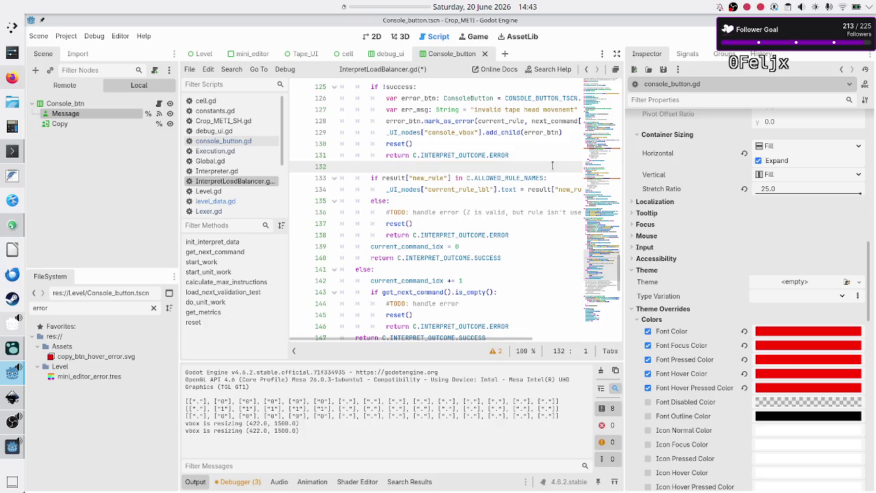
{"action": "key", "text": "Delete"}
{"action": "key", "text": "Down"}
{"action": "key", "text": "shift+End"}
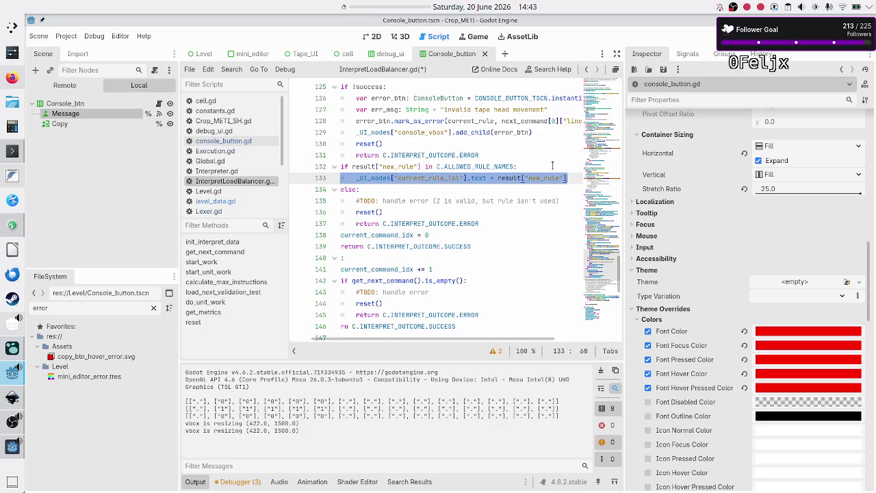
{"action": "key", "text": "Right"}
{"action": "key", "text": "Down"}
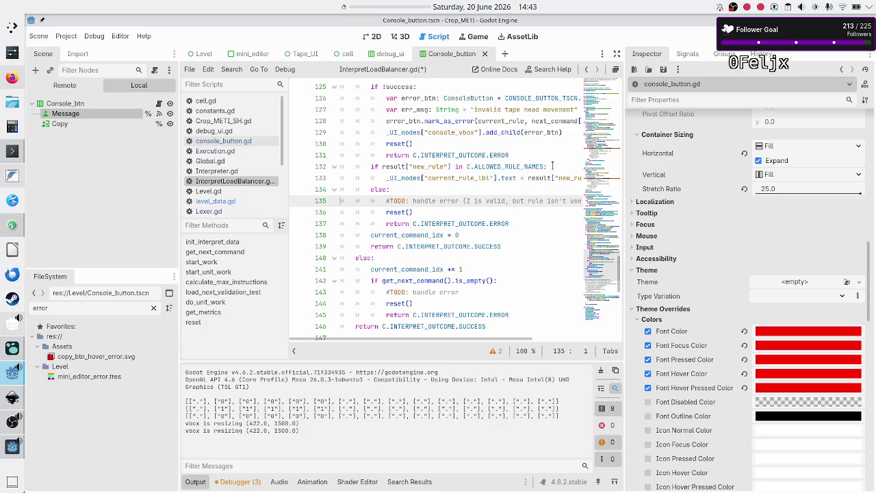
{"action": "key", "text": "Down"}
{"action": "key", "text": "Down"}
{"action": "key", "text": "Down"}
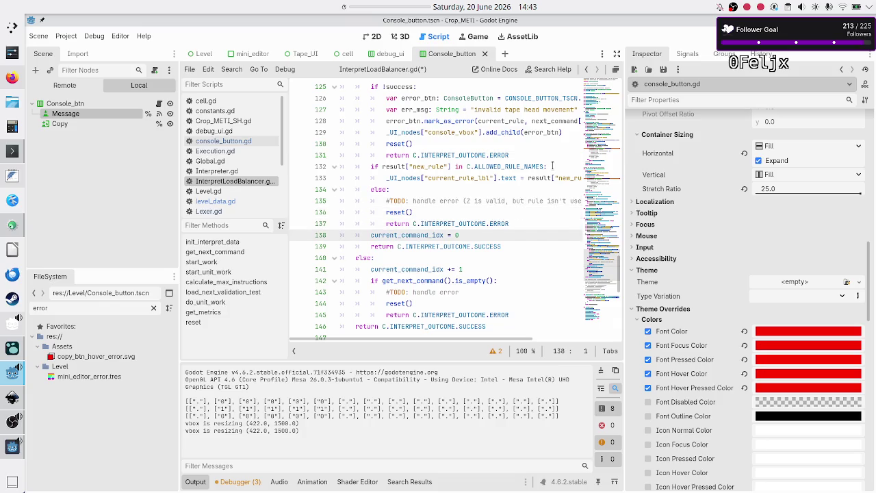
{"action": "key", "text": "Up"}
{"action": "key", "text": "Up"}
{"action": "key", "text": "Up"}
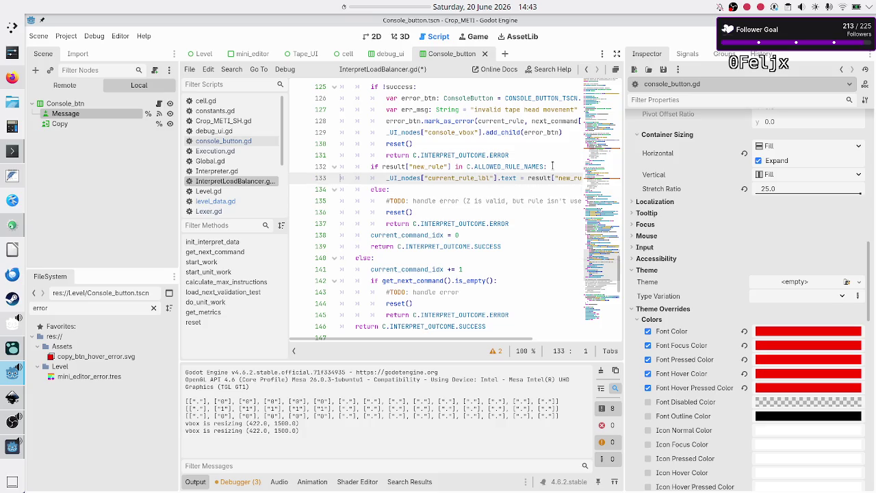
{"action": "key", "text": "End"}
{"action": "key", "text": "Return"}
- Write the condition if result["new_rule"] == "$": on the new line
{"action": "type", "text": "if"}
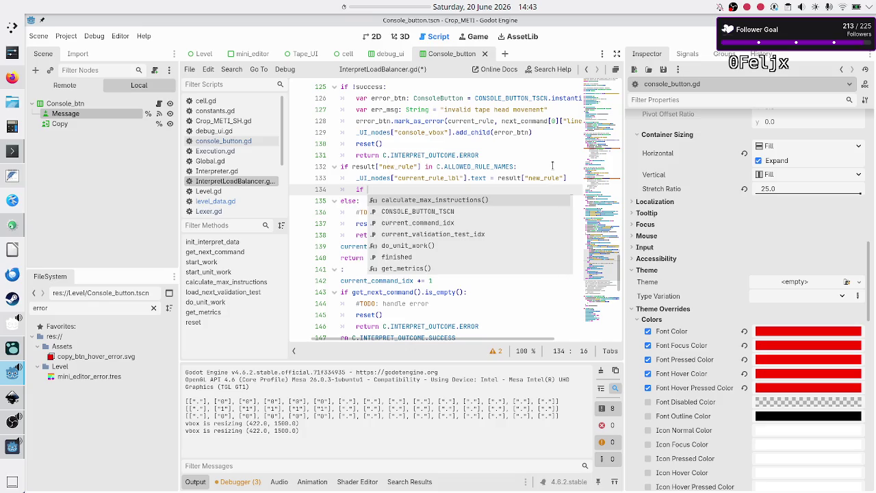
{"action": "key", "text": "Escape"}
{"action": "key", "text": "Up"}
{"action": "key", "text": "Up"}
{"action": "key", "text": "Up"}
{"action": "key", "text": "Down"}
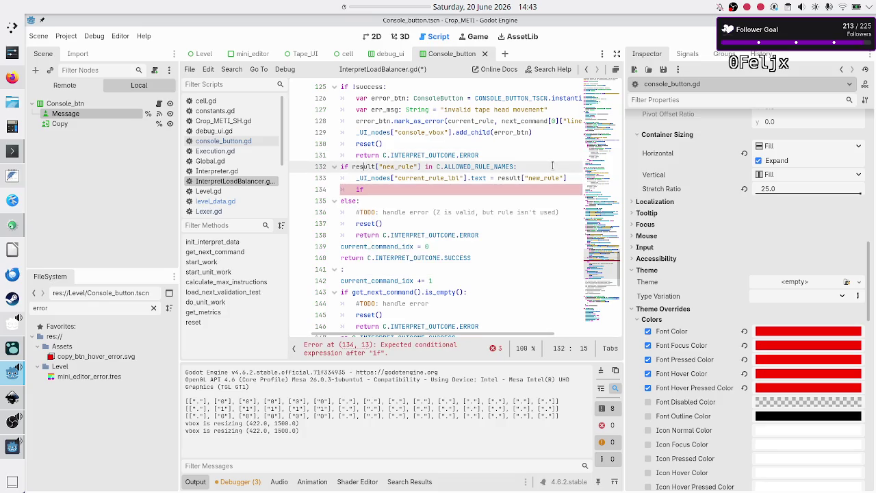
{"action": "key", "text": "shift+Right"}
{"action": "key", "text": "shift+Right"}
{"action": "key", "text": "shift+Right"}
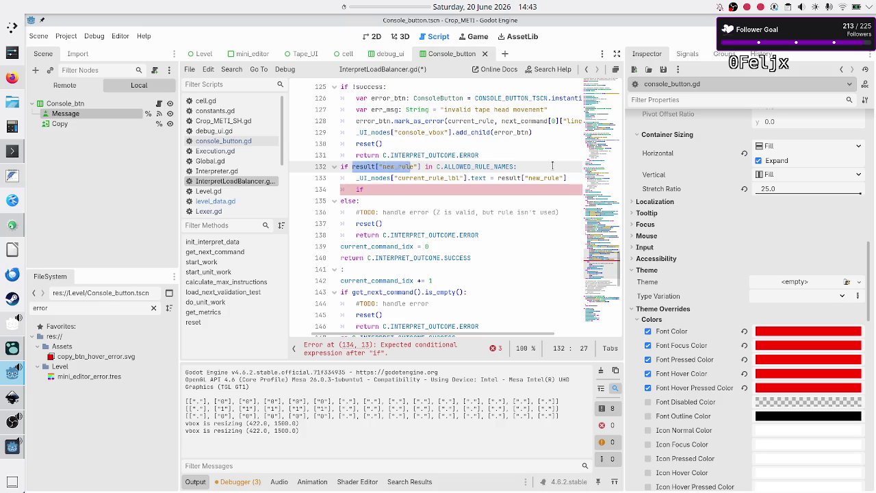
{"action": "key", "text": "ctrl+c"}
{"action": "key", "text": "Down"}
{"action": "key", "text": "Down"}
{"action": "key", "text": "ctrl+v"}
{"action": "type", "text": "== \"$\":"}
- Inside the new branch, call reset() and return C.INTERPRET_OUTCOME.SUCCESS
{"action": "key", "text": "Return"}
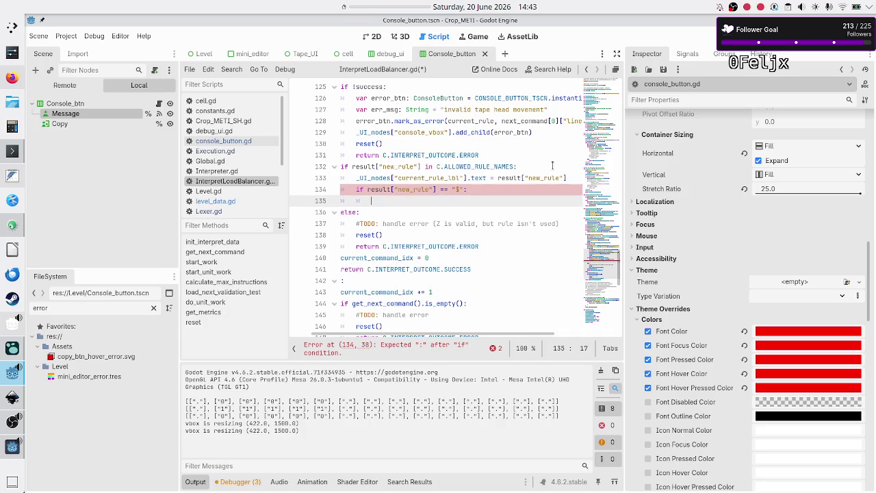
{"action": "type", "text": "reset()"}
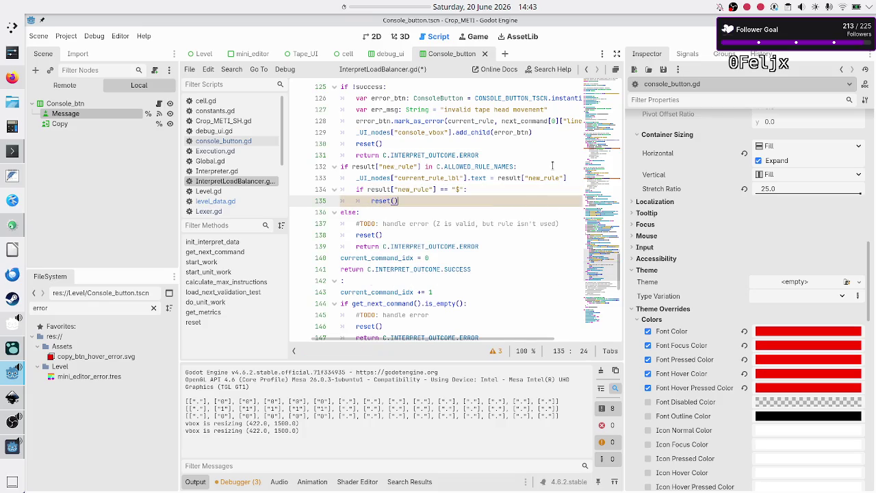
{"action": "key", "text": "Return"}
{"action": "type", "text": "ret"}
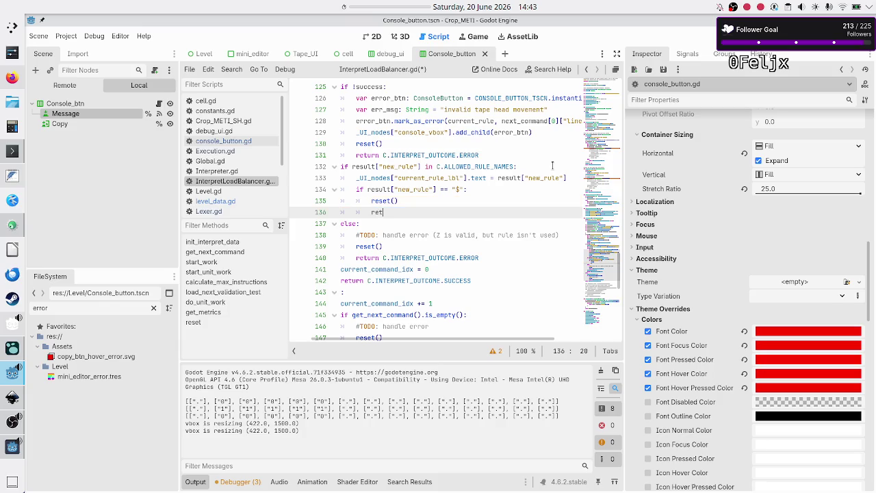
{"action": "type", "text": "urn C.IN"}
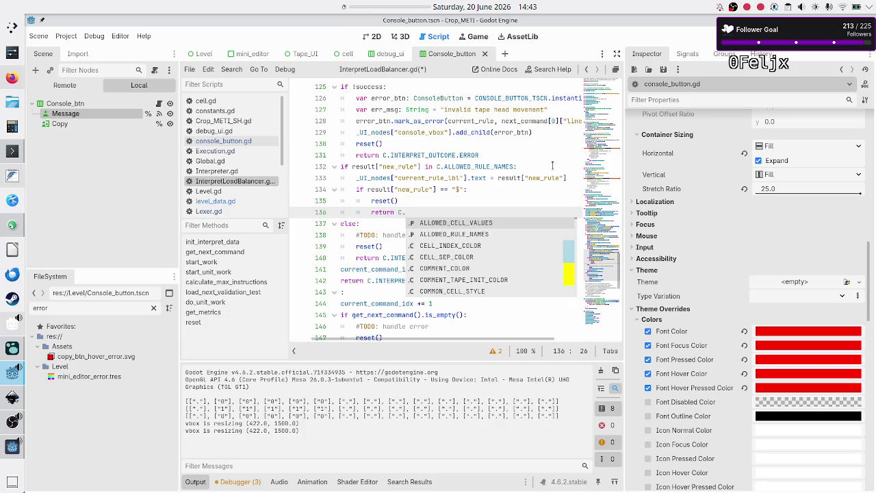
{"action": "key", "text": "Down"}
{"action": "key", "text": "Return"}
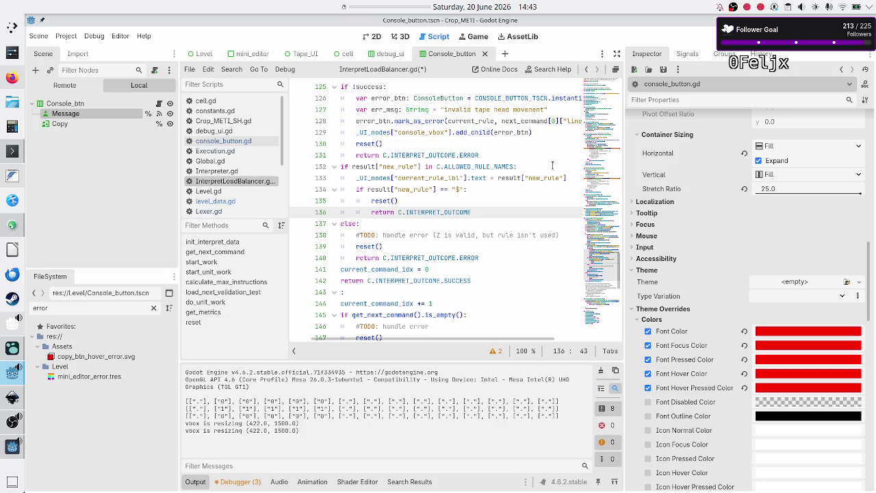
{"action": "type", "text": ".S"}
{"action": "key", "text": "Return"}
- Undo the last edit to fix the block's indentation and save the script
{"action": "key", "text": "ctrl+z"}
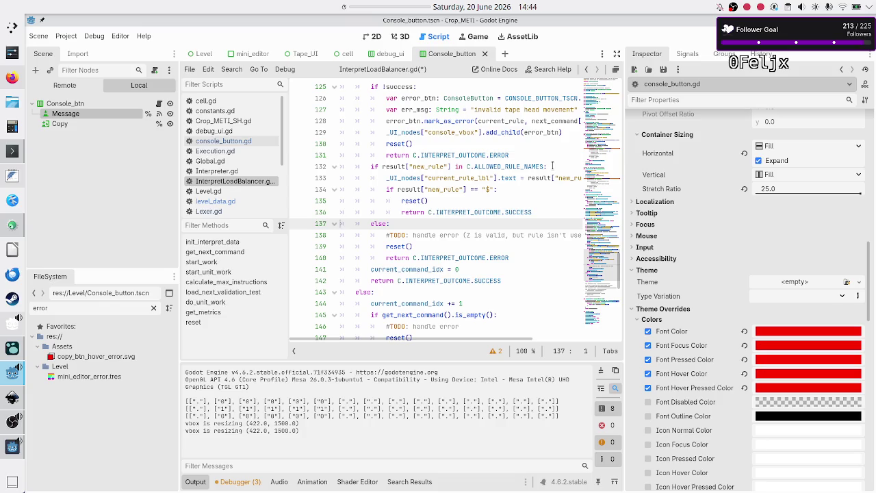
{"action": "key", "text": "ctrl+s"}
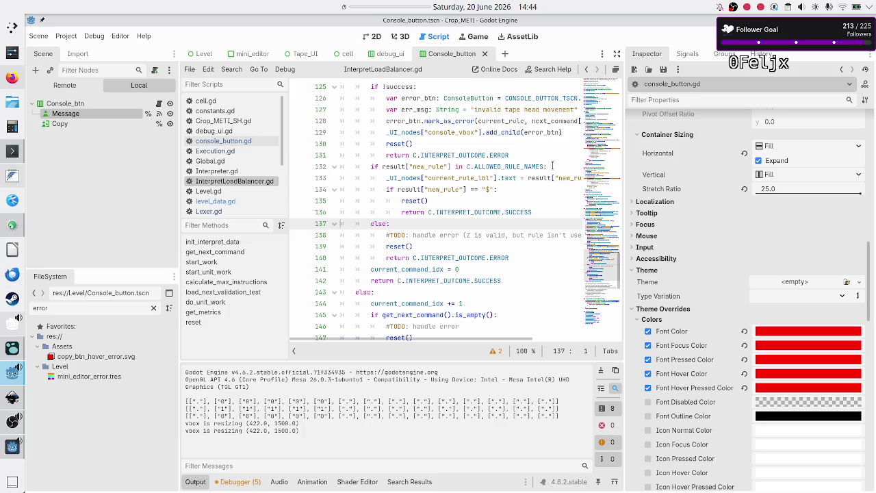
{"action": "scroll", "coordinate": [552, 166], "scroll_direction": "up", "scroll_amount": 6}
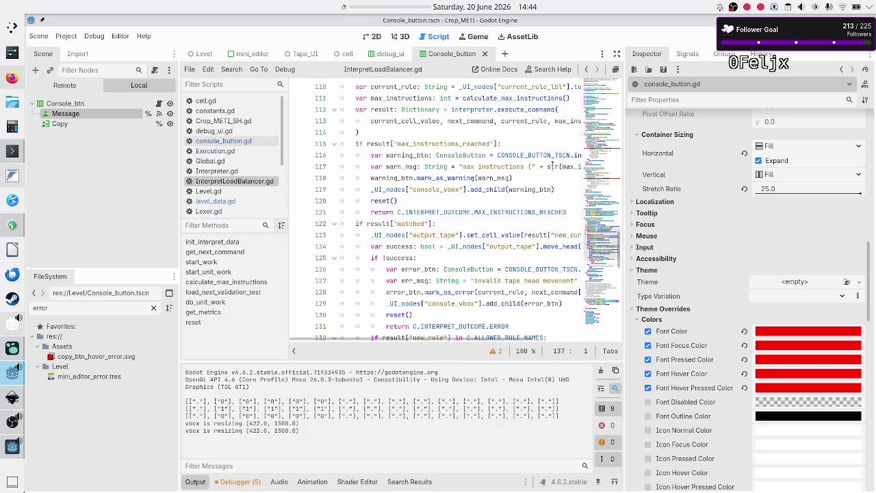
{"action": "scroll", "coordinate": [552, 165], "scroll_direction": "up", "scroll_amount": 5}
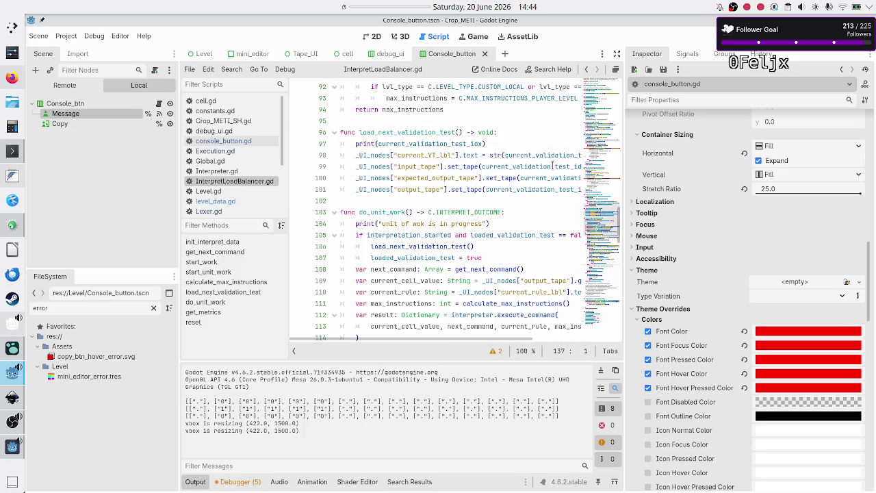
{"action": "left_click", "coordinate": [224, 151]}
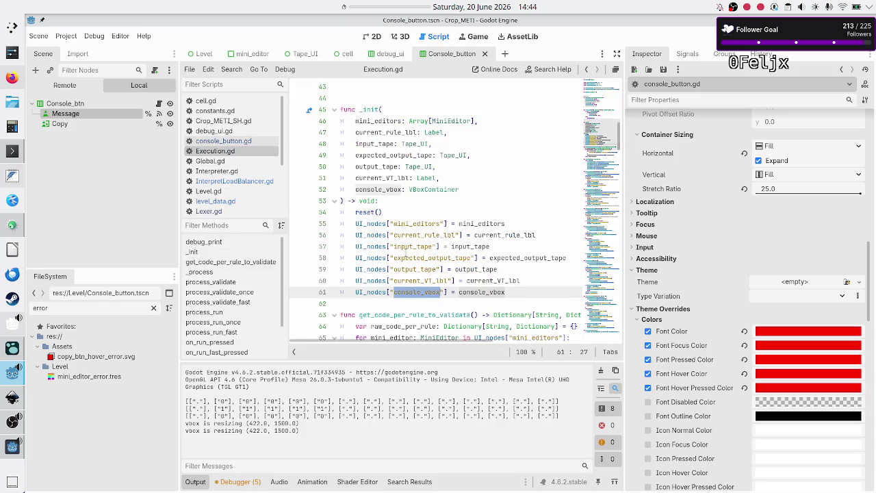
{"action": "scroll", "coordinate": [406, 253], "scroll_direction": "down", "scroll_amount": 10}
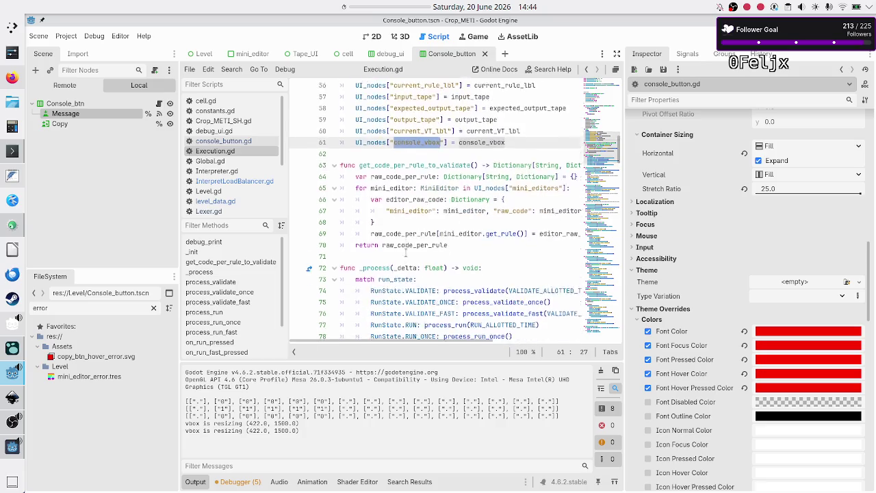
{"action": "scroll", "coordinate": [406, 252], "scroll_direction": "down", "scroll_amount": 8}
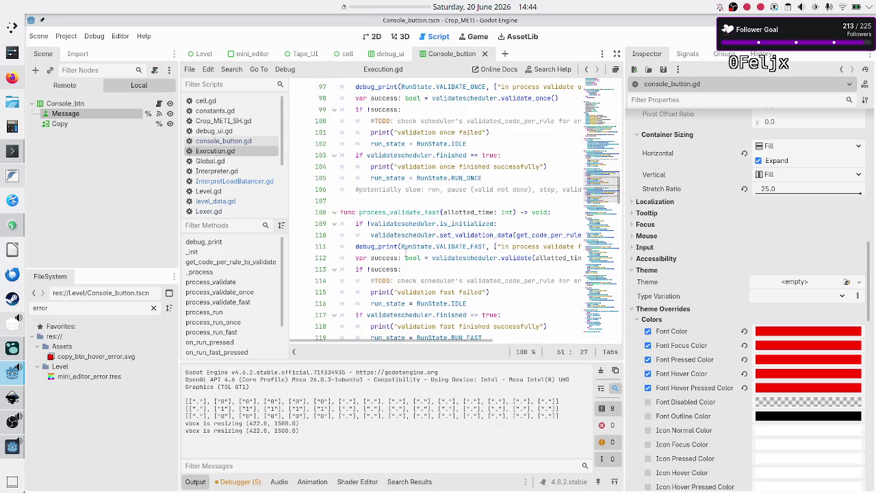
{"action": "scroll", "coordinate": [391, 229], "scroll_direction": "down", "scroll_amount": 8}
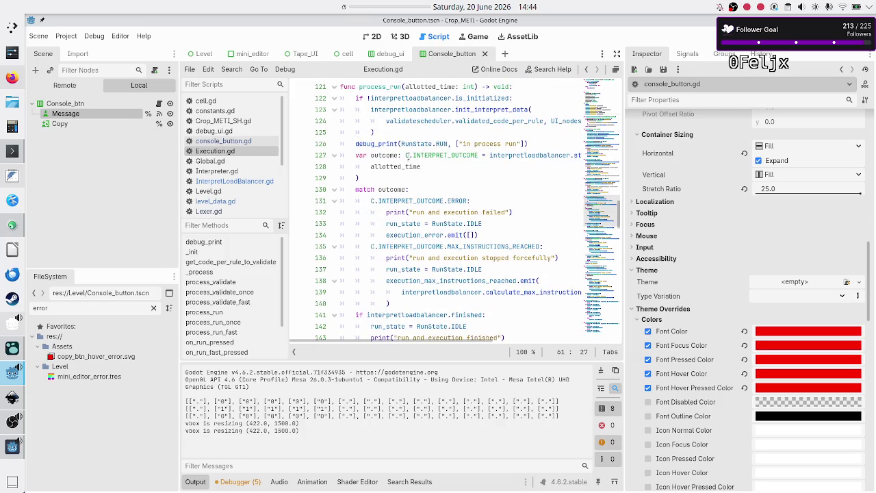
{"action": "double_click", "coordinate": [375, 156]}
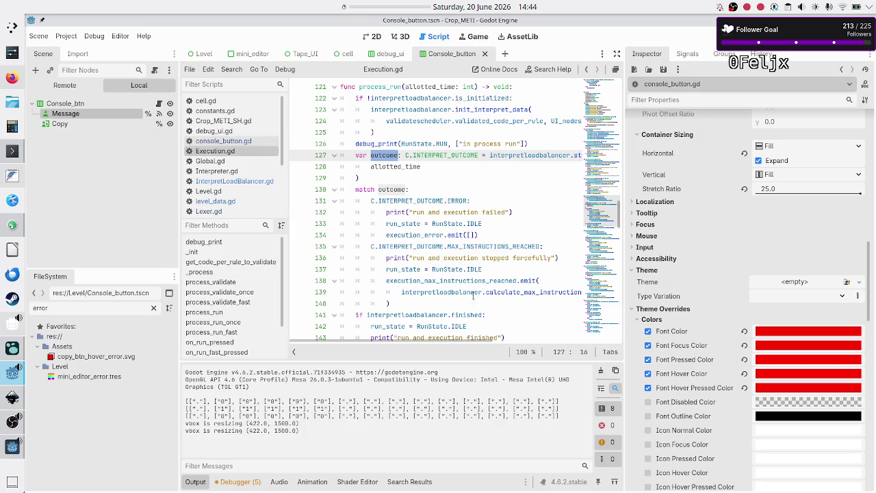
{"action": "scroll", "coordinate": [458, 298], "scroll_direction": "down", "scroll_amount": 2}
{"action": "scroll", "coordinate": [458, 299], "scroll_direction": "down", "scroll_amount": 3}
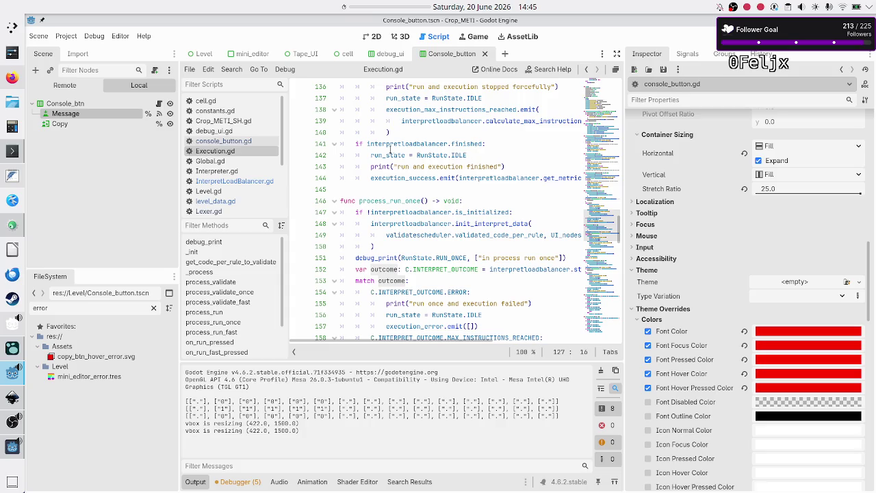
{"action": "left_click", "coordinate": [232, 180]}
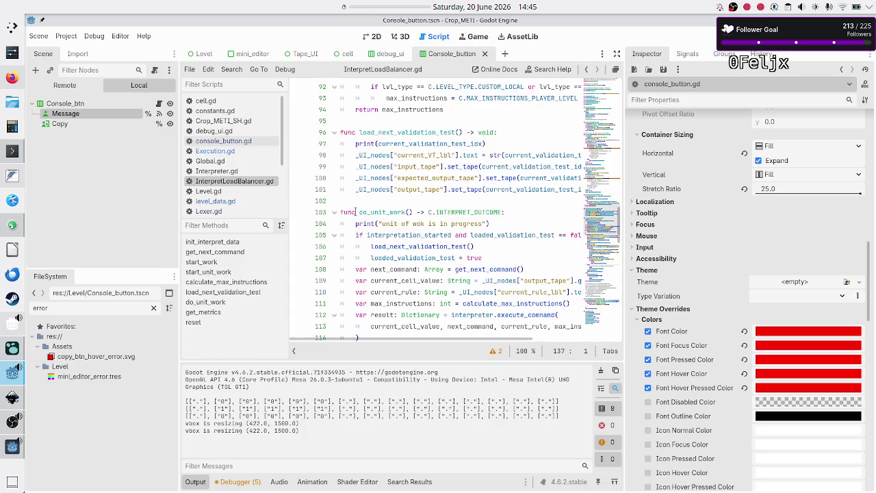
- Open an empty indented line after reset() in the "$" branch
{"action": "scroll", "coordinate": [436, 226], "scroll_direction": "down", "scroll_amount": 5}
{"action": "scroll", "coordinate": [454, 232], "scroll_direction": "down", "scroll_amount": 5}
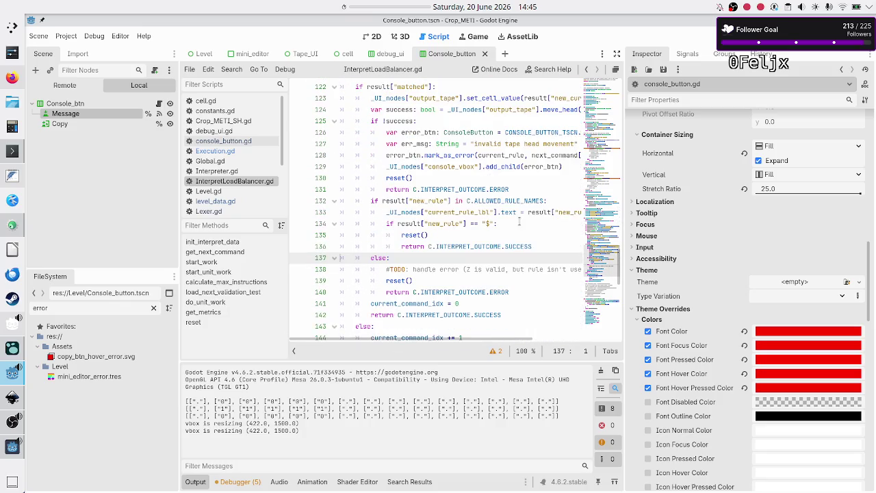
{"action": "left_click", "coordinate": [519, 221]}
{"action": "key", "text": "Return"}
{"action": "key", "text": "BackSpace"}
{"action": "key", "text": "BackSpace"}
{"action": "key", "text": "BackSpace"}
{"action": "key", "text": "Up"}
{"action": "key", "text": "Down"}
{"action": "key", "text": "Delete"}
{"action": "key", "text": "End"}
{"action": "key", "text": "Return"}
{"action": "scroll", "coordinate": [425, 266], "scroll_direction": "down", "scroll_amount": 10}
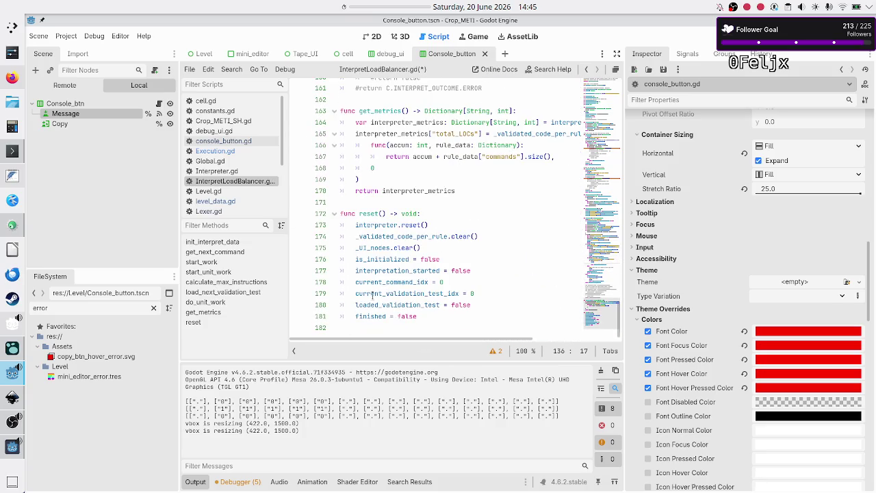
- Add finished = true below reset() and save InterpretLoadBalancer.gd
{"action": "double_click", "coordinate": [362, 316]}
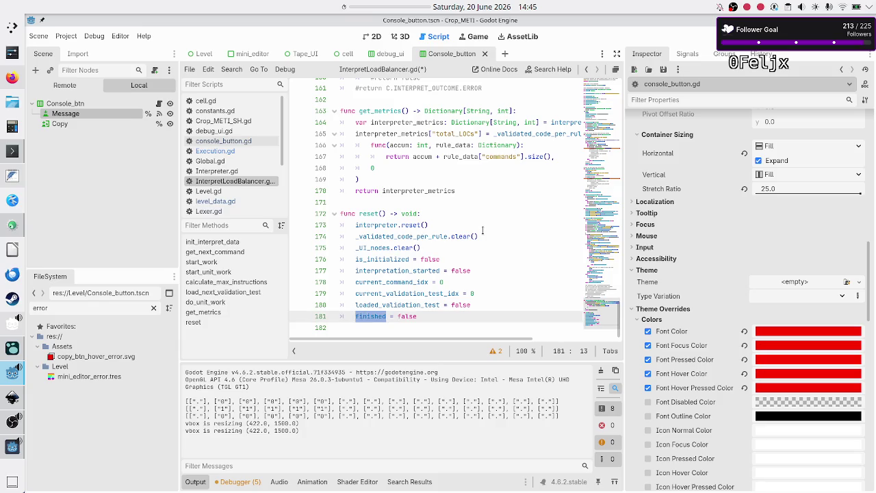
{"action": "scroll", "coordinate": [483, 231], "scroll_direction": "up", "scroll_amount": 10}
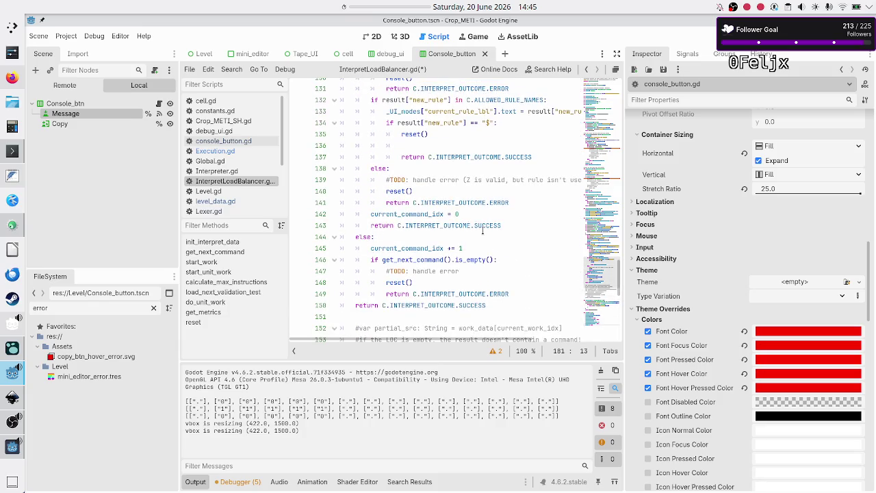
{"action": "scroll", "coordinate": [482, 230], "scroll_direction": "up", "scroll_amount": 1}
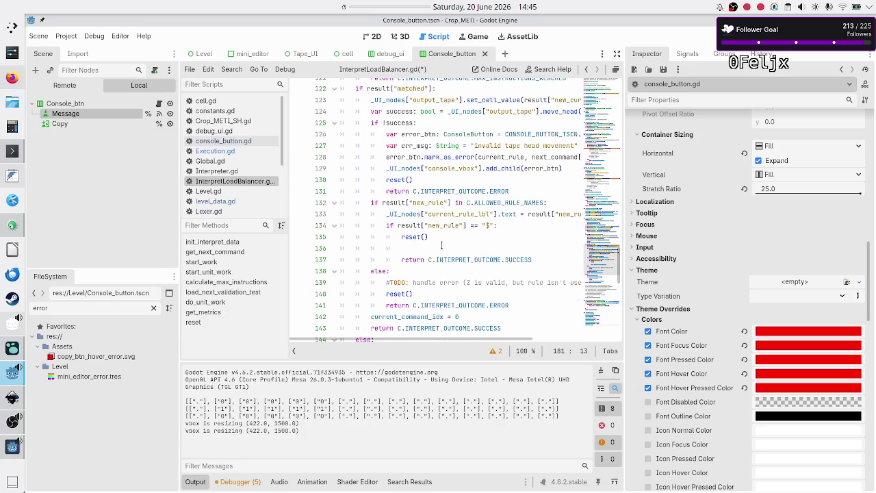
{"action": "left_click", "coordinate": [441, 245]}
{"action": "type", "text": "fini"}
{"action": "key", "text": "Return"}
{"action": "type", "text": "= true"}
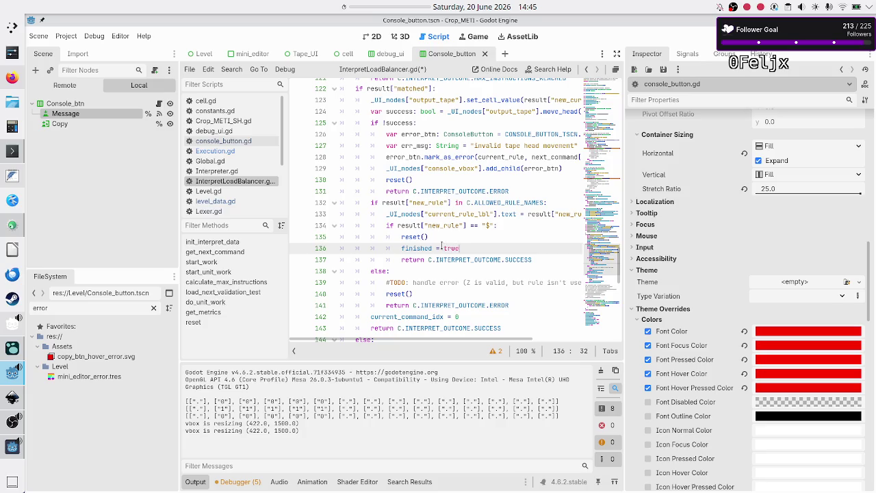
{"action": "key", "text": "ctrl+s"}
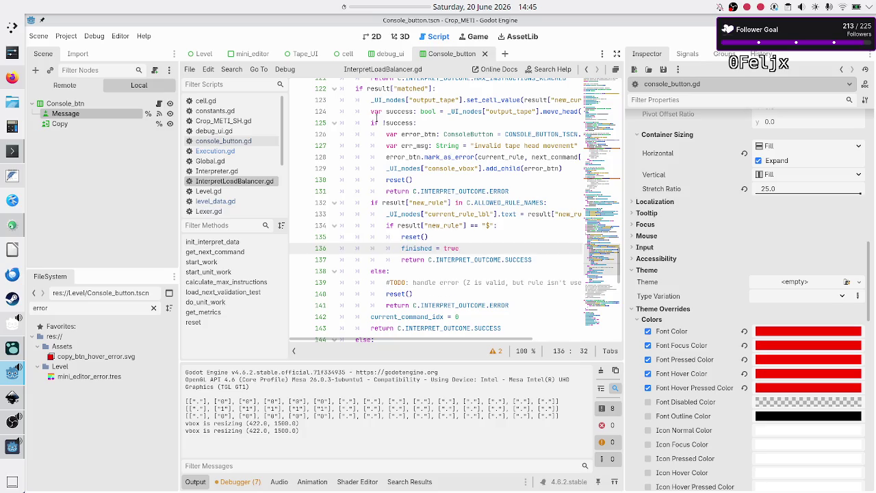
- Switch to the Execution.gd script
{"action": "scroll", "coordinate": [446, 166], "scroll_direction": "up", "scroll_amount": 20}
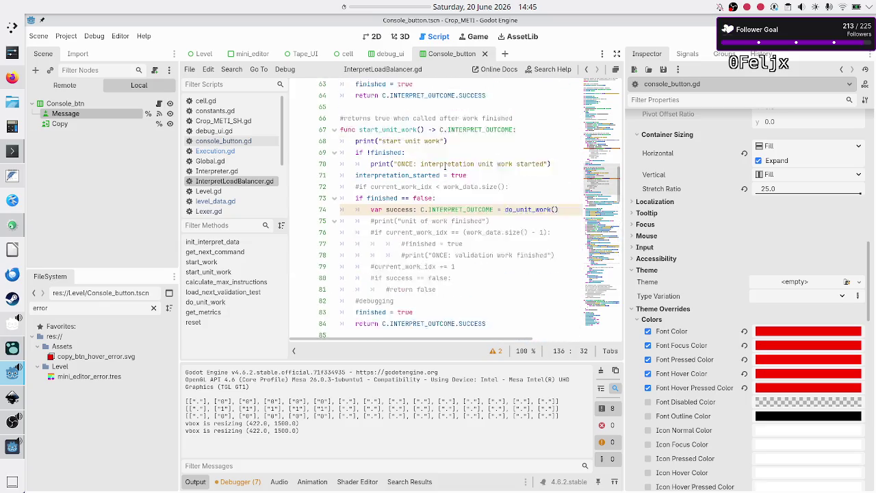
{"action": "scroll", "coordinate": [445, 166], "scroll_direction": "up", "scroll_amount": 15}
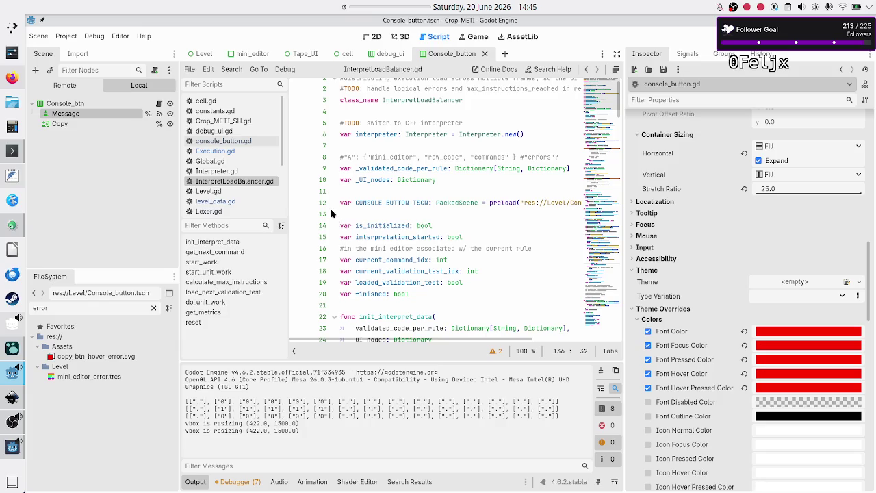
{"action": "left_click", "coordinate": [249, 151]}
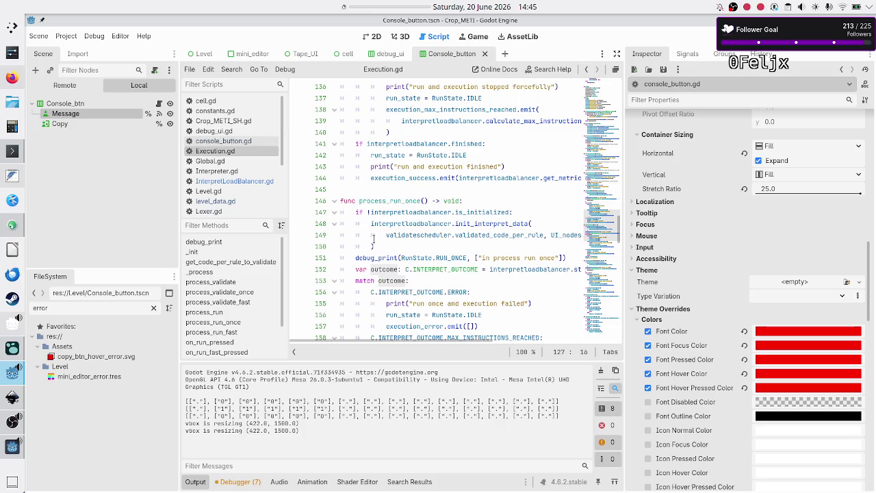
{"action": "scroll", "coordinate": [373, 238], "scroll_direction": "down", "scroll_amount": 4}
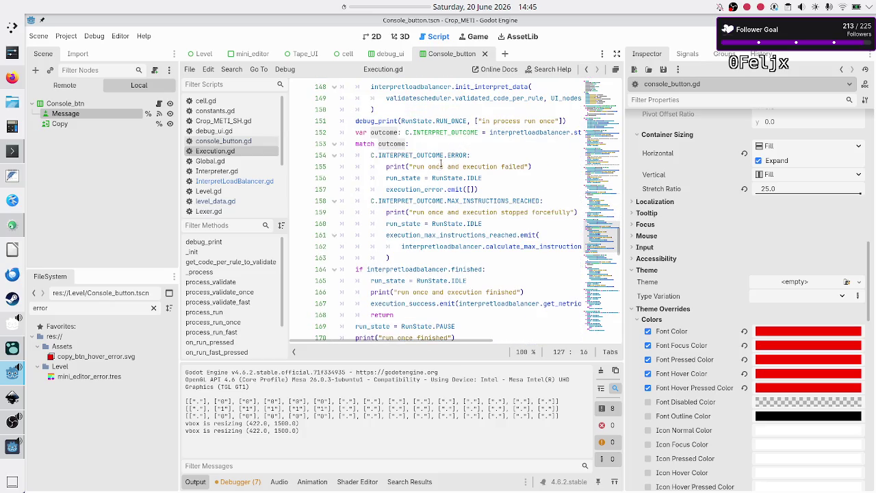
{"action": "double_click", "coordinate": [492, 202]}
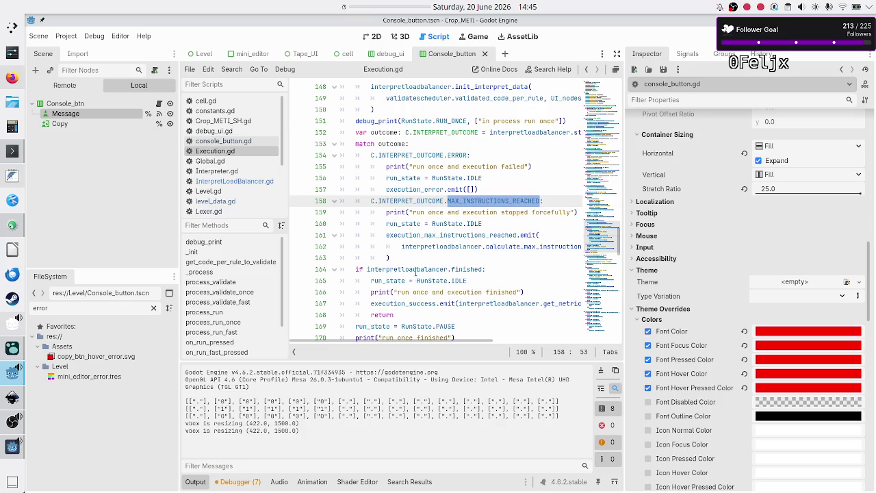
{"action": "double_click", "coordinate": [416, 269]}
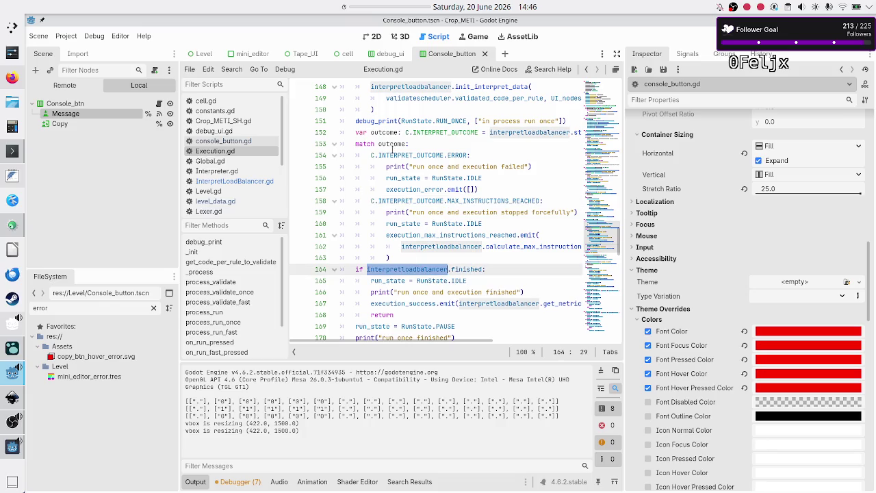
{"action": "double_click", "coordinate": [394, 145]}
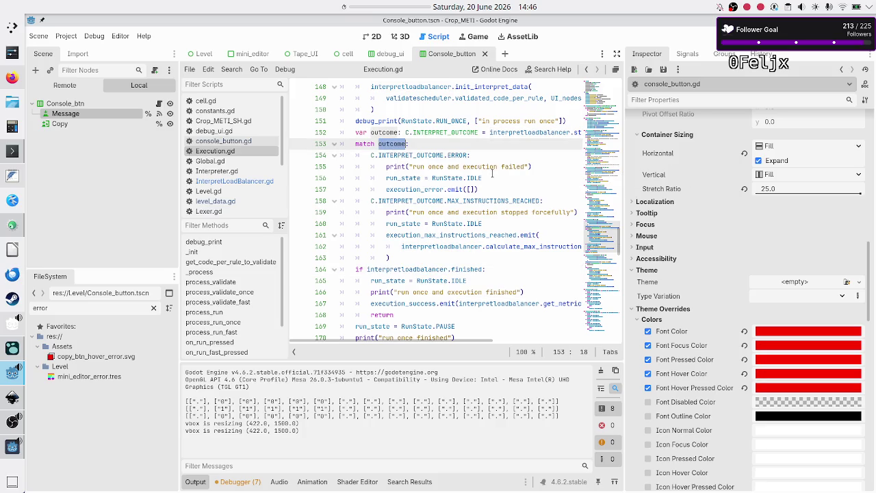
{"action": "double_click", "coordinate": [454, 155]}
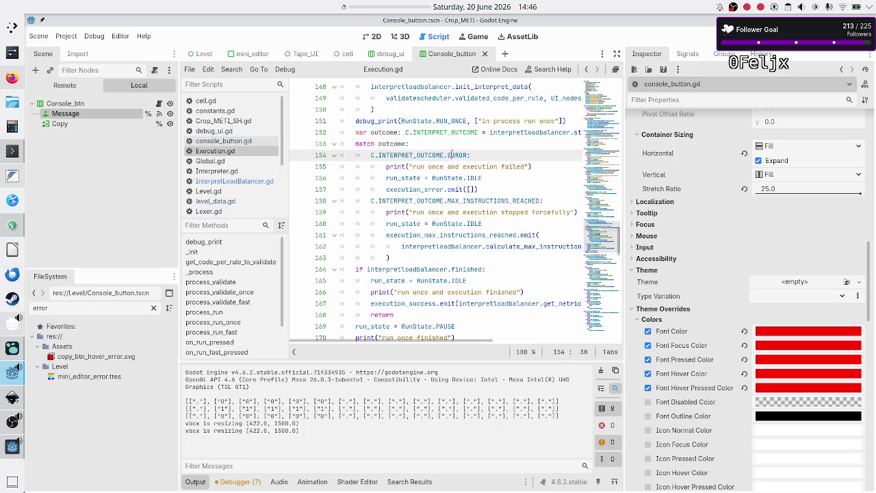
{"action": "double_click", "coordinate": [490, 200]}
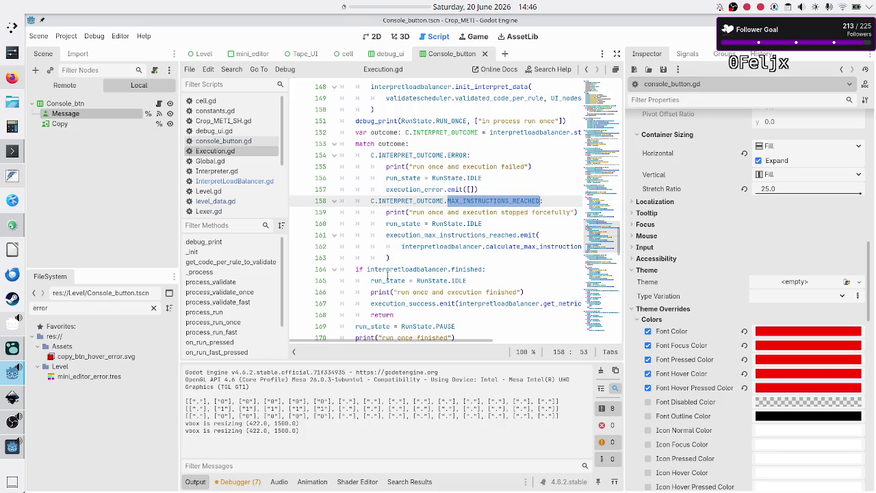
{"action": "double_click", "coordinate": [404, 269]}
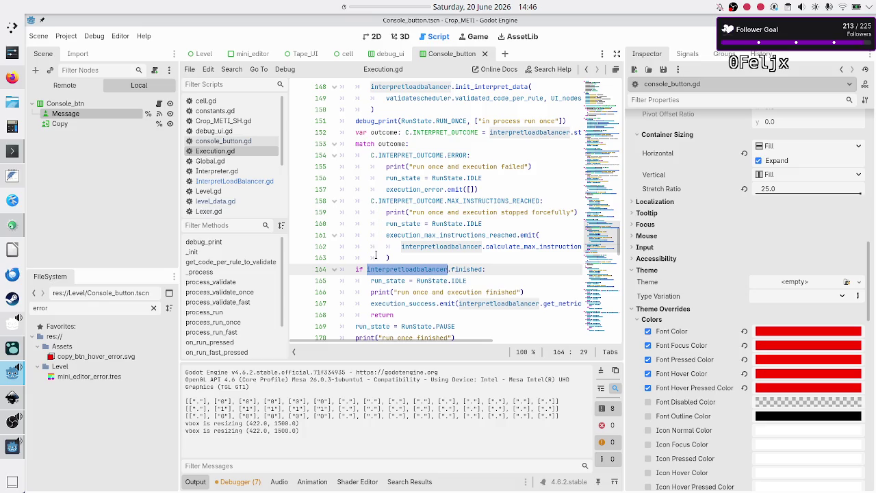
{"action": "mouse_move", "coordinate": [355, 269]}
{"action": "left_mouse_down"}
{"action": "mouse_move", "coordinate": [355, 281]}
{"action": "mouse_move", "coordinate": [393, 315]}
{"action": "left_mouse_up"}
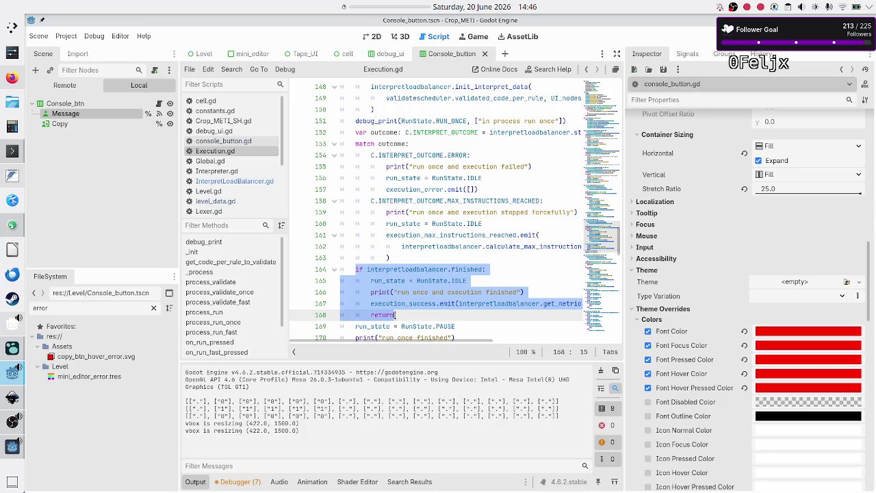
{"action": "scroll", "coordinate": [410, 263], "scroll_direction": "down", "scroll_amount": 4}
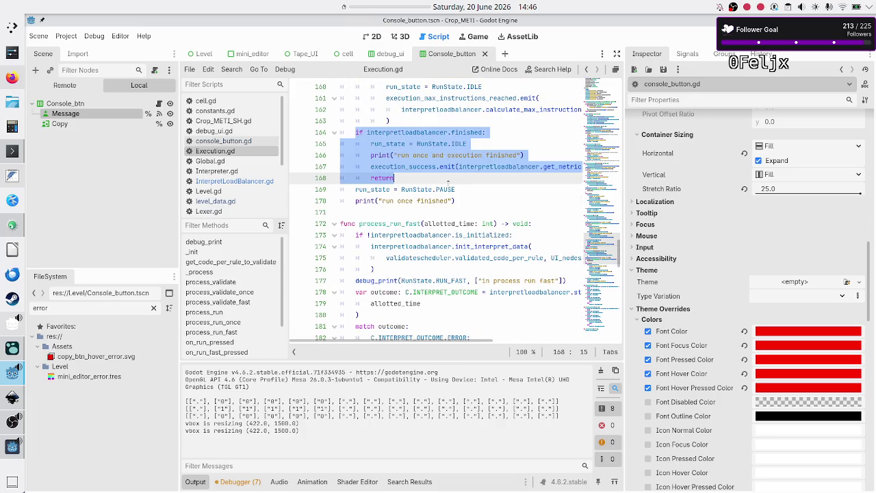
{"action": "scroll", "coordinate": [448, 180], "scroll_direction": "up", "scroll_amount": 1}
{"action": "scroll", "coordinate": [448, 180], "scroll_direction": "up", "scroll_amount": 4}
{"action": "scroll", "coordinate": [472, 199], "scroll_direction": "down", "scroll_amount": 3}
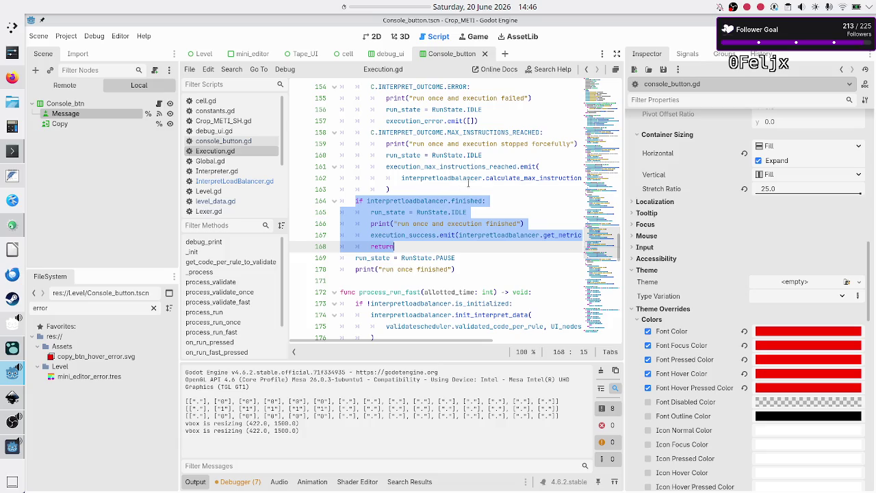
{"action": "left_click", "coordinate": [479, 202]}
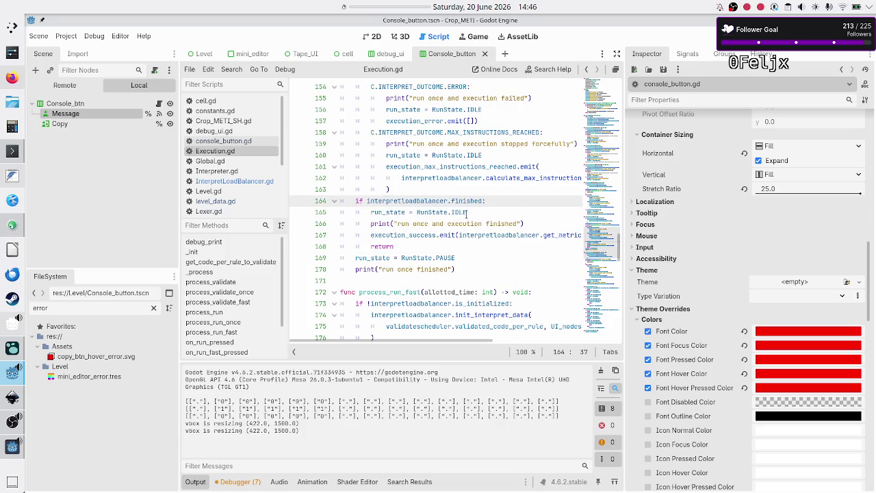
{"action": "key", "text": "Down"}
{"action": "key", "text": "Down"}
{"action": "key", "text": "Home"}
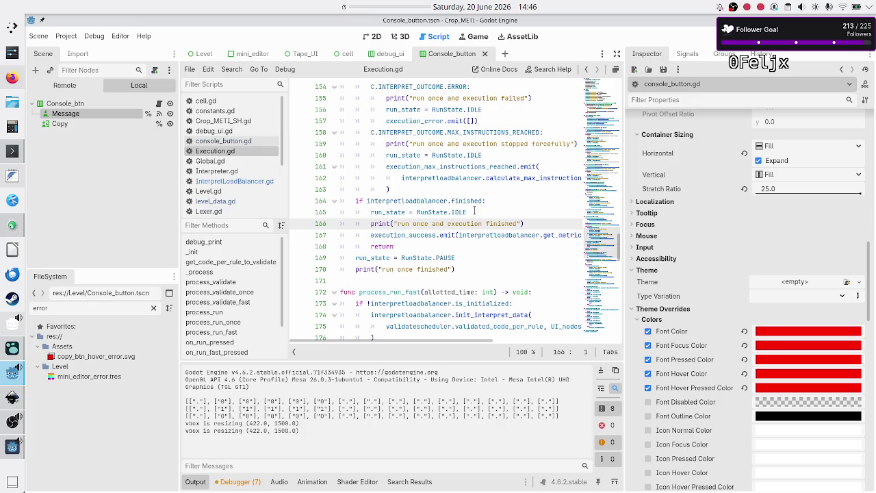
{"action": "key", "text": "Down"}
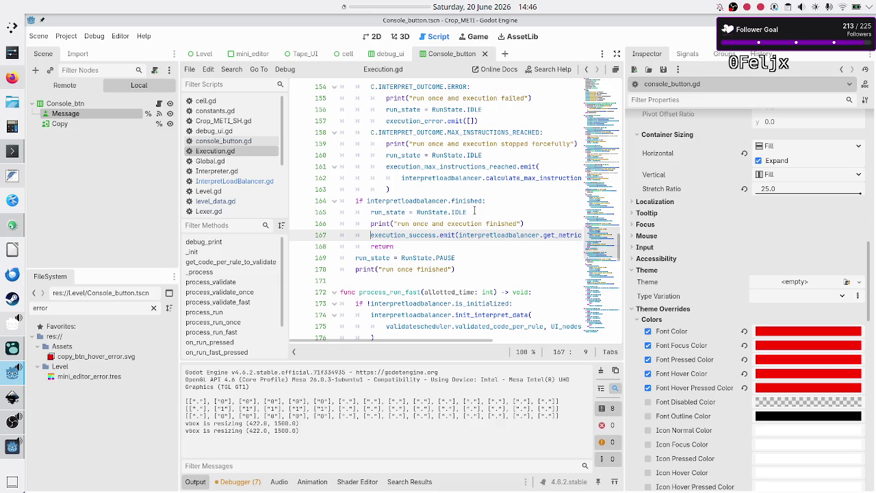
{"action": "double_click", "coordinate": [415, 236]}
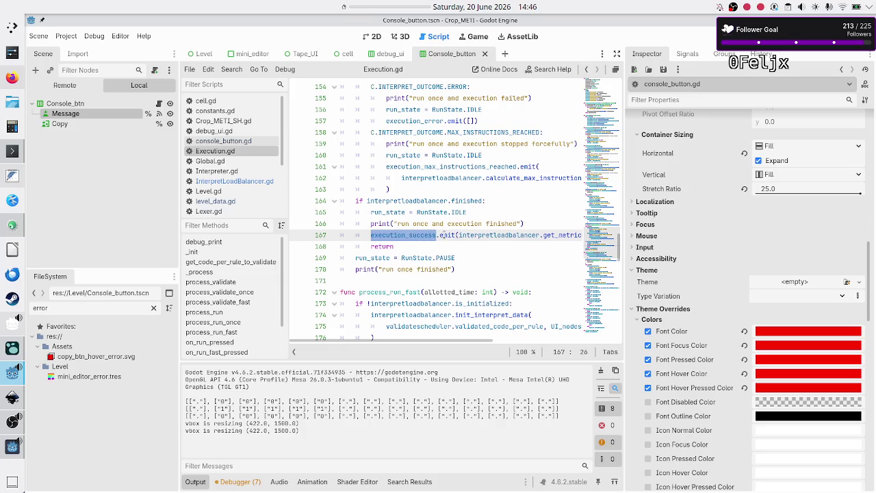
{"action": "double_click", "coordinate": [446, 235]}
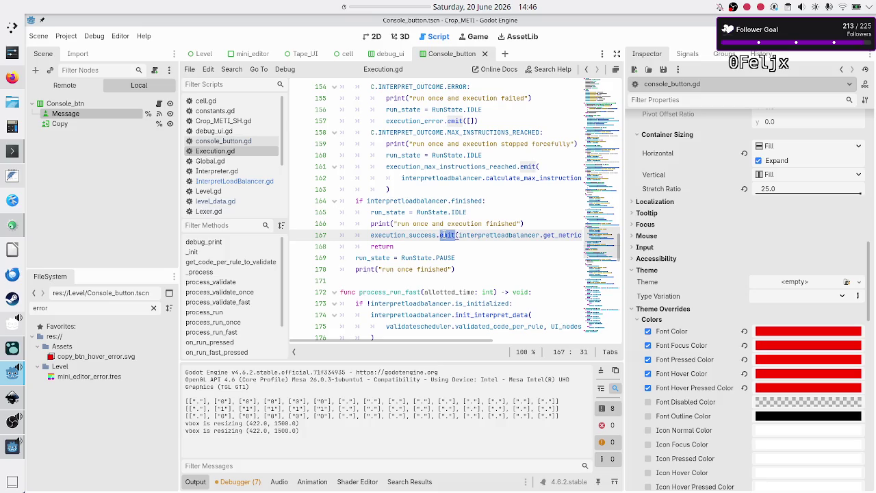
{"action": "left_click", "coordinate": [236, 192]}
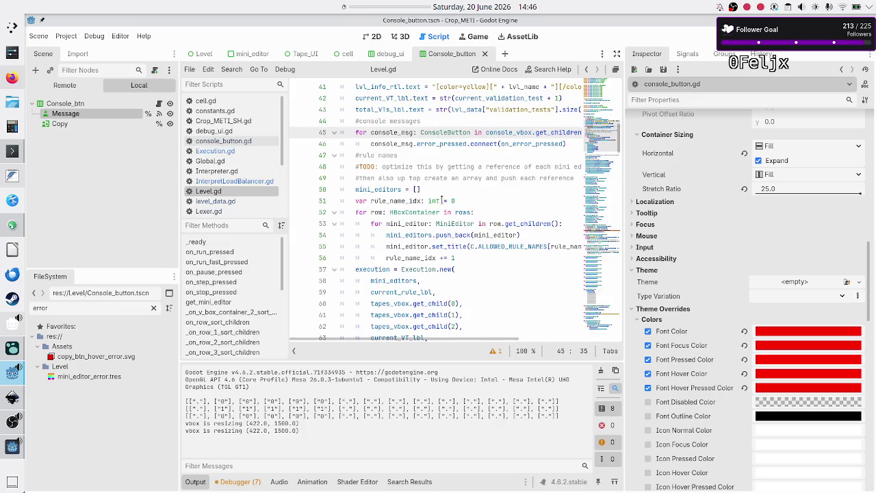
- In Level.gd, follow the execution_success connection to the on_execution_success function
{"action": "left_click", "coordinate": [435, 201]}
{"action": "scroll", "coordinate": [438, 200], "scroll_direction": "down", "scroll_amount": 2}
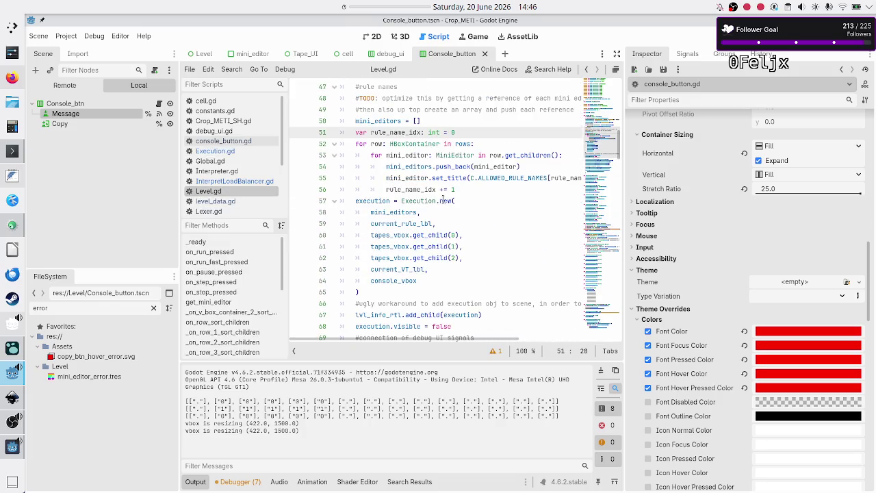
{"action": "scroll", "coordinate": [441, 198], "scroll_direction": "down", "scroll_amount": 6}
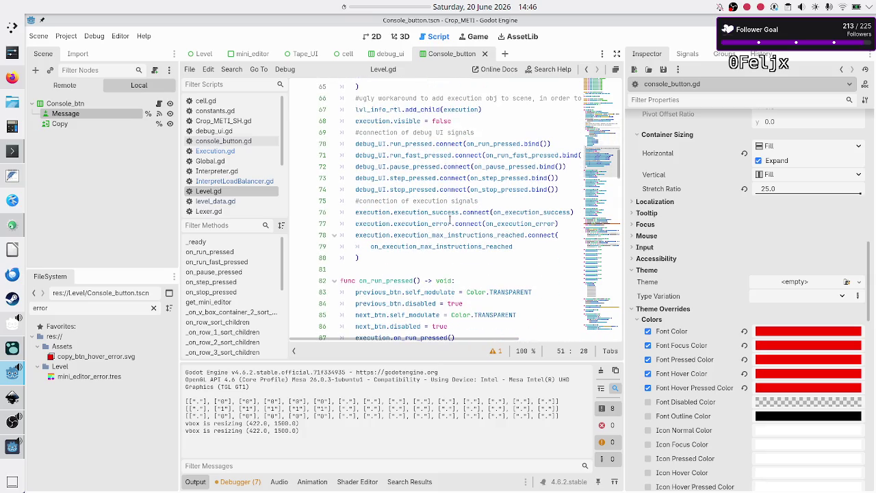
{"action": "double_click", "coordinate": [531, 212]}
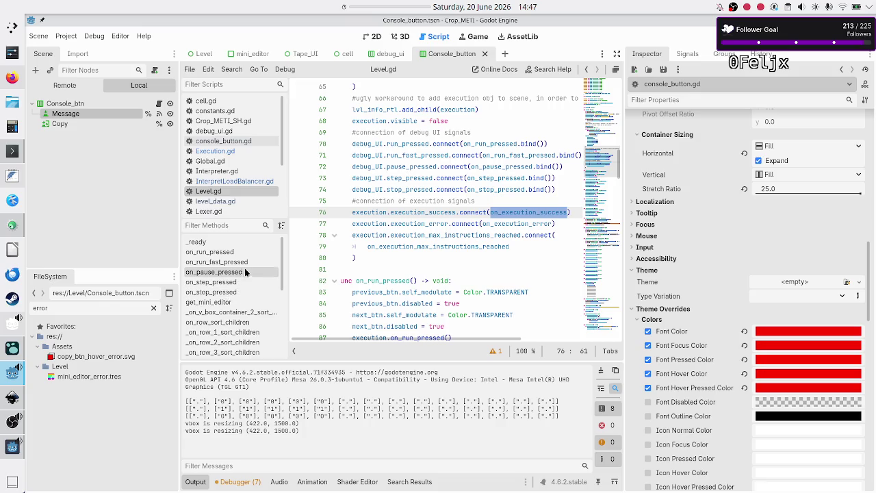
{"action": "scroll", "coordinate": [247, 271], "scroll_direction": "down", "scroll_amount": 5}
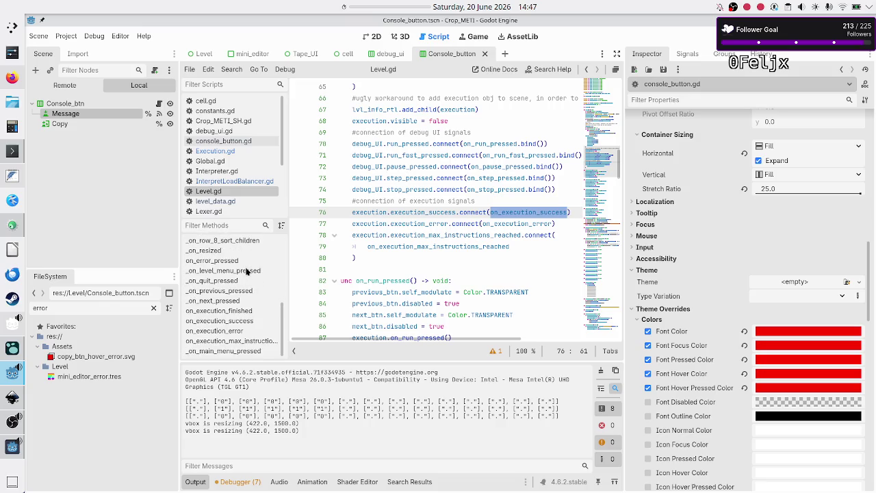
{"action": "left_click", "coordinate": [234, 320]}
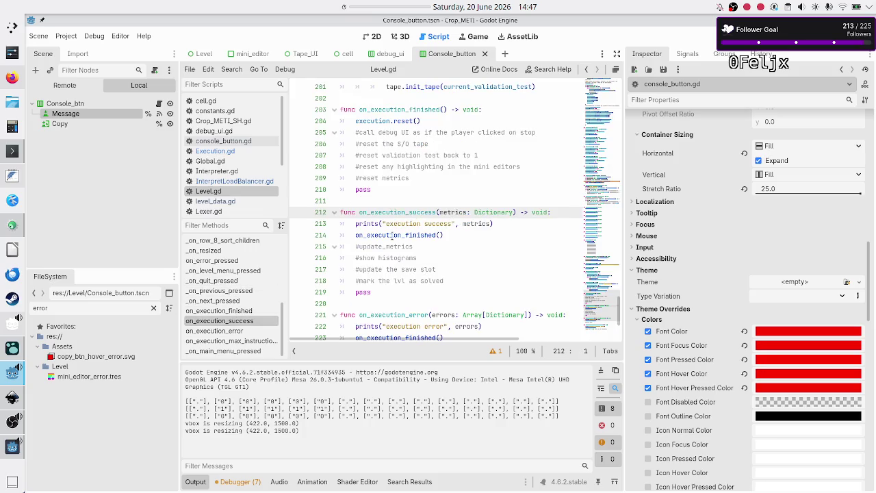
{"action": "left_click", "coordinate": [483, 244]}
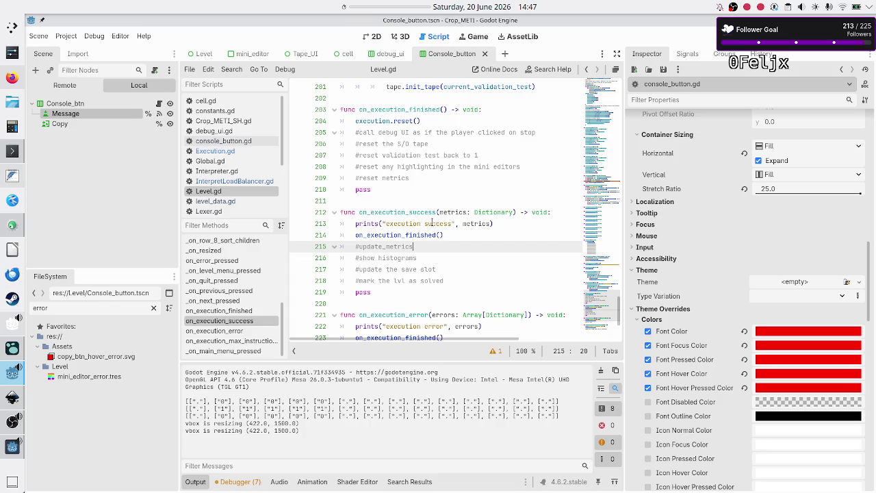
{"action": "double_click", "coordinate": [404, 235]}
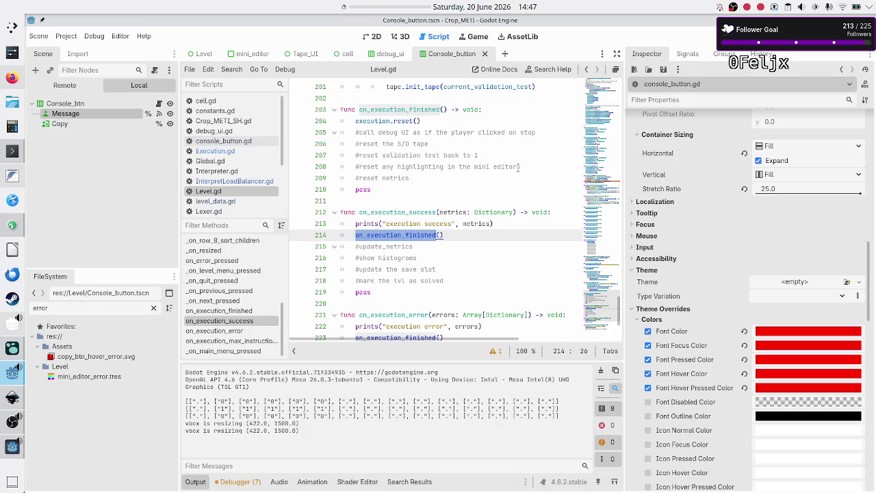
{"action": "left_click", "coordinate": [413, 177]}
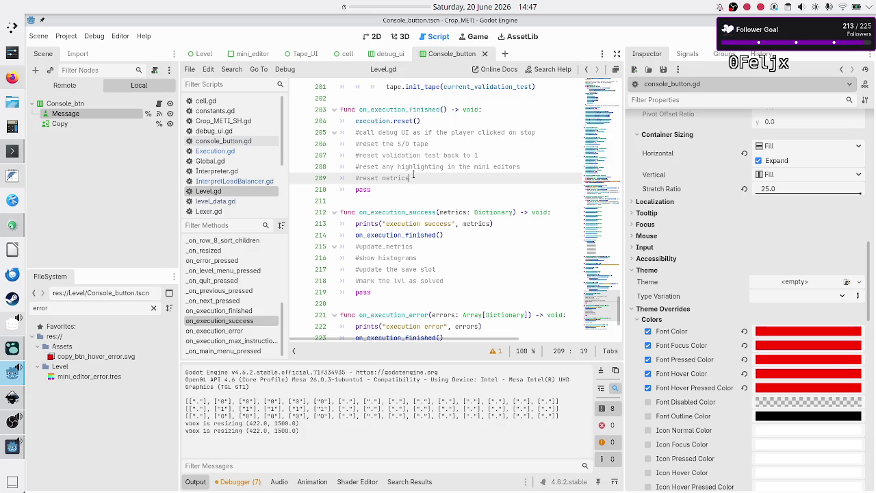
- Add the comment '#TODO: did the player solve the puzzle' below execution.reset()
{"action": "key", "text": "Home"}
{"action": "key", "text": "Up"}
{"action": "key", "text": "Up"}
{"action": "key", "text": "Up"}
{"action": "key", "text": "Up"}
{"action": "key", "text": "End"}
{"action": "key", "text": "Return"}
{"action": "type", "text": "#TODO: "}
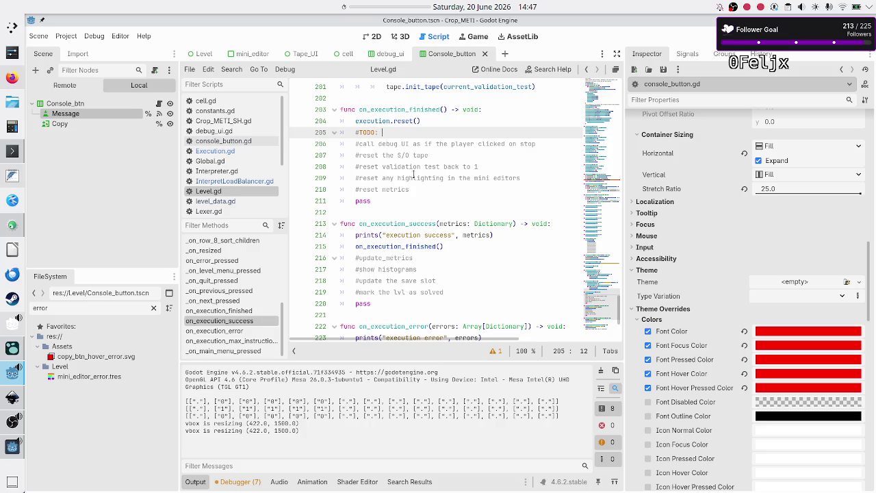
{"action": "type", "text": "did the player solve the puzzle?"}
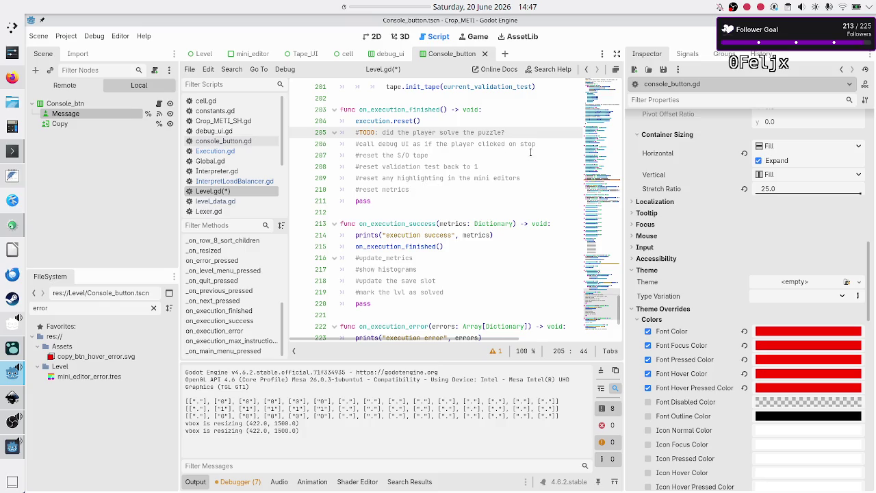
{"action": "key", "text": "End"}
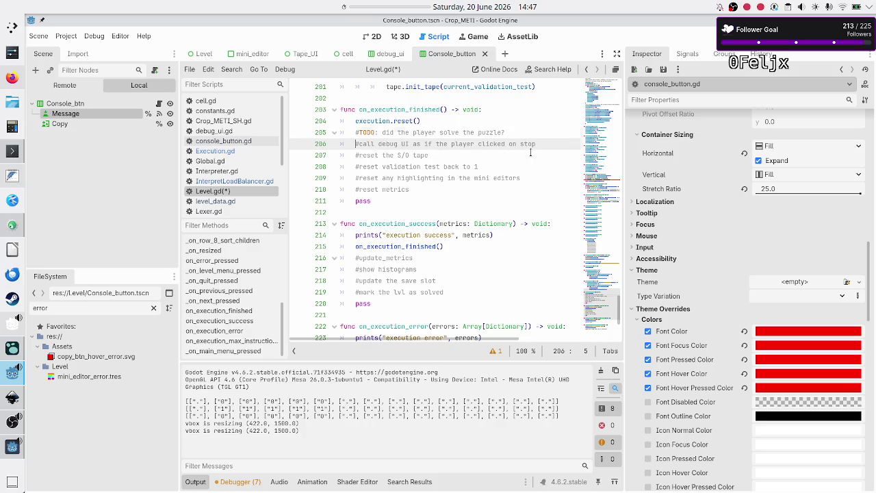
{"action": "key", "text": "Return"}
{"action": "key", "text": "Tab"}
{"action": "type", "text": "#"}
{"action": "left_click", "coordinate": [530, 153]}
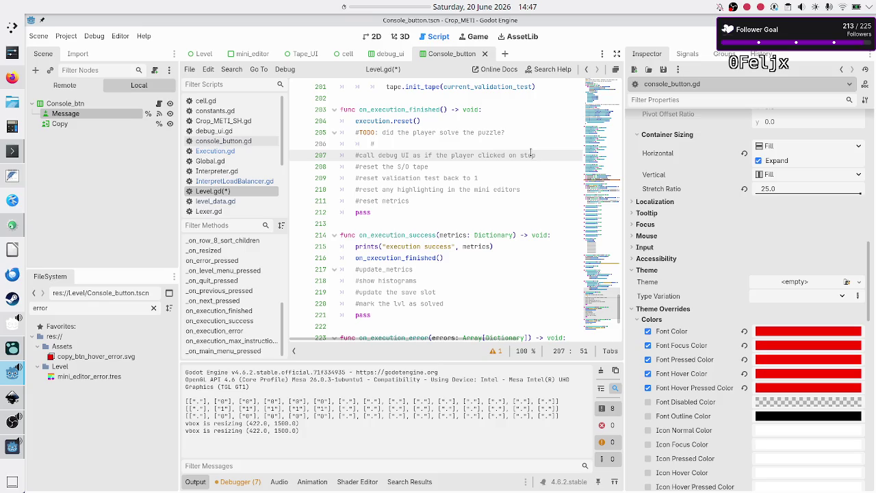
{"action": "key", "text": "Up"}
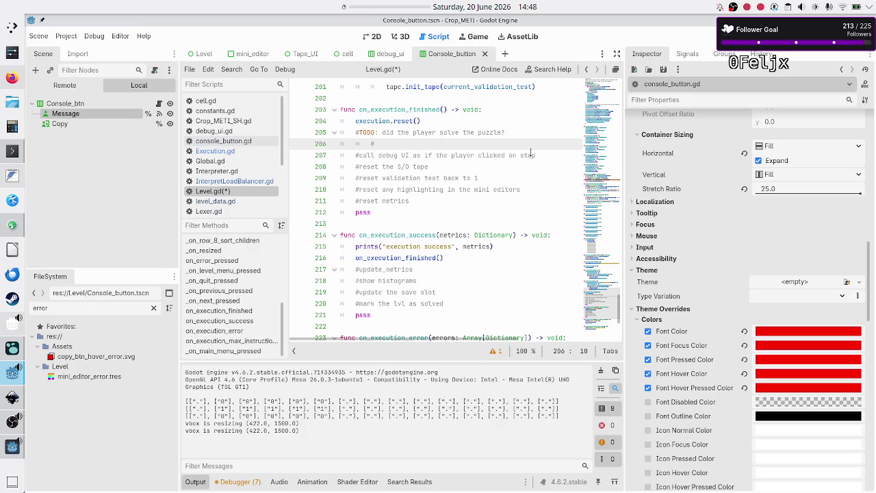
- Write a comment about saving the code to the program's save slot
{"action": "type", "text": "save the so"}
{"action": "key", "text": "BackSpace"}
{"action": "type", "text": "code as "}
{"action": "type", "text": "a"}
{"action": "key", "text": "BackSpace"}
{"action": "key", "text": "BackSpace"}
{"action": "key", "text": "BackSpace"}
{"action": "type", "text": "in the program sa"}
{"action": "key", "text": "BackSpace"}
{"action": "key", "text": "BackSpace"}
{"action": "type", "text": "/save slot"}
- Add the comments 'mark the level as solved' and 'generate and show histograms'
{"action": "key", "text": "Return"}
{"action": "type", "text": "#mark the p"}
{"action": "key", "text": "BackSpace"}
{"action": "type", "text": "le"}
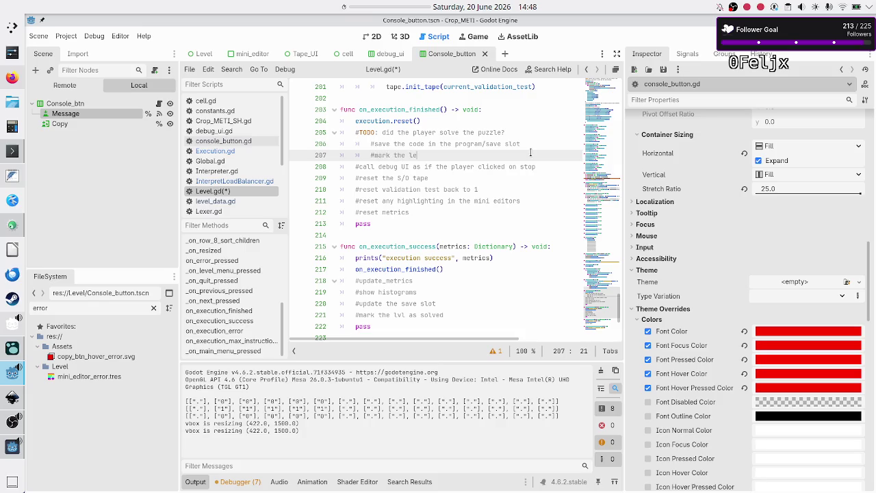
{"action": "type", "text": "vel as solved"}
{"action": "key", "text": "Return"}
{"action": "type", "text": "#generate histograms"}
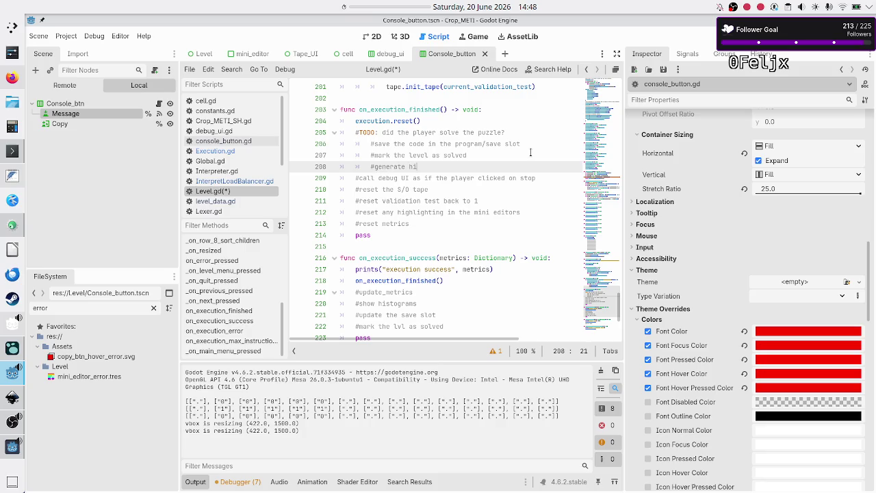
{"action": "type", "text": "!"}
{"action": "key", "text": "BackSpace"}
{"action": "key", "text": "BackSpace"}
{"action": "key", "text": "BackSpace"}
{"action": "type", "text": "generate "}
{"action": "type", "text": "and show his"}
{"action": "type", "text": "tograms"}
- Append '??' and '???' to the validation and S/O tape comments, save, and rerun with F5
{"action": "key", "text": "Down"}
{"action": "key", "text": "Down"}
{"action": "key", "text": "Down"}
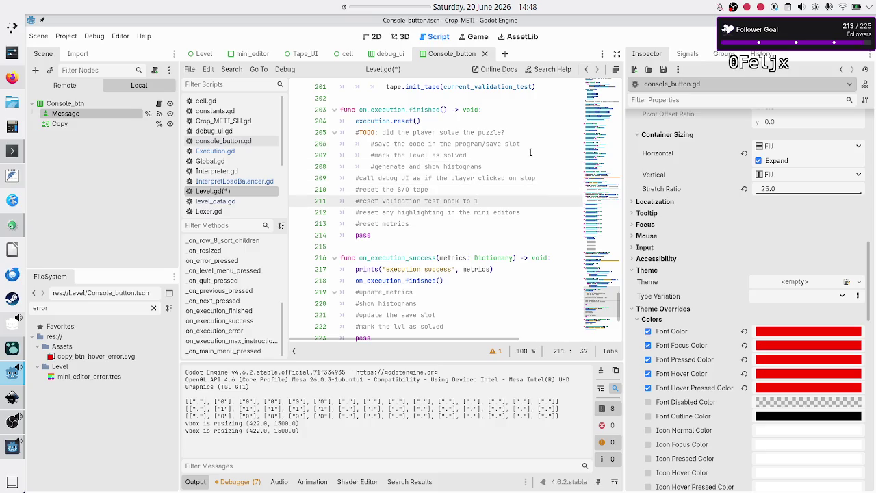
{"action": "key", "text": "Home"}
{"action": "key", "text": "Home"}
{"action": "key", "text": "End"}
{"action": "type", "text": "??"}
{"action": "key", "text": "Right"}
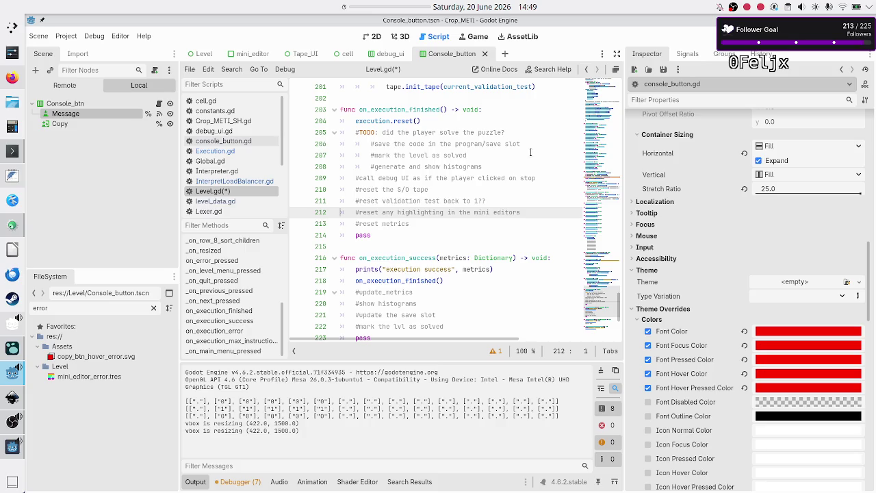
{"action": "key", "text": "Up"}
{"action": "key", "text": "Up"}
{"action": "key", "text": "Down"}
{"action": "key", "text": "Up"}
{"action": "key", "text": "End"}
{"action": "type", "text": "???"}
{"action": "key", "text": "ctrl+s"}
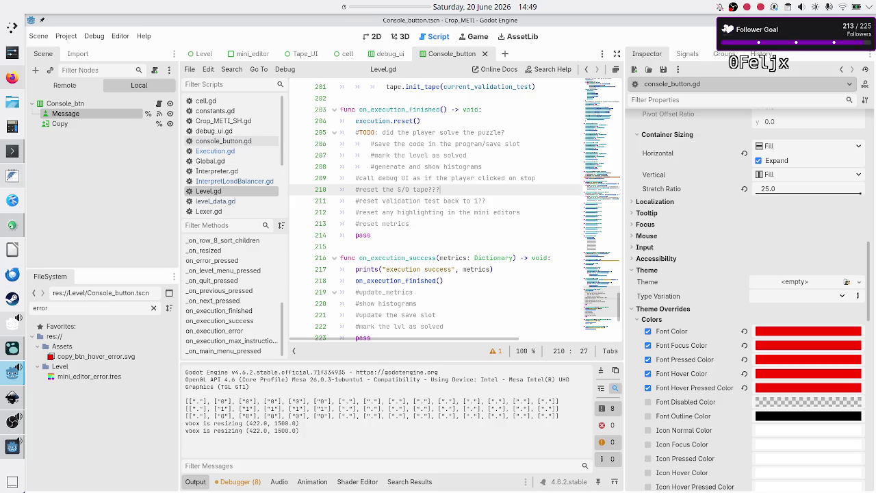
{"action": "key", "text": "F5"}
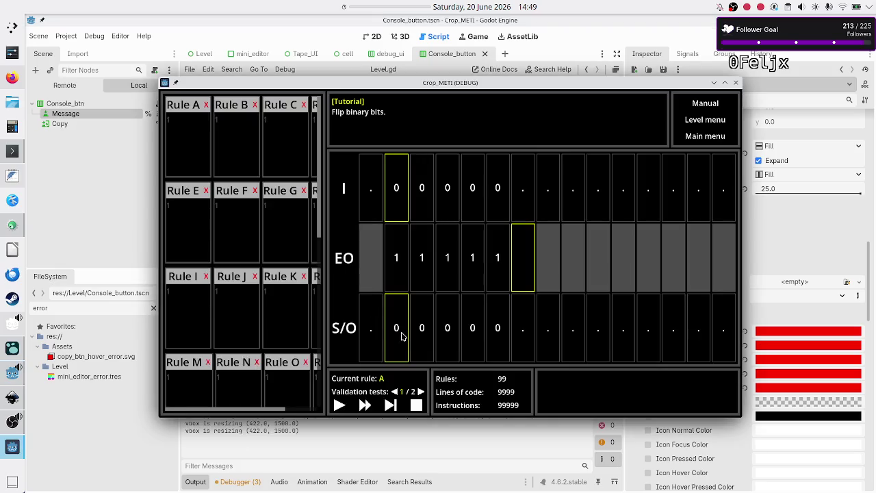
- Enter 01R as Rule A's code, step one instruction, and bring the editor forward
{"action": "left_click", "coordinate": [185, 118]}
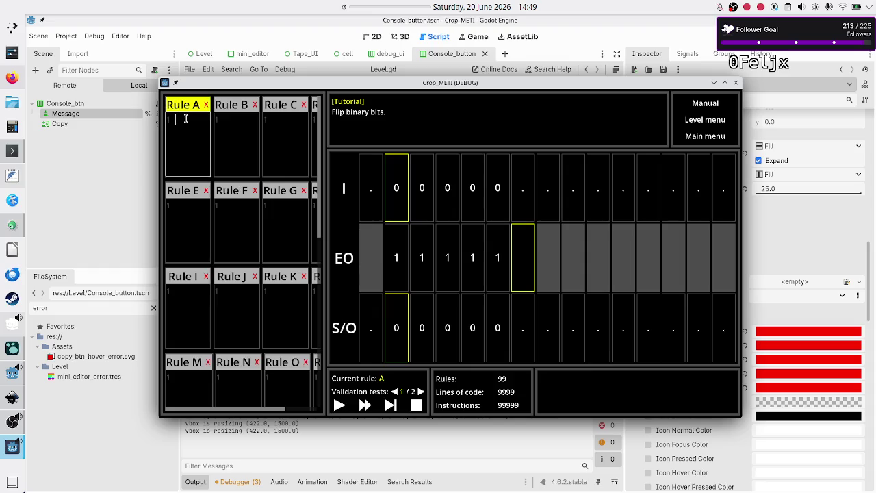
{"action": "type", "text": "01"}
{"action": "type", "text": "R"}
{"action": "key", "text": "Return"}
{"action": "key", "text": "BackSpace"}
{"action": "left_click", "coordinate": [390, 407]}
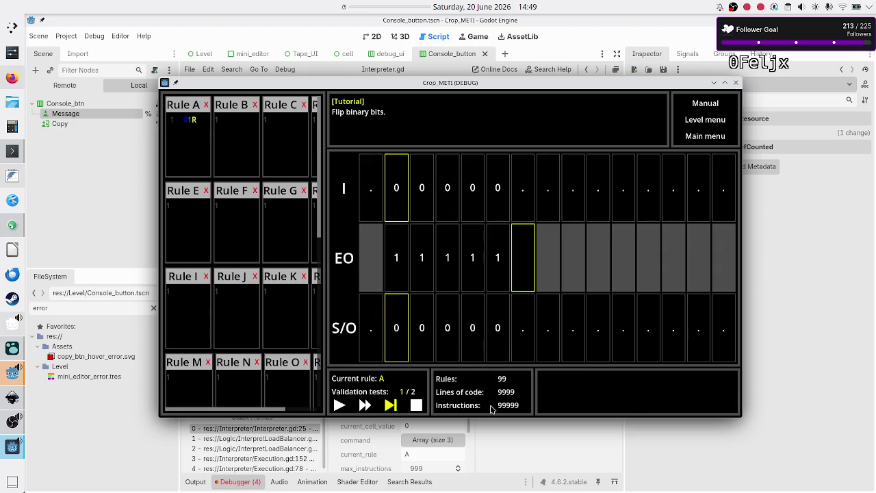
{"action": "left_click", "coordinate": [690, 444]}
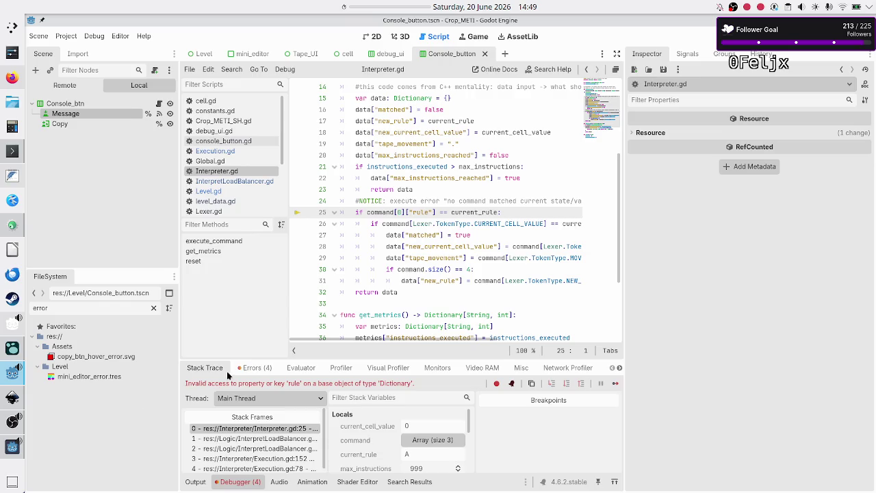
- Show the debugger's Errors list and select the invalid 'rule' key access error
{"action": "left_click", "coordinate": [254, 367]}
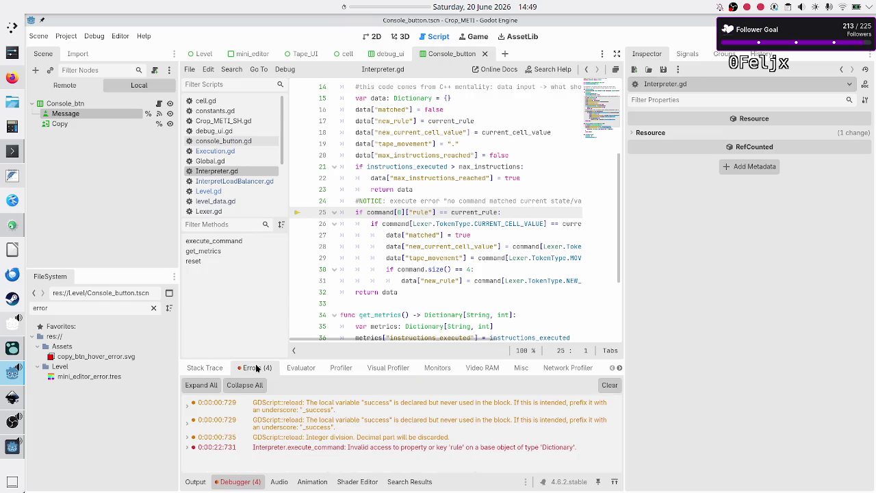
{"action": "left_click", "coordinate": [349, 447]}
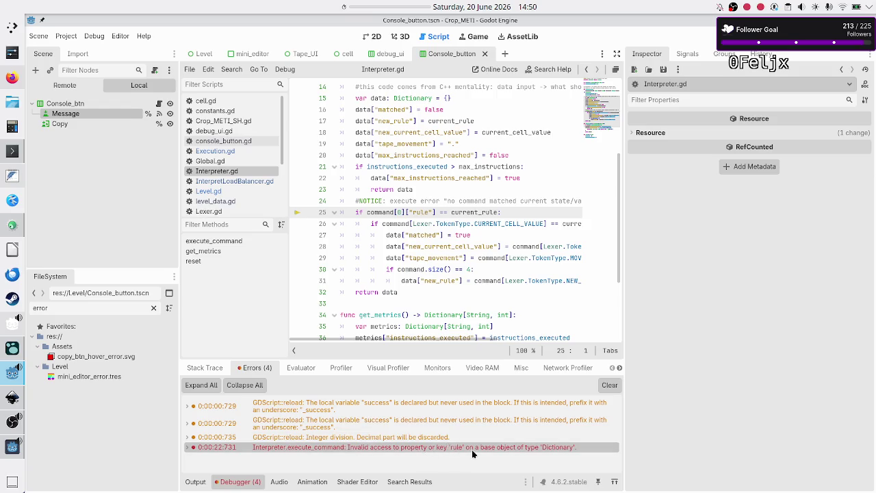
{"action": "mouse_move", "coordinate": [471, 454]}
- Scroll Interpreter.gd to execute_command and bring up the countdown timer's options
{"action": "scroll", "coordinate": [446, 198], "scroll_direction": "up", "scroll_amount": 2}
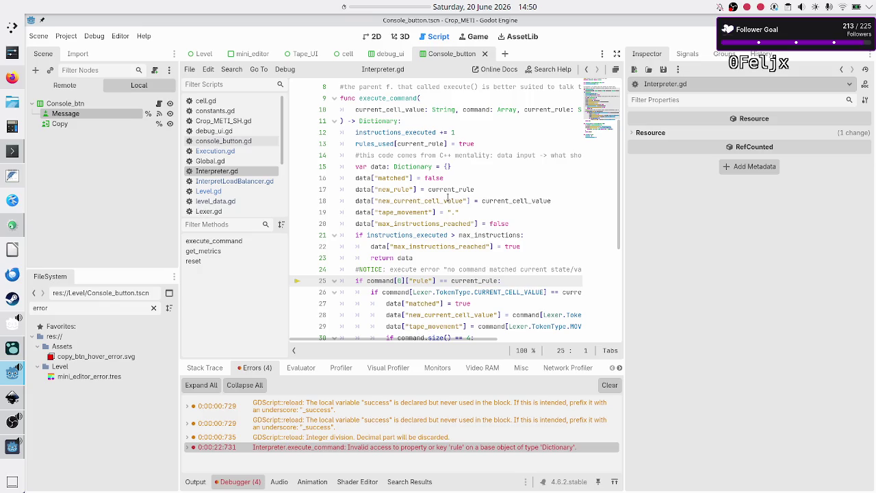
{"action": "scroll", "coordinate": [447, 198], "scroll_direction": "down", "scroll_amount": 1}
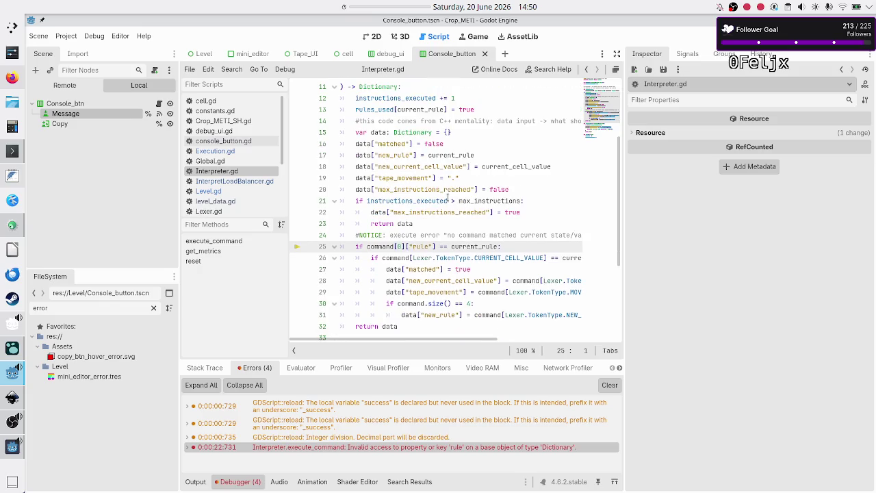
{"action": "scroll", "coordinate": [447, 198], "scroll_direction": "down", "scroll_amount": 8}
{"action": "scroll", "coordinate": [448, 197], "scroll_direction": "up", "scroll_amount": 10}
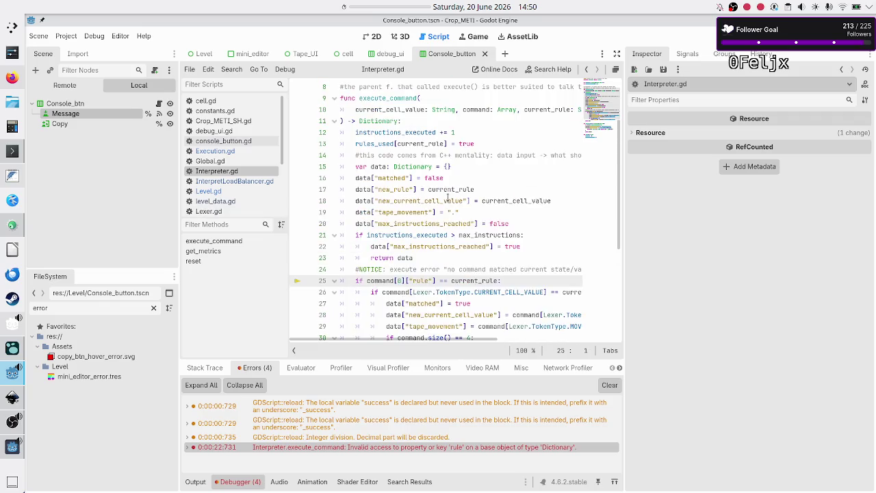
{"action": "scroll", "coordinate": [448, 198], "scroll_direction": "right", "scroll_amount": 2}
{"action": "scroll", "coordinate": [448, 198], "scroll_direction": "left", "scroll_amount": 2}
{"action": "scroll", "coordinate": [447, 198], "scroll_direction": "up", "scroll_amount": 2}
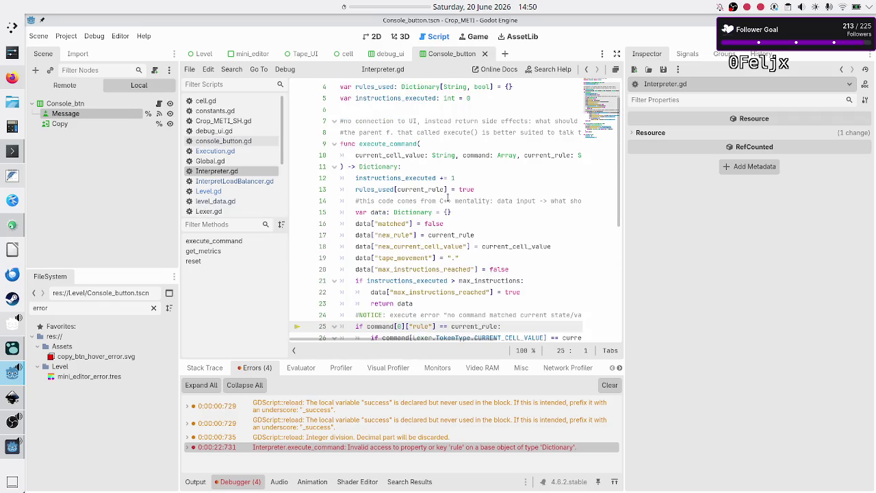
{"action": "scroll", "coordinate": [448, 198], "scroll_direction": "down", "scroll_amount": 3}
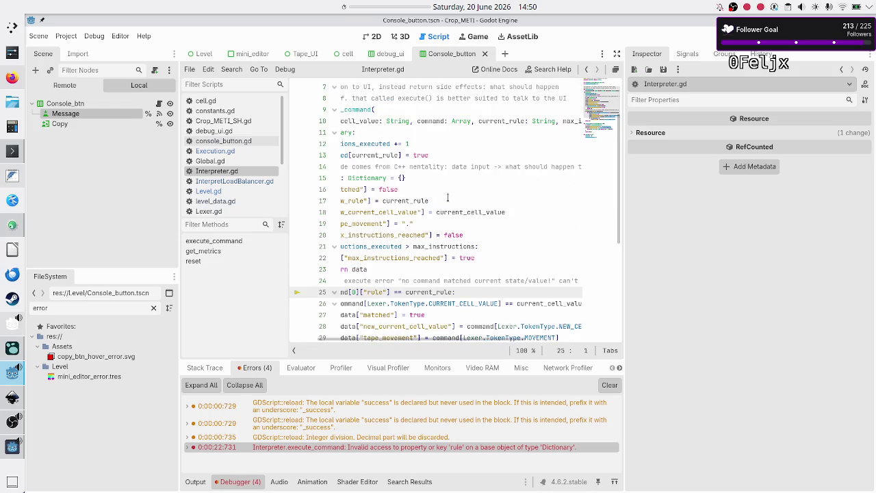
{"action": "scroll", "coordinate": [447, 198], "scroll_direction": "down", "scroll_amount": 2}
{"action": "scroll", "coordinate": [448, 198], "scroll_direction": "up", "scroll_amount": 4}
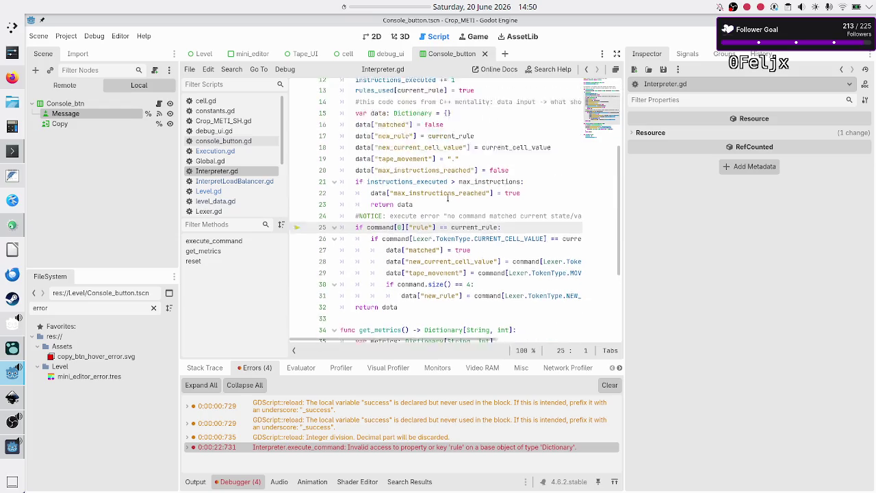
{"action": "scroll", "coordinate": [447, 198], "scroll_direction": "down", "scroll_amount": 1}
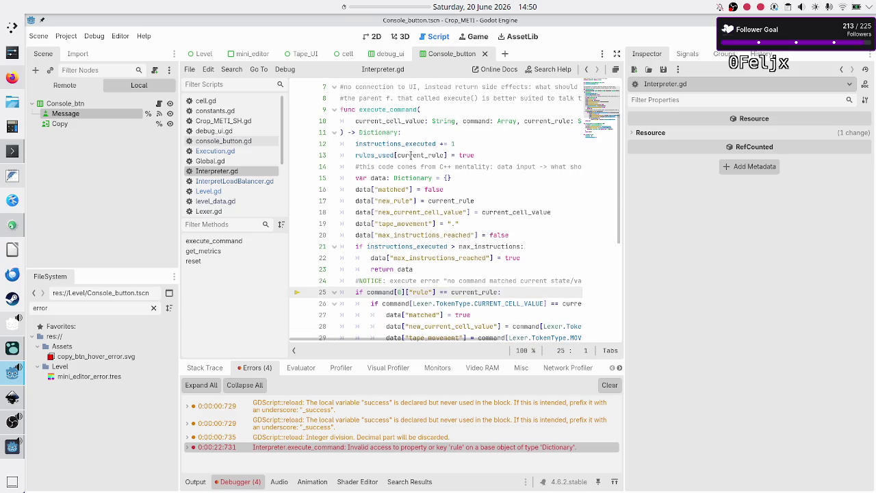
{"action": "scroll", "coordinate": [410, 155], "scroll_direction": "up", "scroll_amount": 2}
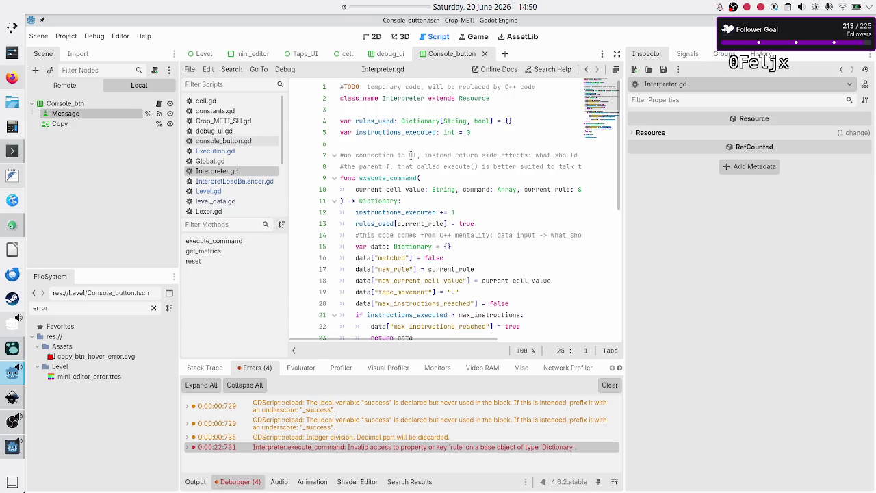
{"action": "right_click", "coordinate": [384, 6]}
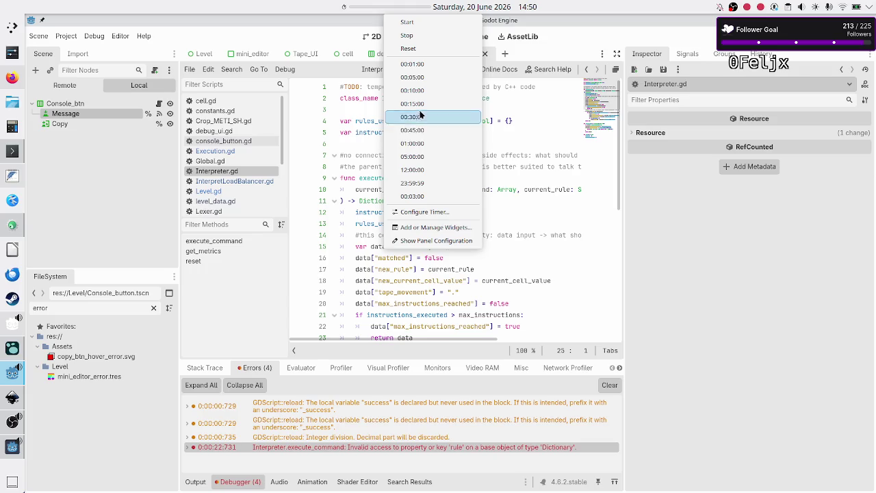
- Start a 00:03:00 countdown, mute the Microphone in OBS, and minimize OBS
{"action": "left_click", "coordinate": [419, 198]}
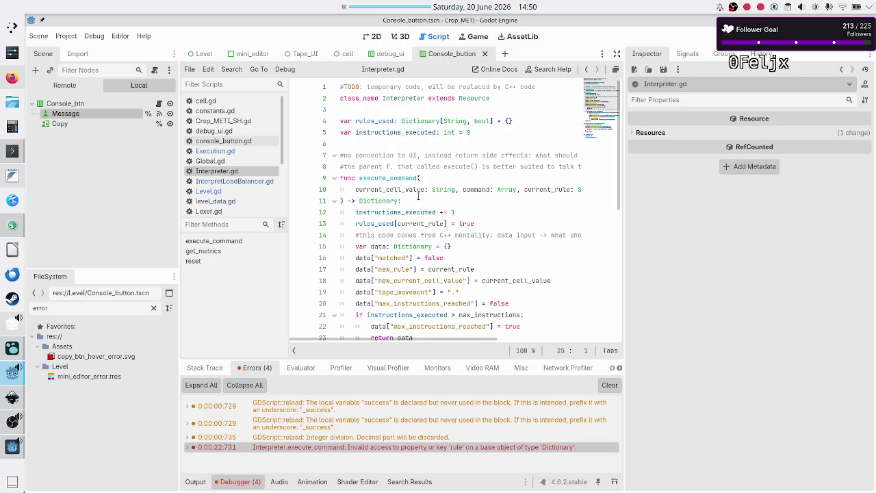
{"action": "left_click", "coordinate": [4, 429]}
{"action": "left_click", "coordinate": [296, 407]}
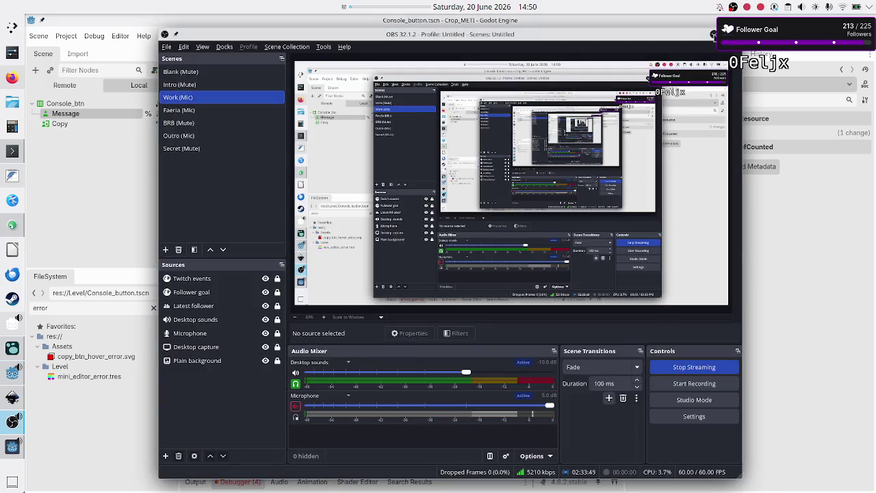
{"action": "left_click", "coordinate": [711, 34]}
{"action": "mouse_move", "coordinate": [422, 6]}
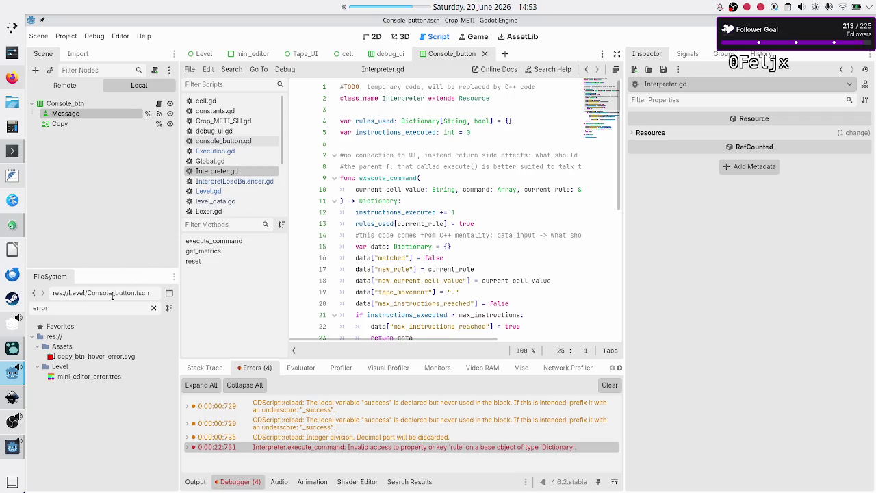
- Unmute the microphone in OBS and minimize OBS again
{"action": "mouse_move", "coordinate": [2, 440]}
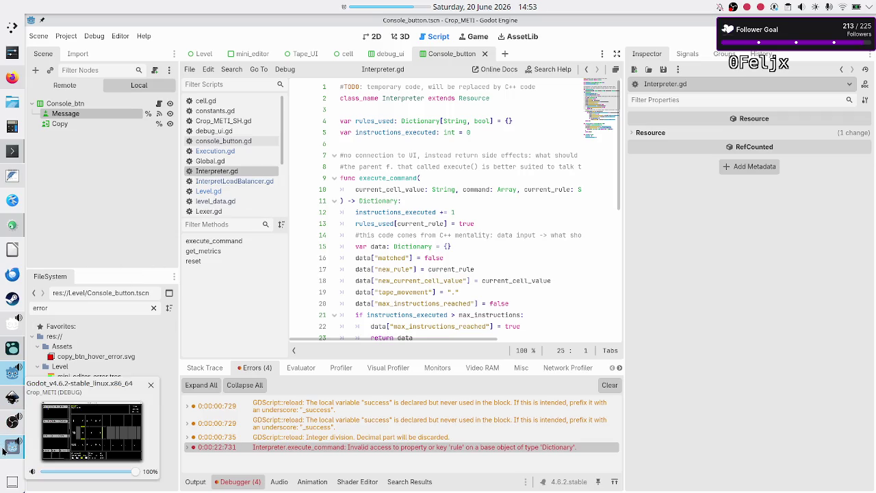
{"action": "left_click", "coordinate": [88, 423]}
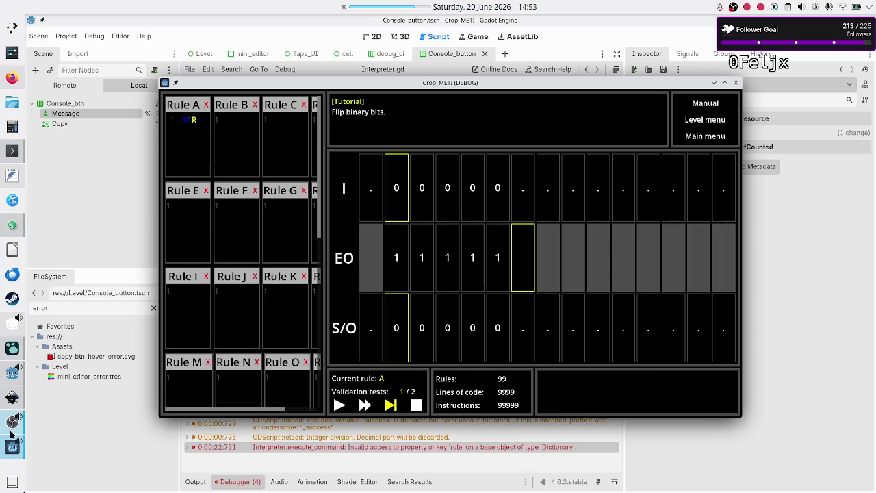
{"action": "left_click", "coordinate": [12, 420]}
{"action": "left_click", "coordinate": [296, 406]}
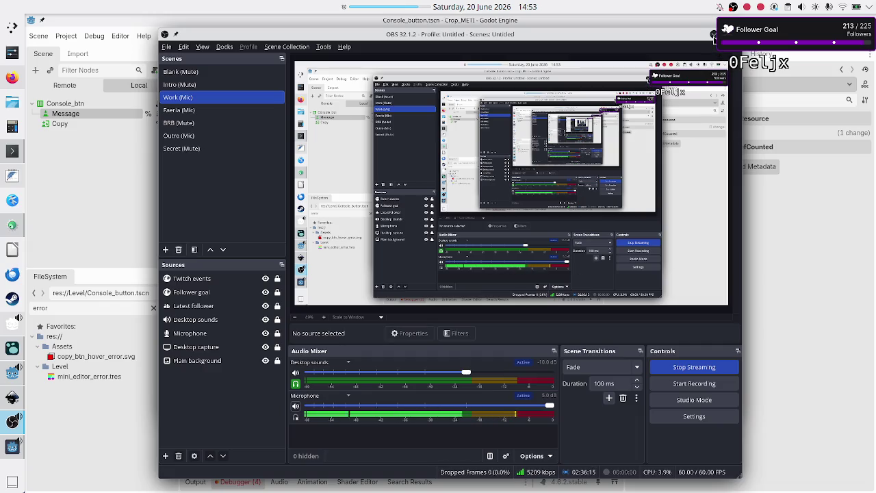
{"action": "left_click", "coordinate": [713, 41]}
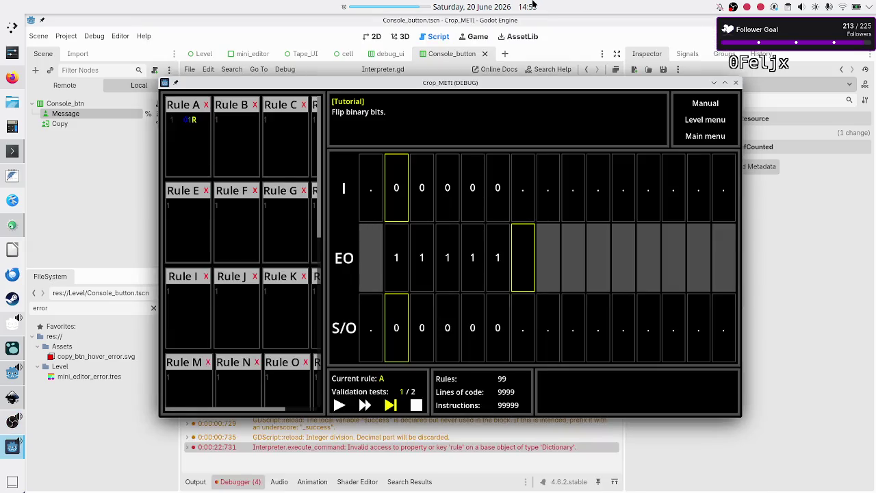
- Stop the panel countdown timer and return to Godot's Output log
{"action": "right_click", "coordinate": [415, 10]}
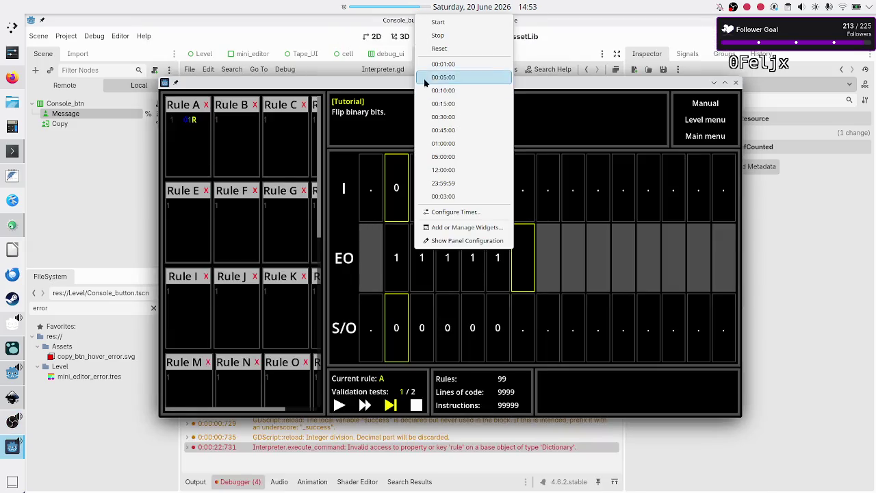
{"action": "left_click", "coordinate": [465, 36]}
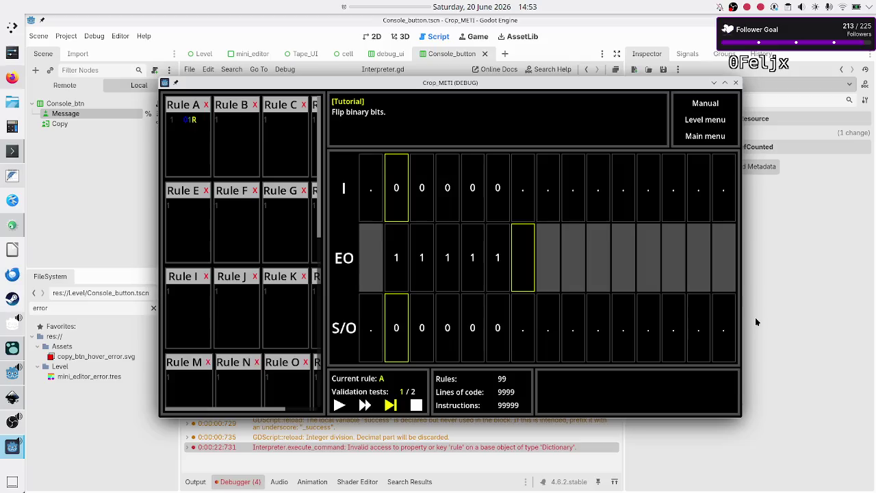
{"action": "left_click", "coordinate": [792, 313]}
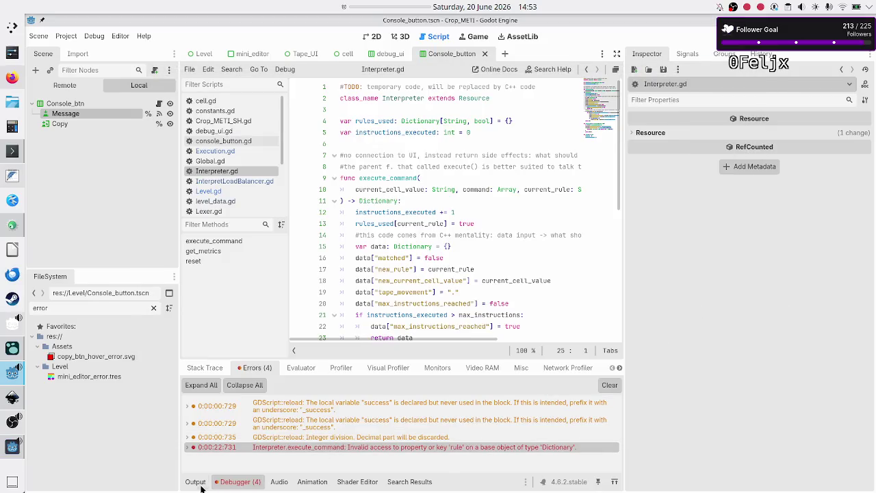
{"action": "left_click", "coordinate": [195, 481]}
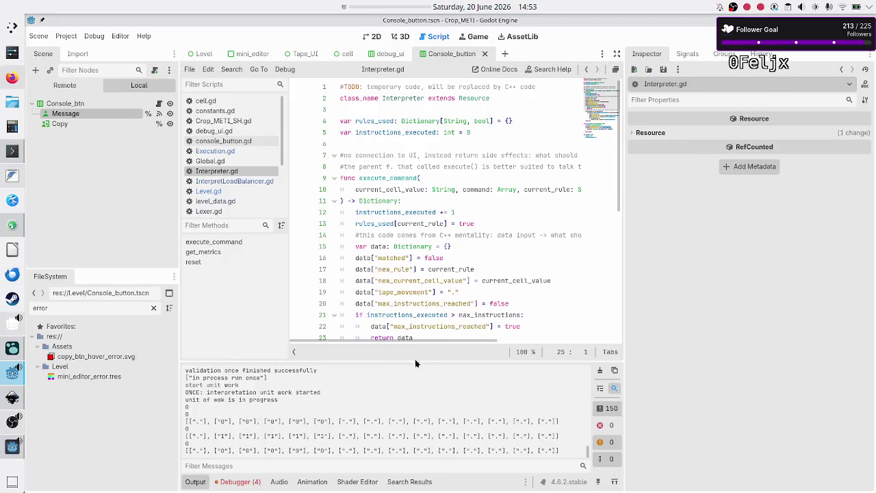
{"action": "left_click_drag", "start_coordinate": [414, 362], "coordinate": [402, 213]}
{"action": "scroll", "coordinate": [368, 292], "scroll_direction": "up", "scroll_amount": 15}
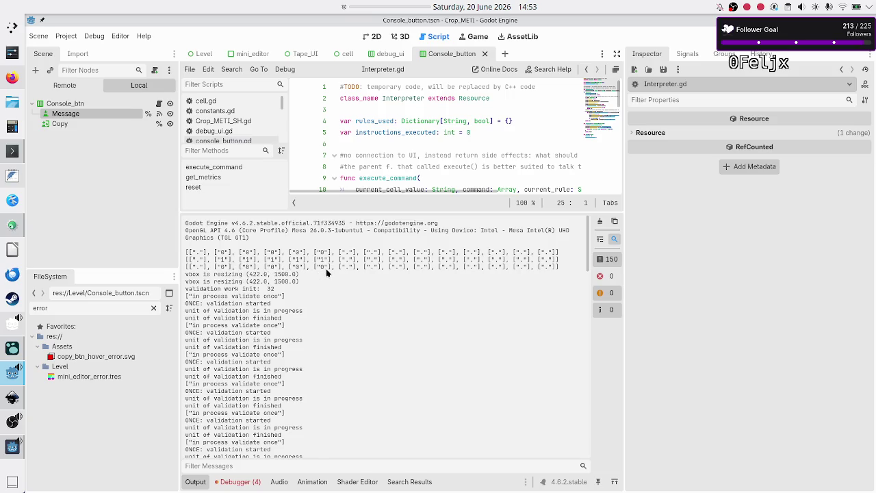
{"action": "left_click_drag", "start_coordinate": [226, 289], "coordinate": [295, 290]}
{"action": "scroll", "coordinate": [270, 321], "scroll_direction": "down", "scroll_amount": 3}
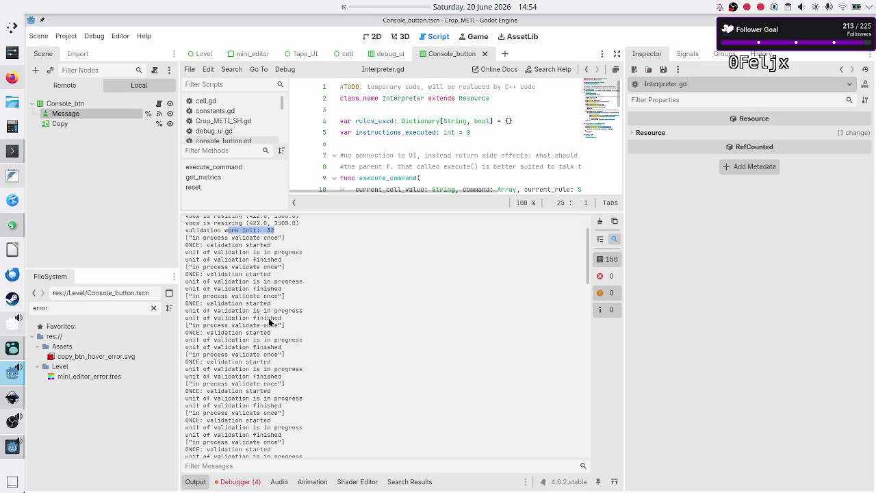
{"action": "scroll", "coordinate": [270, 322], "scroll_direction": "down", "scroll_amount": 20}
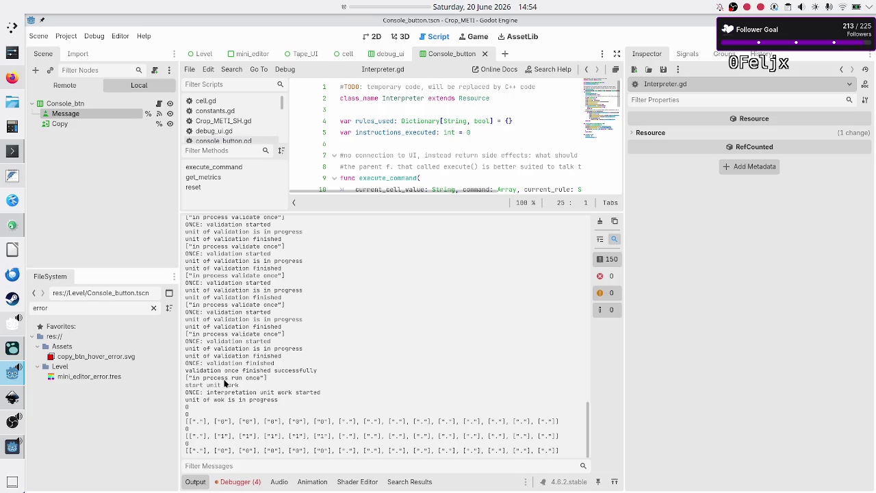
{"action": "left_click_drag", "start_coordinate": [193, 379], "coordinate": [261, 379]}
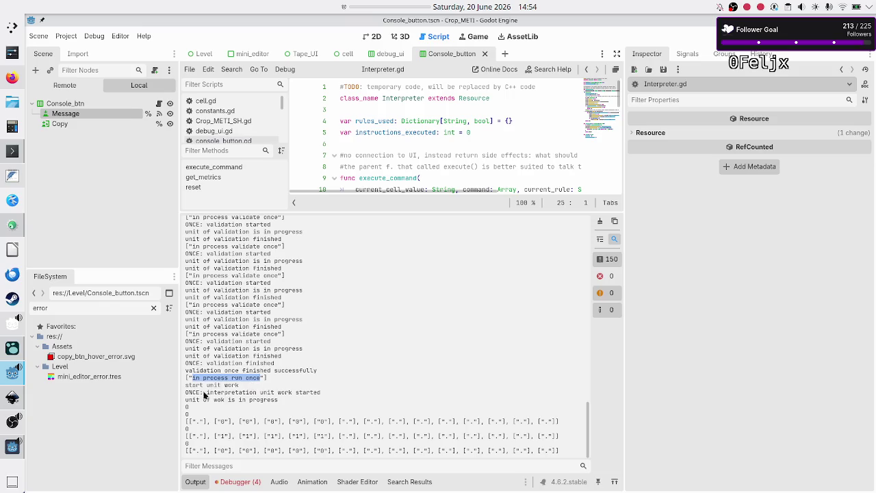
{"action": "left_click_drag", "start_coordinate": [206, 385], "coordinate": [277, 392]}
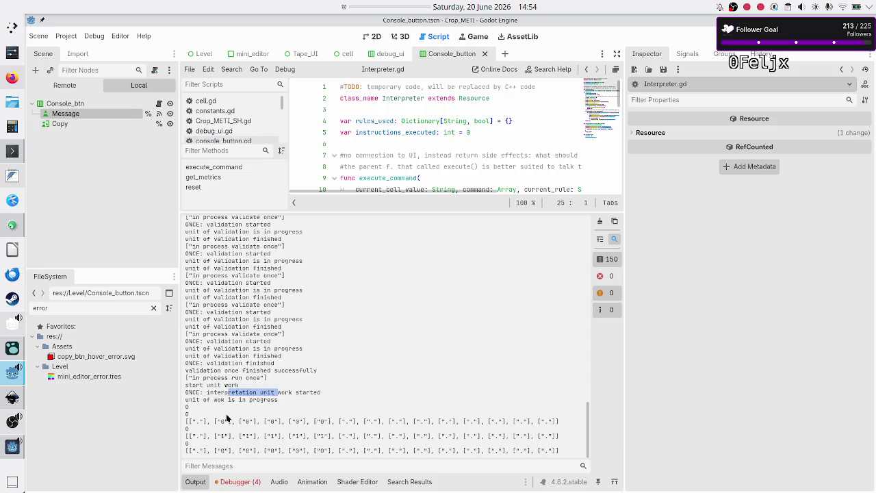
{"action": "left_click_drag", "start_coordinate": [213, 399], "coordinate": [271, 394]}
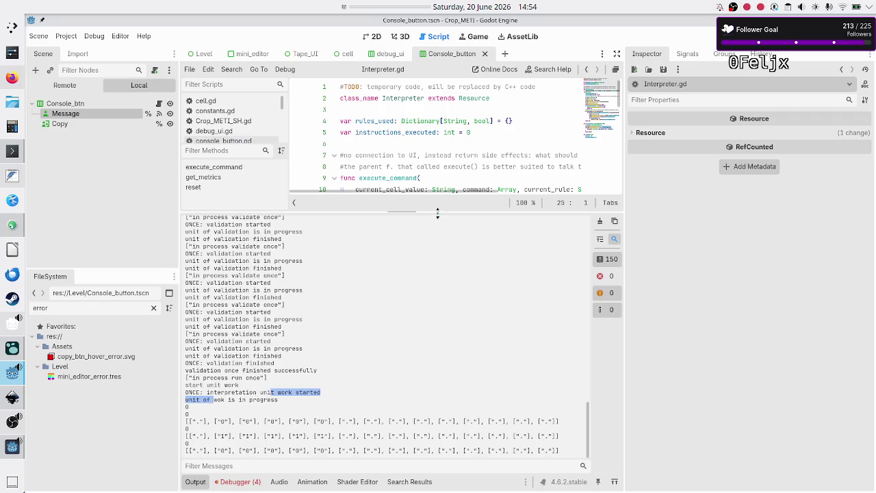
{"action": "left_click_drag", "start_coordinate": [437, 213], "coordinate": [427, 295]}
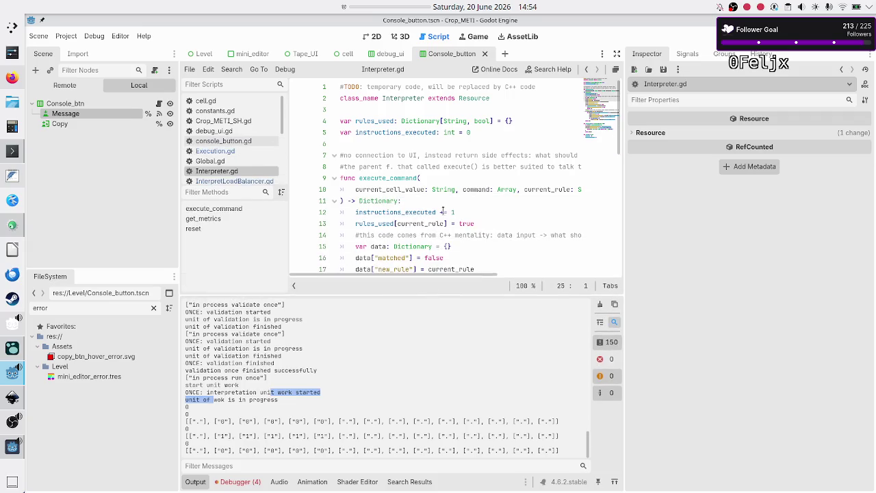
{"action": "scroll", "coordinate": [442, 207], "scroll_direction": "down", "scroll_amount": 3}
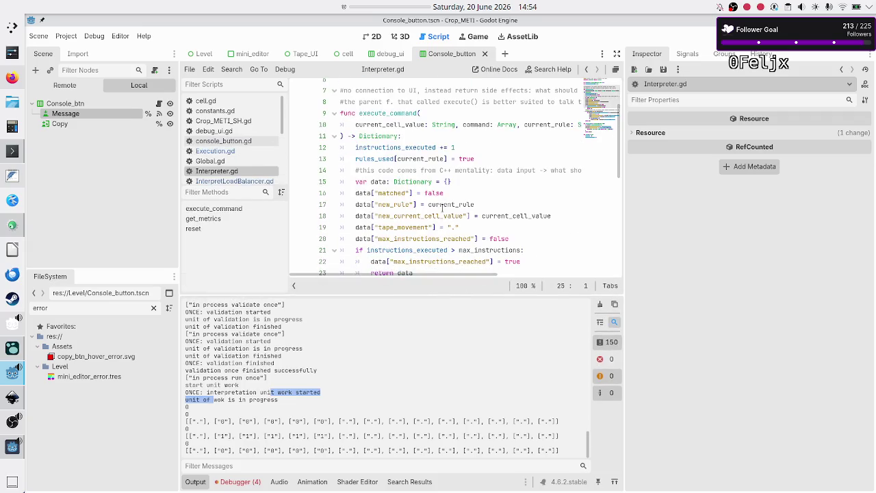
- Open InterpretLoadBalancer.gd and read through start_unit_work, selecting 'interpretation' in its print message
{"action": "left_click", "coordinate": [251, 181]}
{"action": "scroll", "coordinate": [443, 217], "scroll_direction": "down", "scroll_amount": 12}
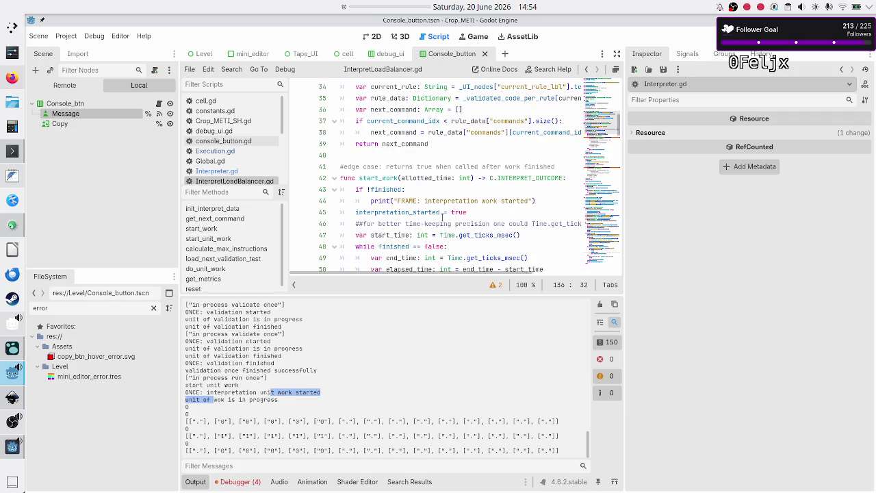
{"action": "scroll", "coordinate": [443, 217], "scroll_direction": "down", "scroll_amount": 10}
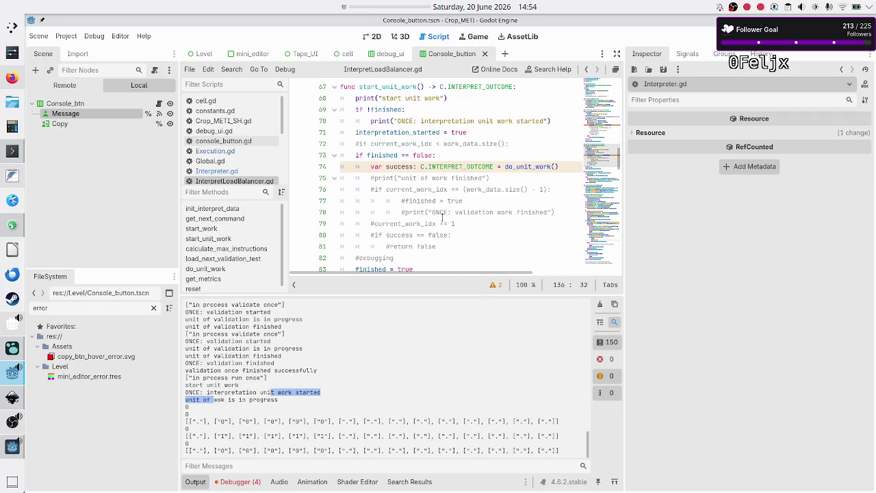
{"action": "double_click", "coordinate": [456, 121]}
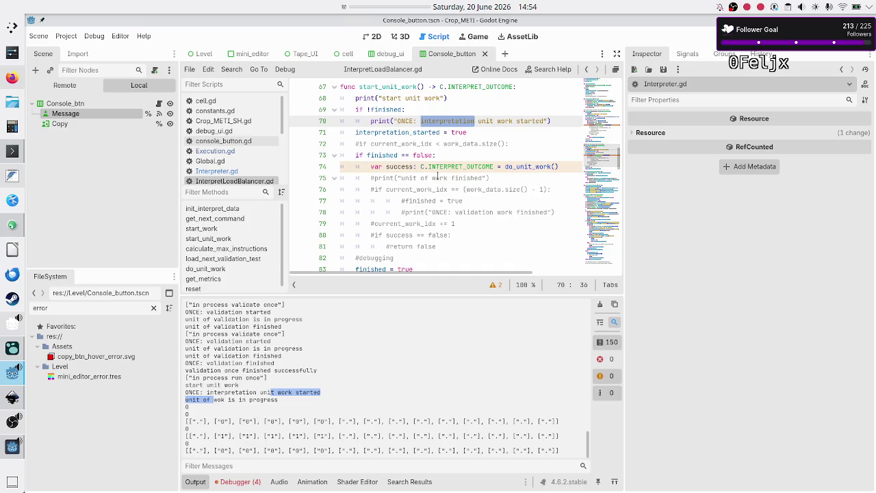
{"action": "scroll", "coordinate": [437, 176], "scroll_direction": "down", "scroll_amount": 9}
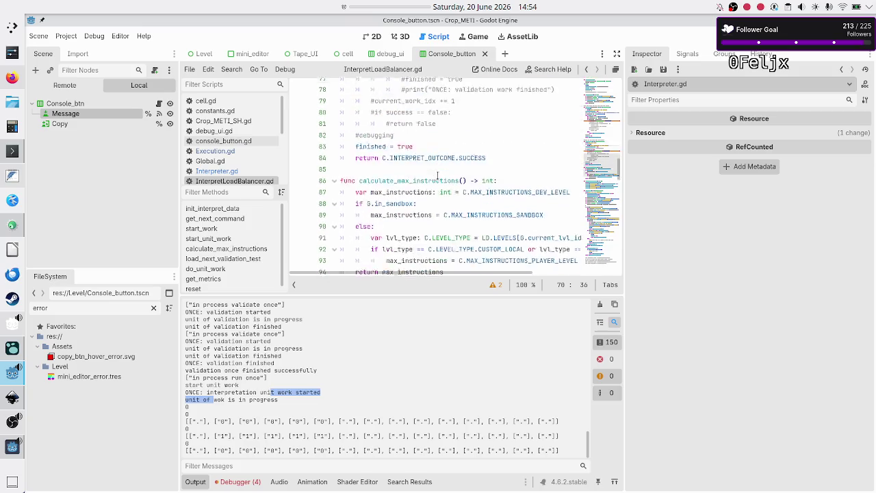
{"action": "scroll", "coordinate": [436, 177], "scroll_direction": "down", "scroll_amount": 1}
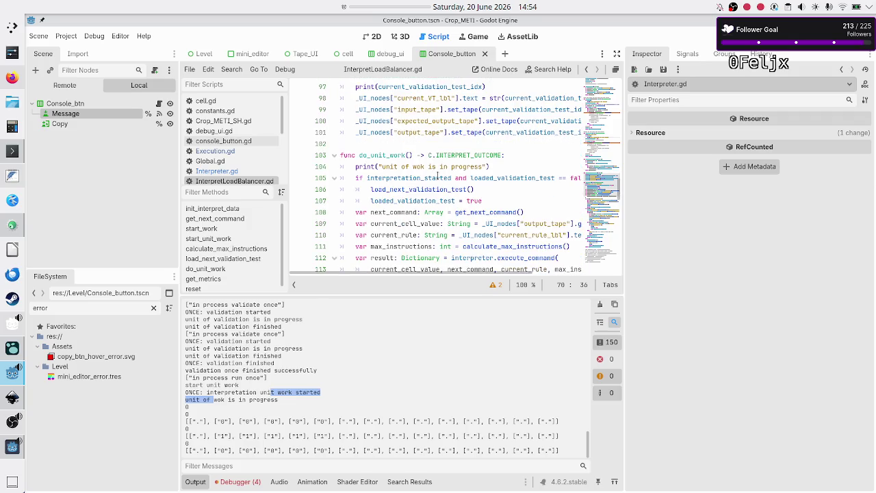
- Inspect do_unit_work, noting the misspelled 'wok' and the load_next_validation_test call
{"action": "double_click", "coordinate": [418, 166]}
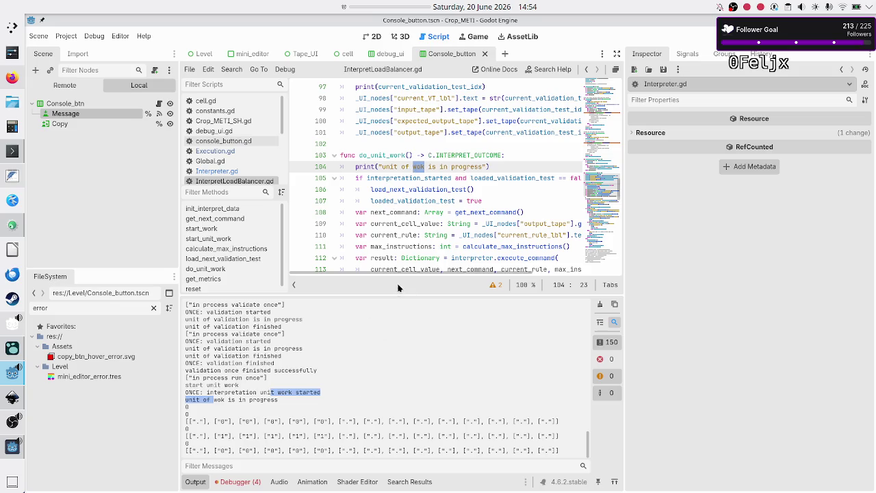
{"action": "double_click", "coordinate": [442, 191]}
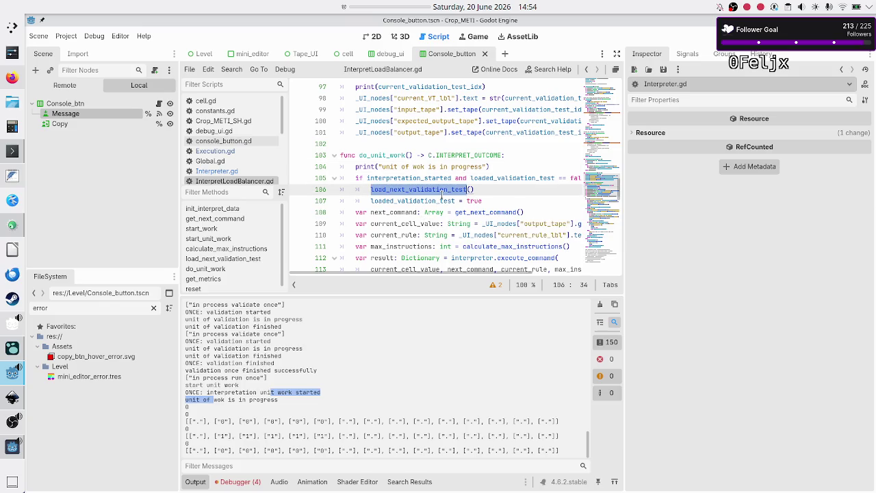
{"action": "scroll", "coordinate": [441, 196], "scroll_direction": "up", "scroll_amount": 5}
{"action": "scroll", "coordinate": [442, 195], "scroll_direction": "down", "scroll_amount": 2}
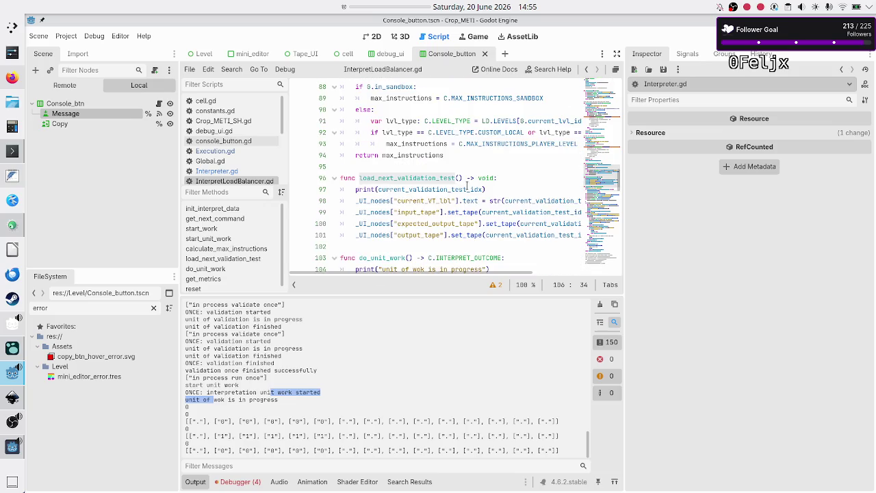
{"action": "mouse_move", "coordinate": [476, 187]}
{"action": "mouse_move", "coordinate": [488, 203]}
{"action": "scroll", "coordinate": [219, 144], "scroll_direction": "down", "scroll_amount": 4}
- Delete line 66, print(validation_test_idx), from set_tape in Tape_UI.gd and save
{"action": "left_click", "coordinate": [219, 145]}
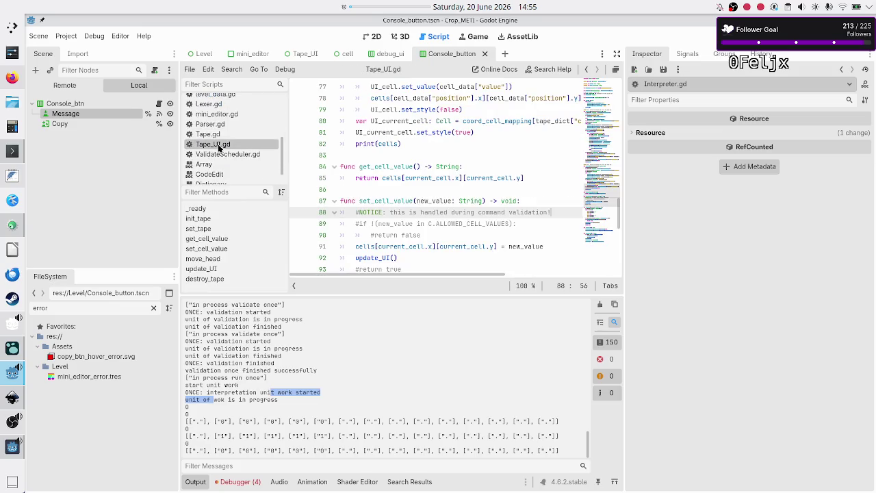
{"action": "scroll", "coordinate": [423, 202], "scroll_direction": "up", "scroll_amount": 6}
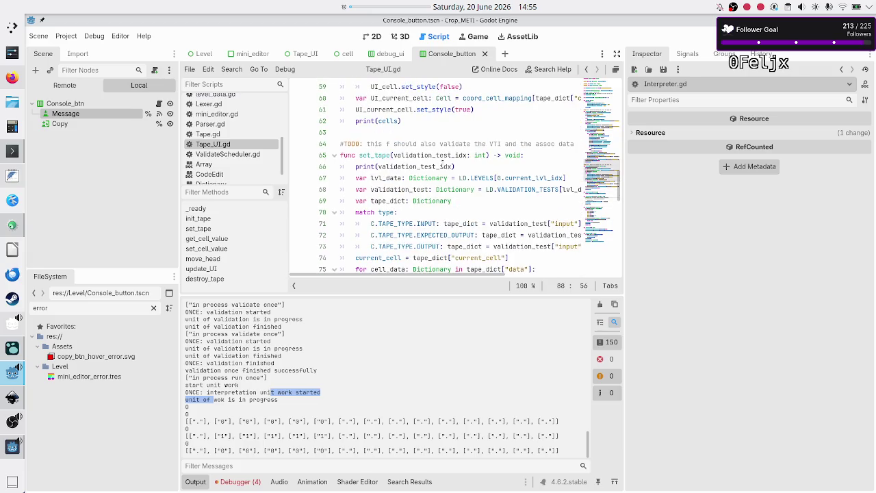
{"action": "left_click", "coordinate": [489, 165]}
{"action": "triple_click", "coordinate": [490, 165]}
{"action": "key", "text": "shift+Left"}
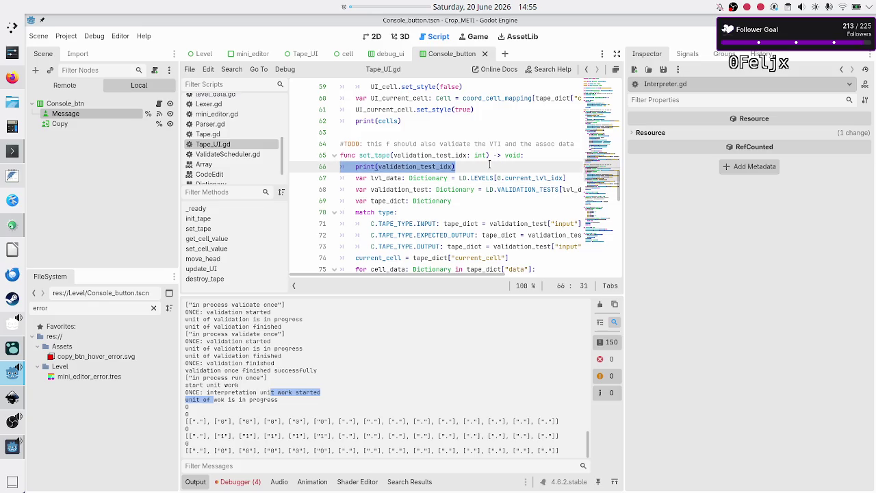
{"action": "key", "text": "BackSpace"}
{"action": "key", "text": "BackSpace"}
{"action": "key", "text": "ctrl+s"}
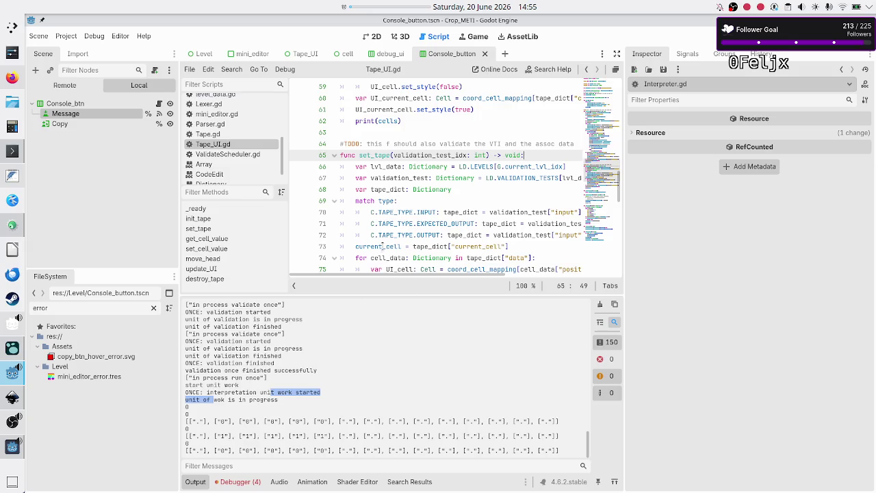
{"action": "scroll", "coordinate": [430, 194], "scroll_direction": "up", "scroll_amount": 15}
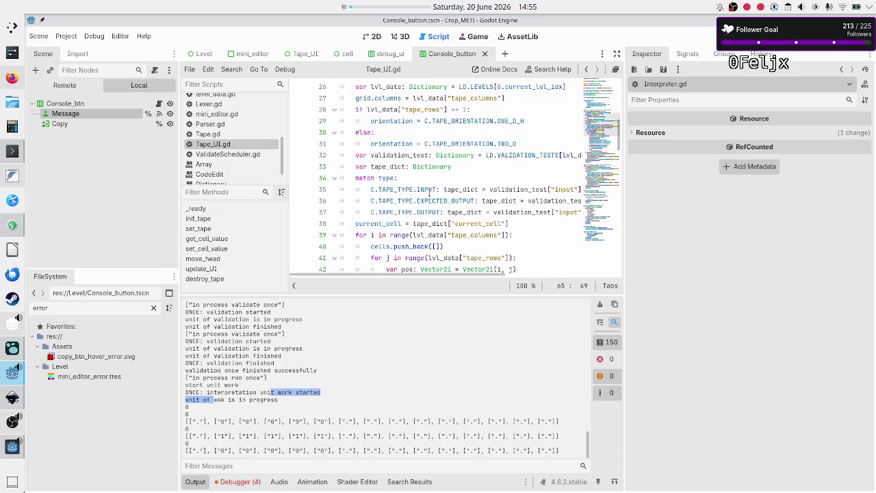
{"action": "scroll", "coordinate": [429, 192], "scroll_direction": "down", "scroll_amount": 3}
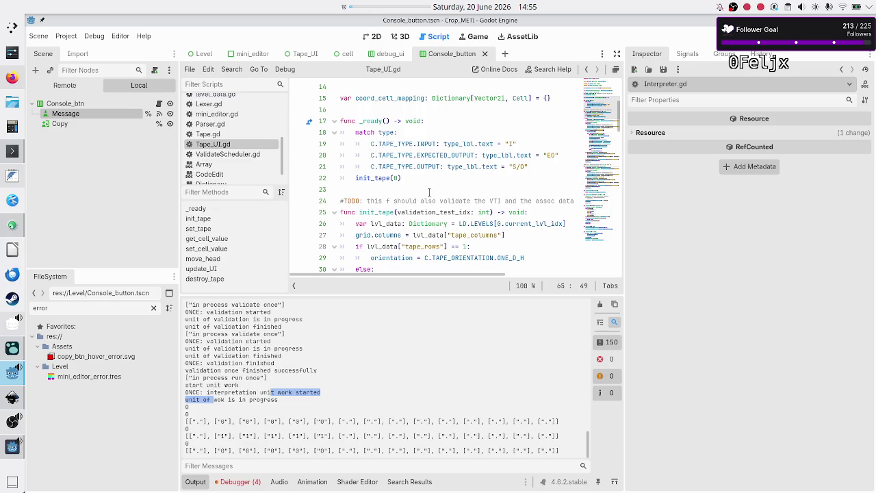
{"action": "scroll", "coordinate": [255, 149], "scroll_direction": "up", "scroll_amount": 2}
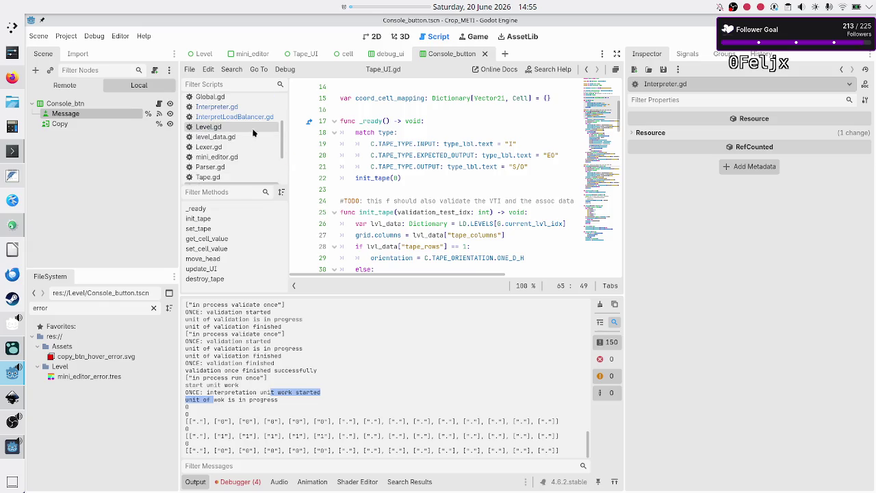
- Return to InterpretLoadBalancer.gd and reselect do_unit_work's load_next_validation_test call
{"action": "left_click", "coordinate": [261, 119]}
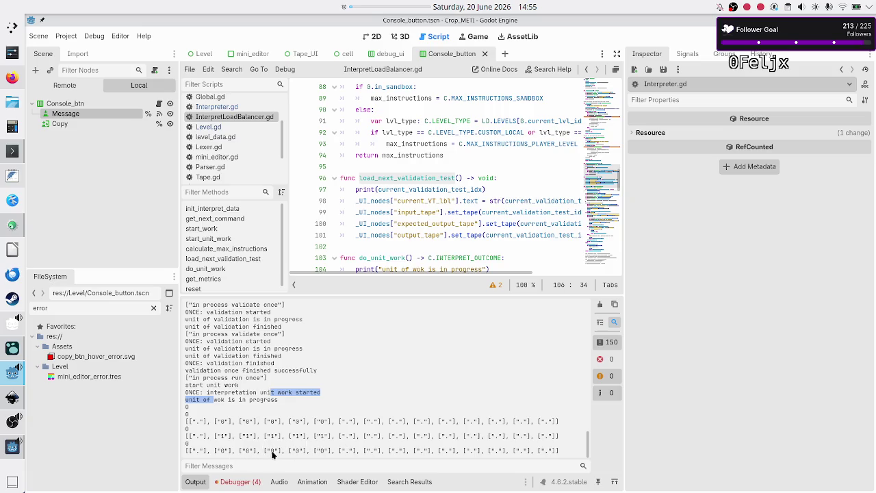
{"action": "left_click", "coordinate": [379, 393]}
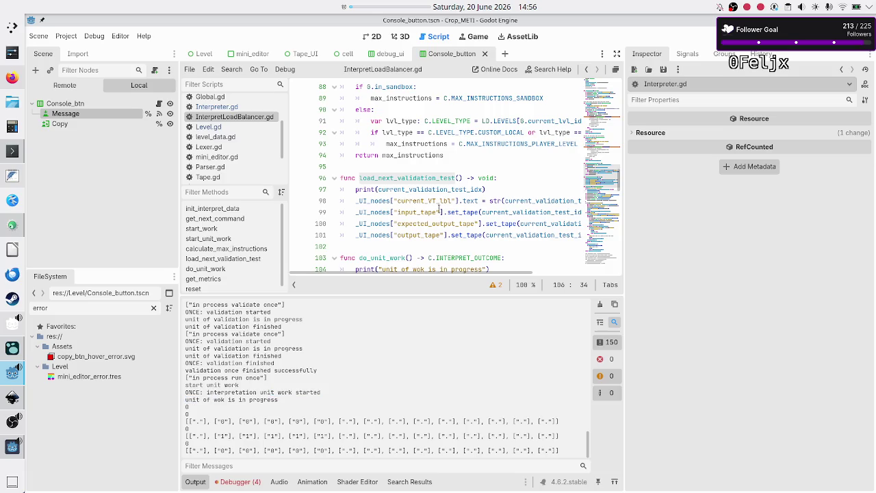
{"action": "scroll", "coordinate": [437, 201], "scroll_direction": "down", "scroll_amount": 3}
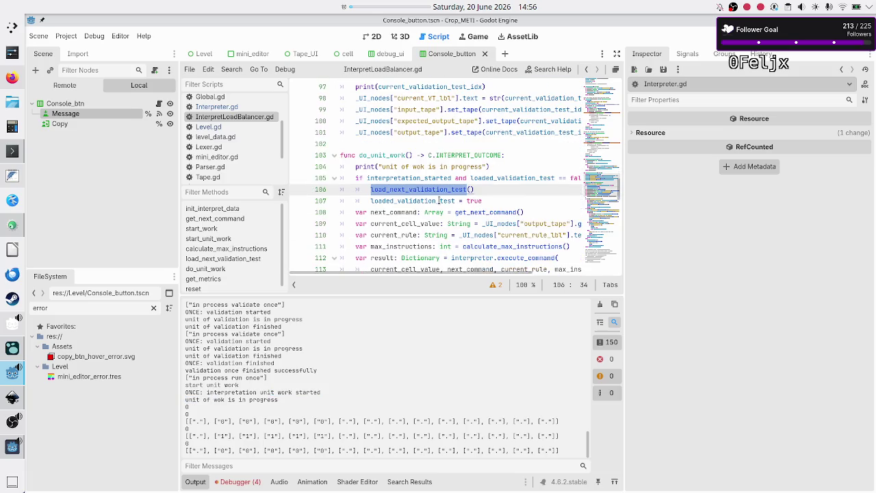
{"action": "left_click", "coordinate": [485, 188]}
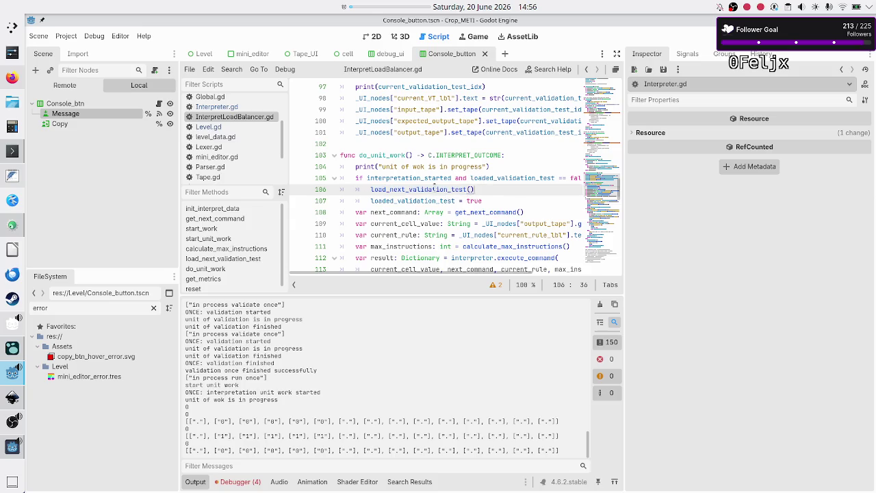
{"action": "double_click", "coordinate": [434, 189]}
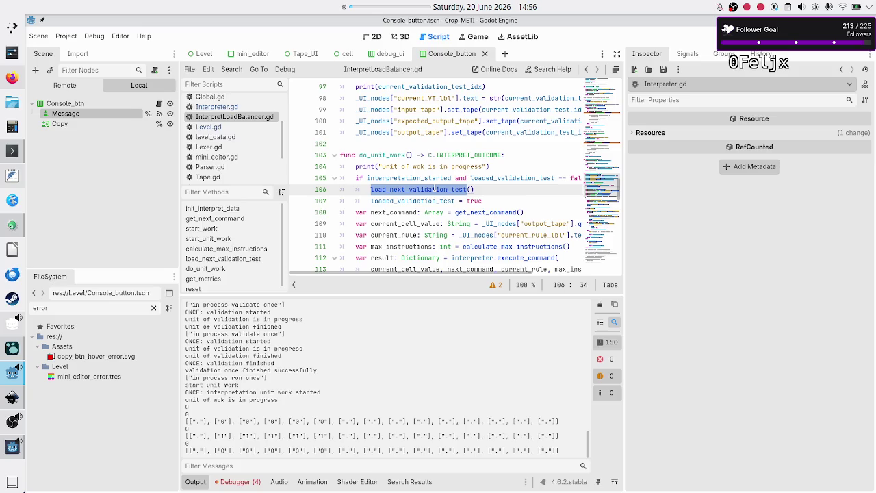
- Move past the get_next_command call to line 110 and show the debugger's Errors list
{"action": "double_click", "coordinate": [503, 212]}
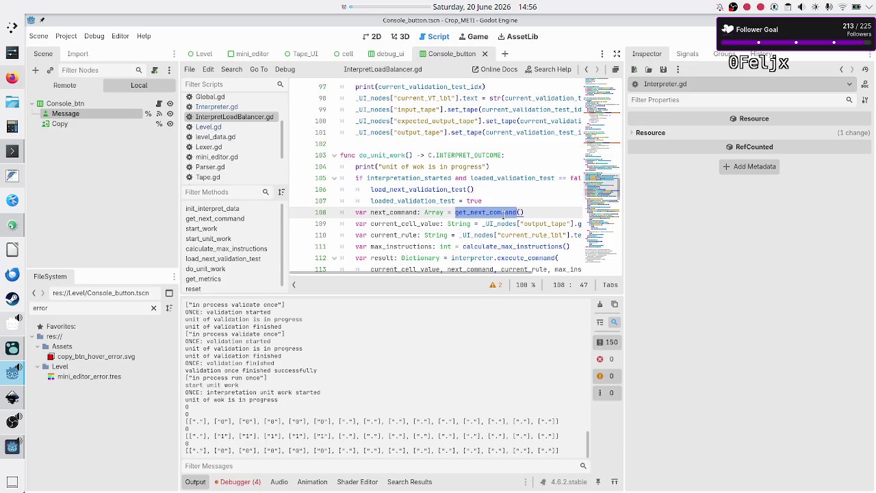
{"action": "left_click", "coordinate": [537, 213]}
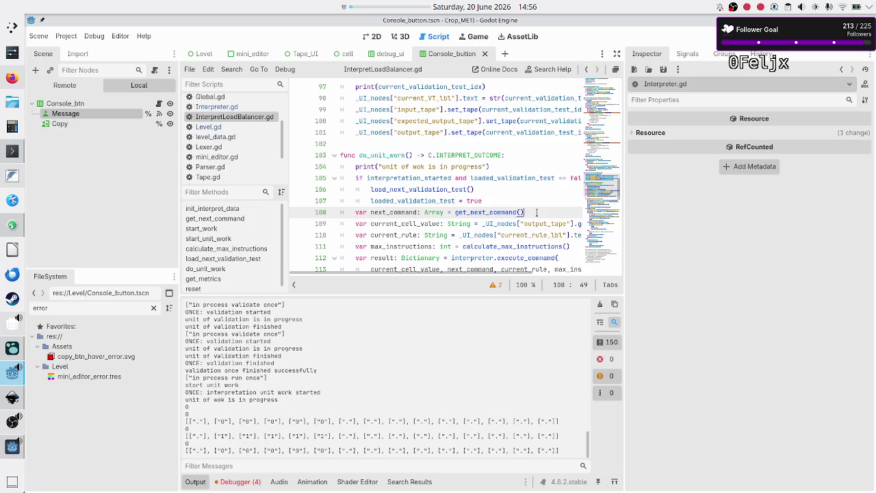
{"action": "key", "text": "Down"}
{"action": "key", "text": "Home"}
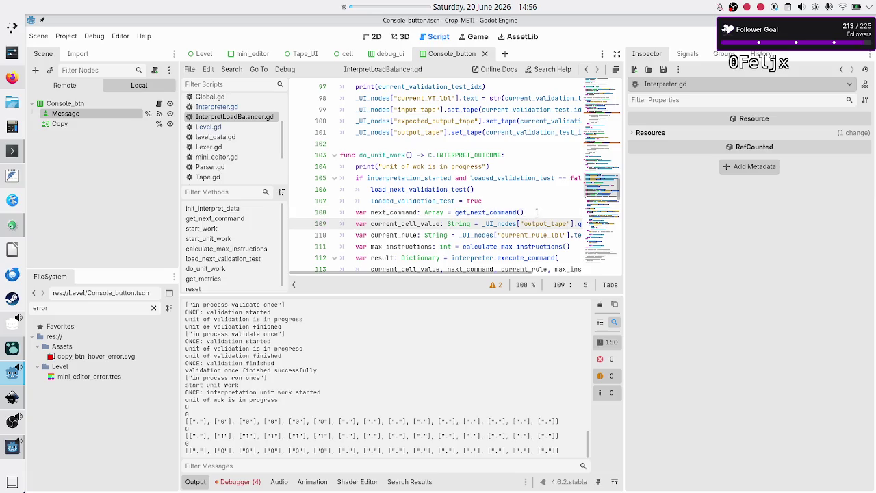
{"action": "key", "text": "Down"}
{"action": "key", "text": "Down"}
{"action": "key", "text": "Down"}
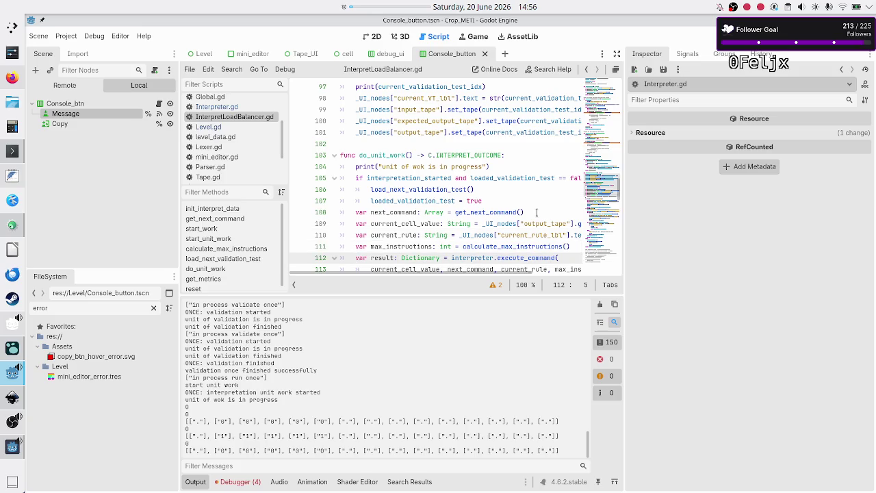
{"action": "left_click", "coordinate": [236, 481]}
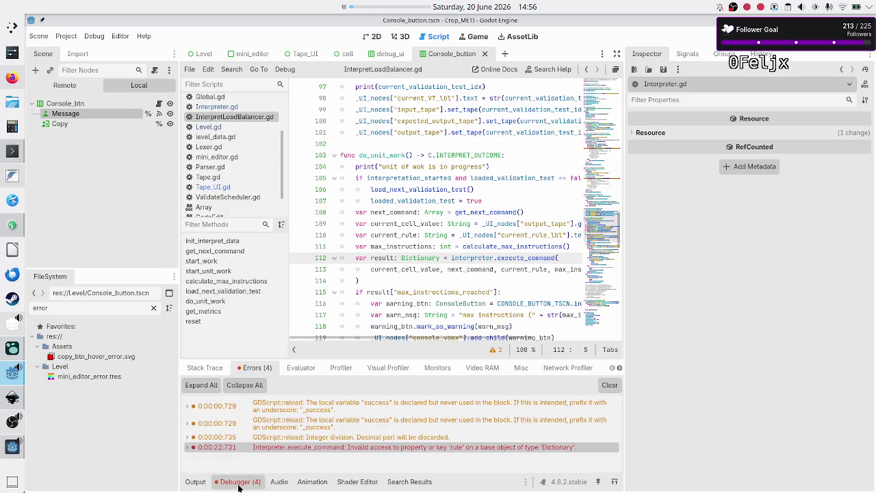
- Jump from the error row to Interpreter.gd, put the caret at line 11's end, and widen the code area
{"action": "left_click", "coordinate": [305, 446]}
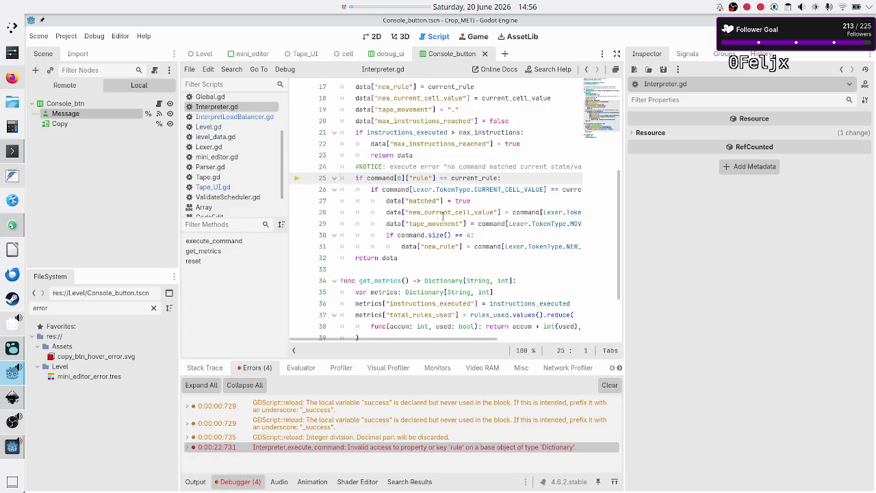
{"action": "scroll", "coordinate": [438, 223], "scroll_direction": "up", "scroll_amount": 4}
{"action": "left_click", "coordinate": [478, 167]}
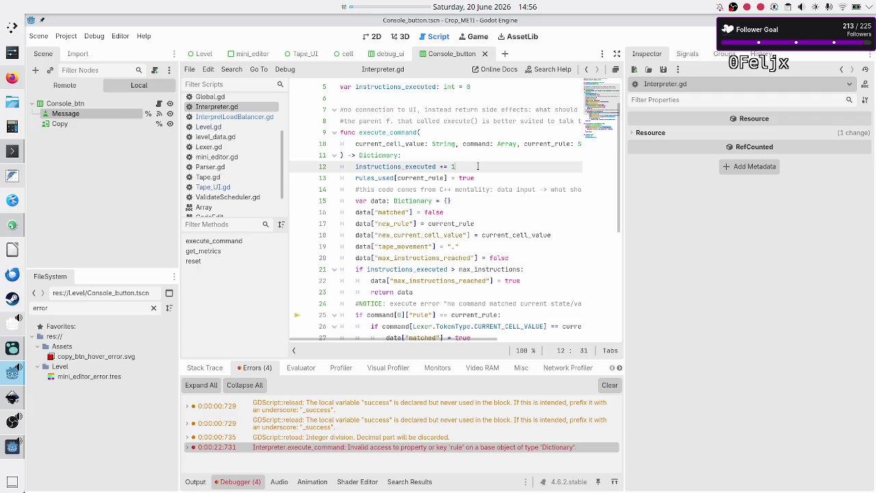
{"action": "key", "text": "Up"}
{"action": "key", "text": "Down"}
{"action": "key", "text": "Up"}
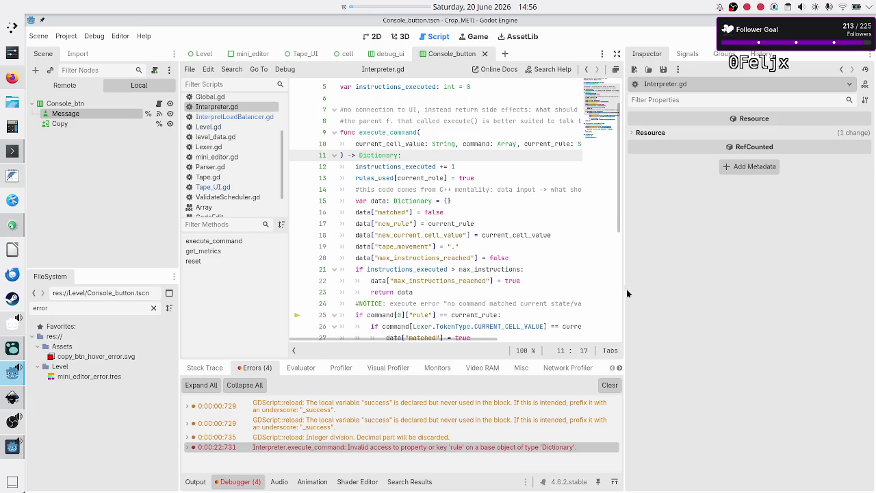
{"action": "left_click_drag", "start_coordinate": [624, 290], "coordinate": [690, 290]}
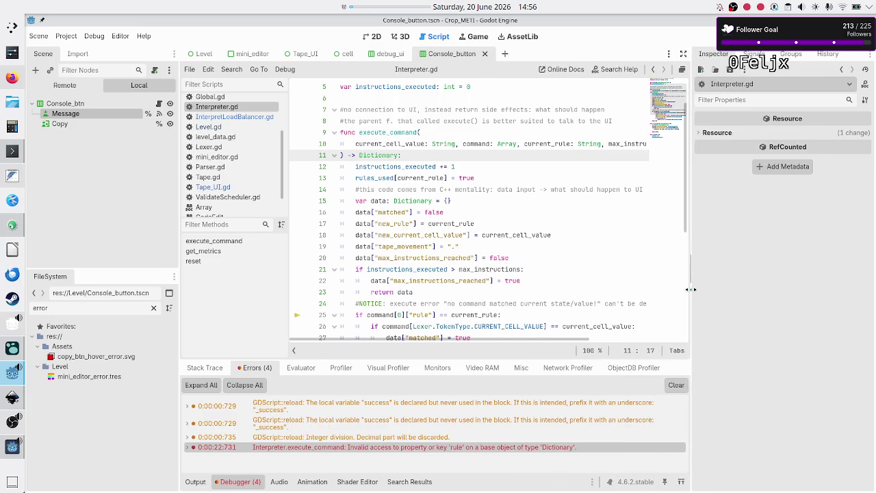
- Add prints(current_cell_value, command, current_rule, max_instructions) as new line 12 of execute_command
{"action": "key", "text": "Return"}
{"action": "type", "text": "prints("}
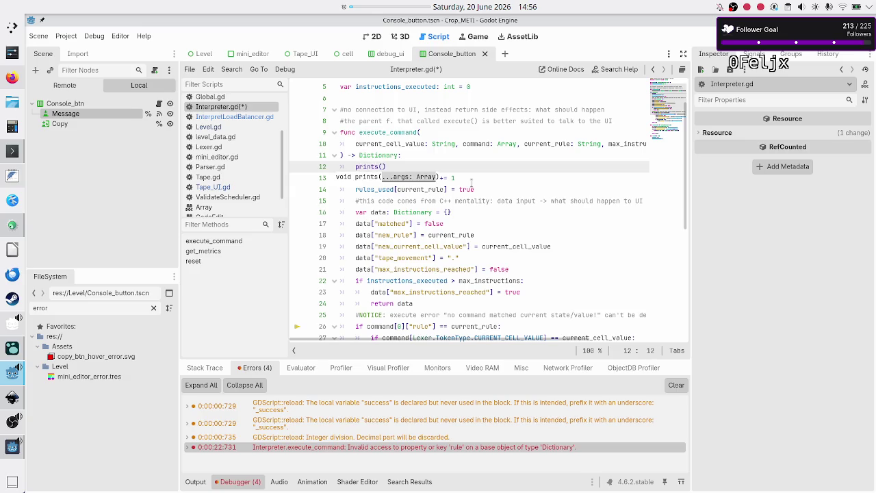
{"action": "type", "text": "curr"}
{"action": "key", "text": "Return"}
{"action": "type", "text": ", comm"}
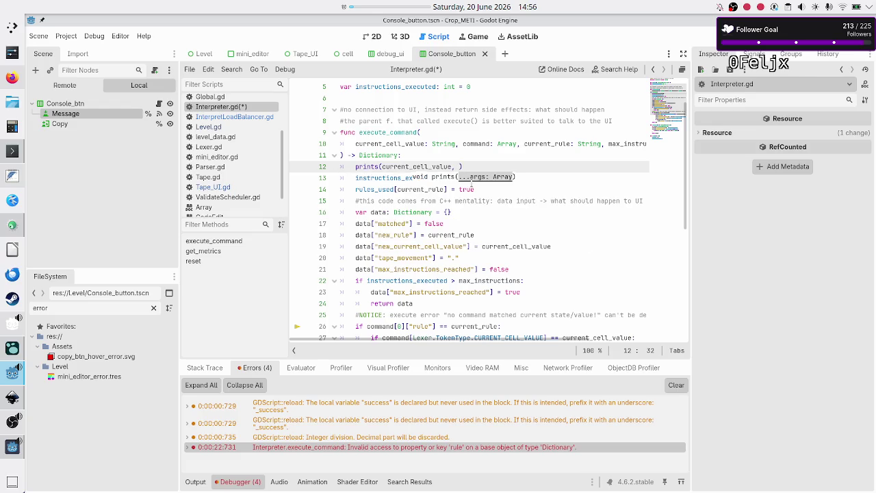
{"action": "type", "text": "and"}
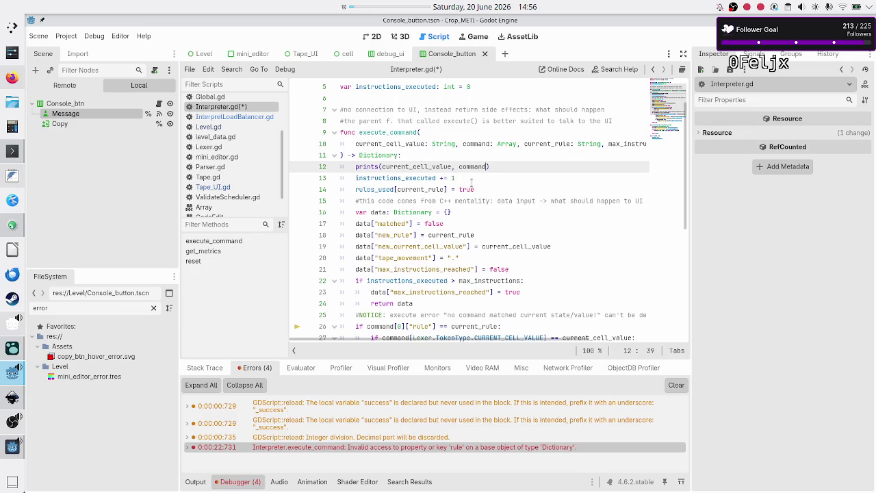
{"action": "type", "text": ", curr"}
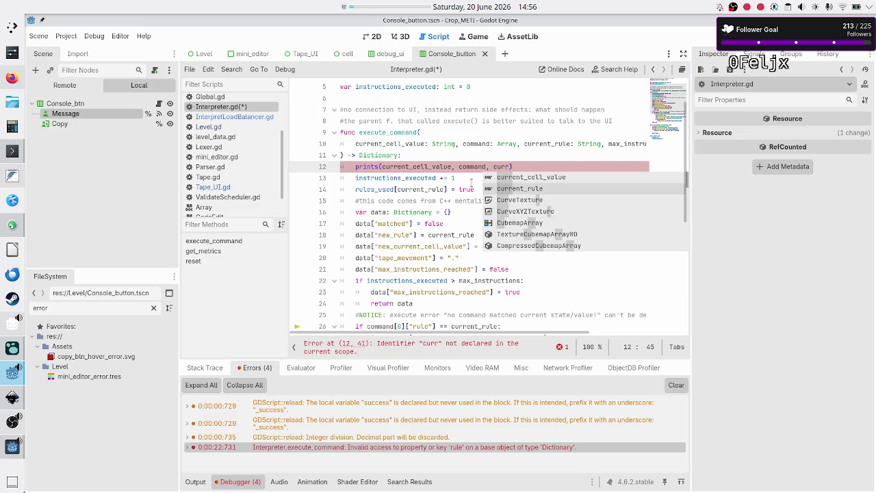
{"action": "key", "text": "Down"}
{"action": "key", "text": "Return"}
{"action": "type", "text": ", "}
{"action": "type", "text": "max_i"}
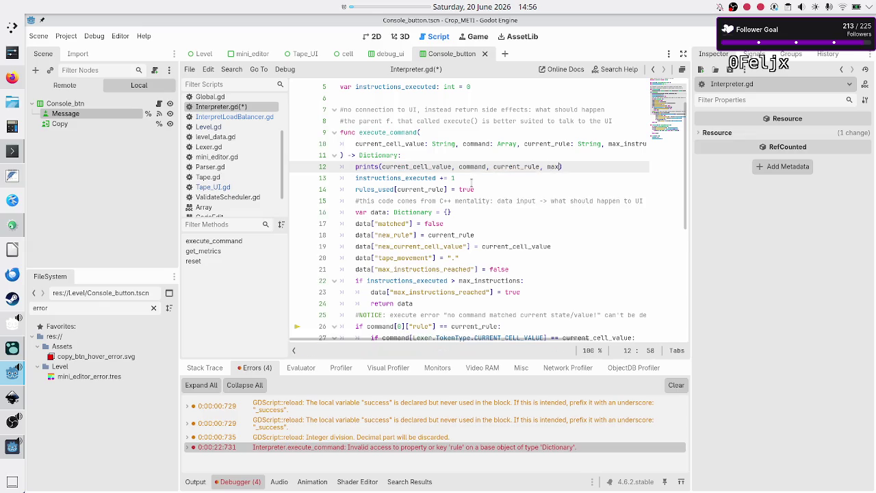
{"action": "key", "text": "Return"}
- Stop the running game, save and relaunch it with F5, then focus Rule A's code
{"action": "left_click", "coordinate": [340, 178]}
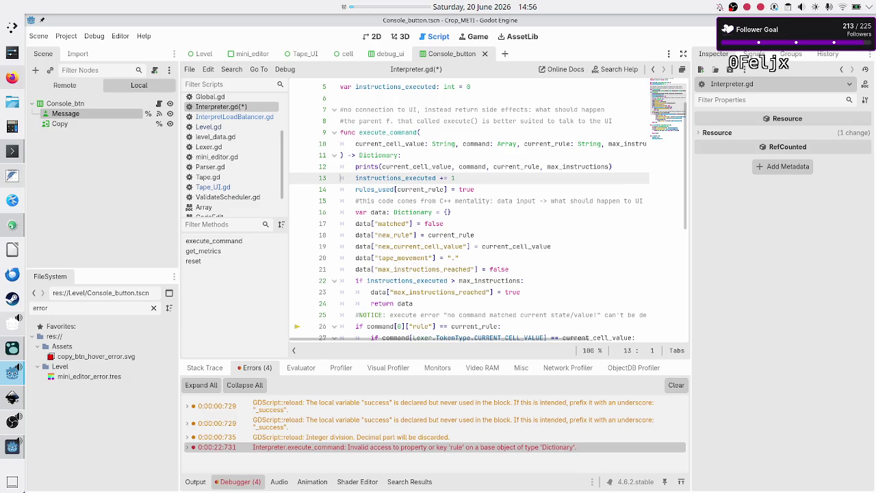
{"action": "key", "text": "F8"}
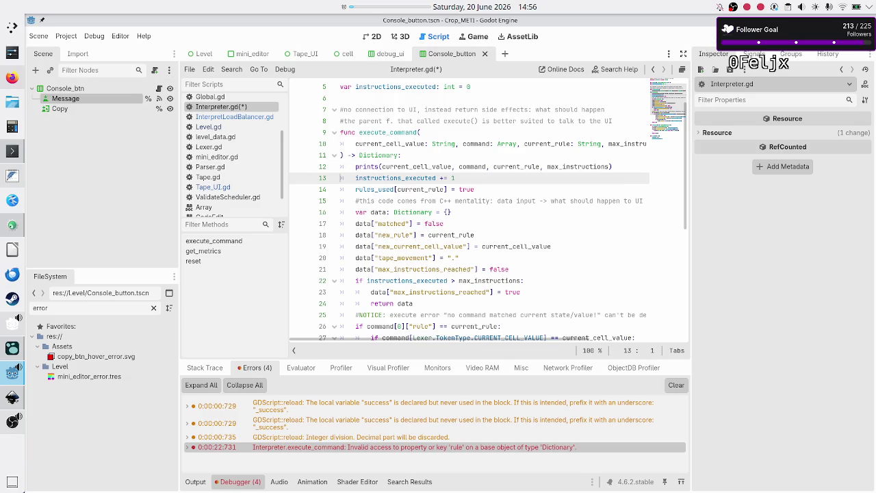
{"action": "key", "text": "F5"}
{"action": "left_click", "coordinate": [194, 126]}
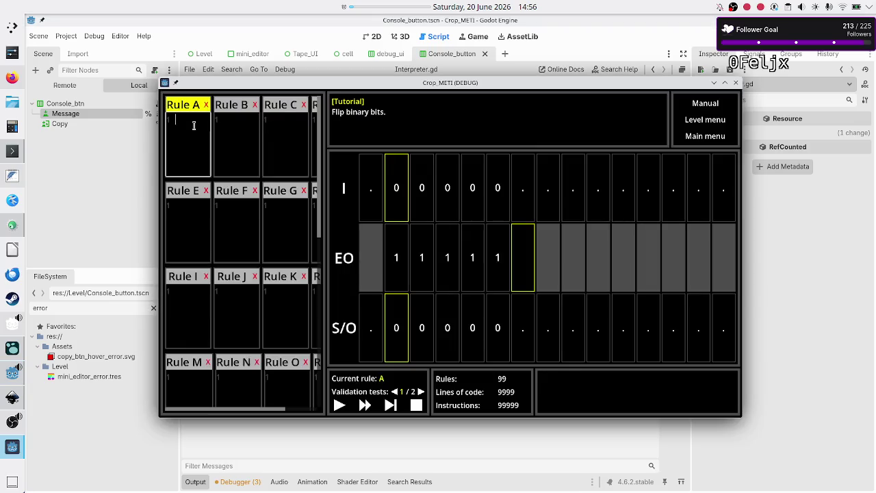
- Type Rule A's code in the game: 01R, 10R and a third line
{"action": "type", "text": "01R"}
{"action": "key", "text": "shift+Left"}
{"action": "key", "text": "shift+Left"}
{"action": "key", "text": "End"}
{"action": "key", "text": "Return"}
{"action": "type", "text": "0R "}
{"action": "type", "text": "."}
{"action": "type", "text": "."}
- Copy Rule A's code into the untitled text file below the notes, then return to the game
{"action": "key", "text": "ctrl+a"}
{"action": "left_click", "coordinate": [13, 179]}
{"action": "key", "text": "Return"}
{"action": "key", "text": "Return"}
{"action": "key", "text": "Return"}
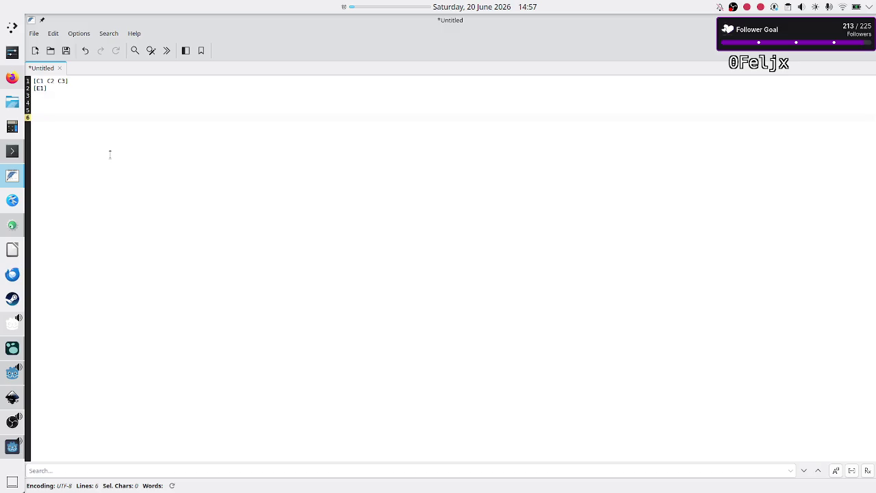
{"action": "type", "text": "01R 10R ...$"}
{"action": "key", "text": "Return"}
{"action": "key", "text": "alt+Tab"}
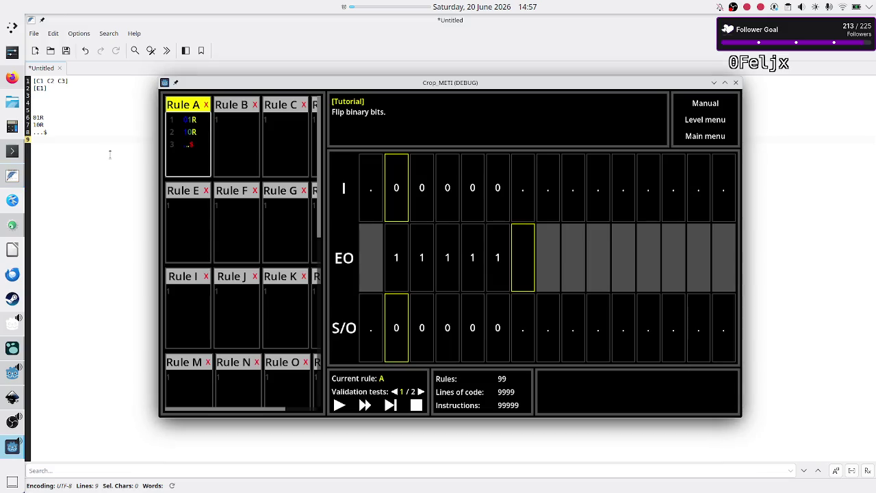
- Step Rule A once to hit the dictionary error, then view the printed arguments in Output
{"action": "left_click", "coordinate": [390, 406]}
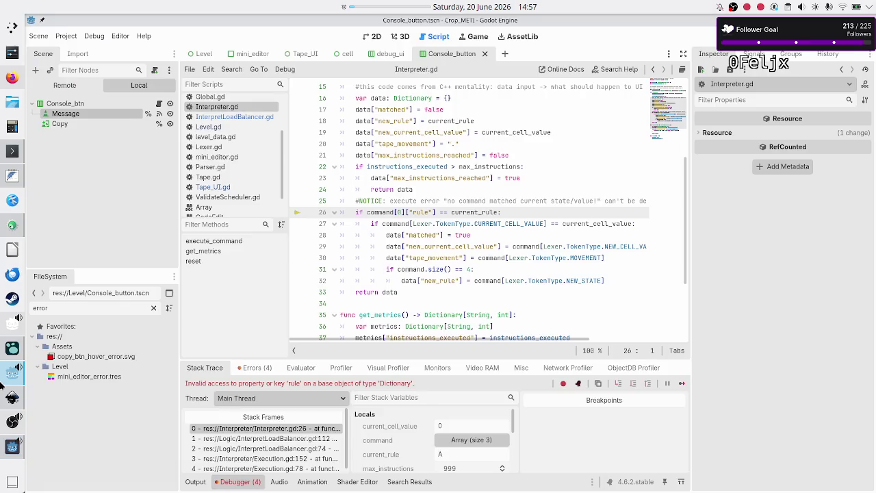
{"action": "left_click", "coordinate": [195, 481]}
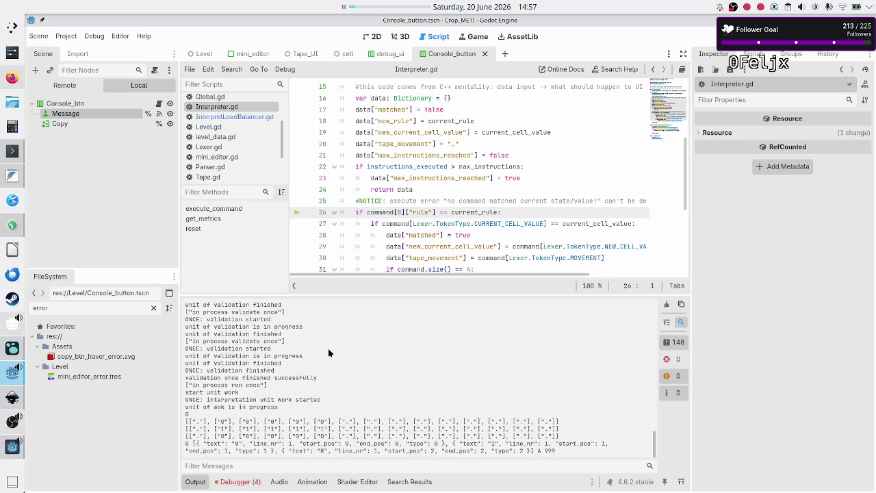
{"action": "scroll", "coordinate": [435, 194], "scroll_direction": "up", "scroll_amount": 5}
{"action": "scroll", "coordinate": [435, 194], "scroll_direction": "down", "scroll_amount": 1}
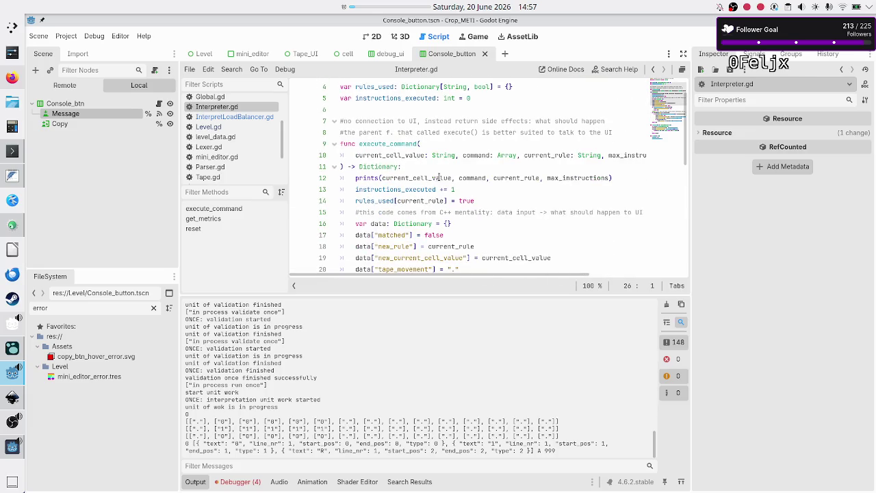
{"action": "mouse_move", "coordinate": [438, 177]}
{"action": "left_click", "coordinate": [618, 177]}
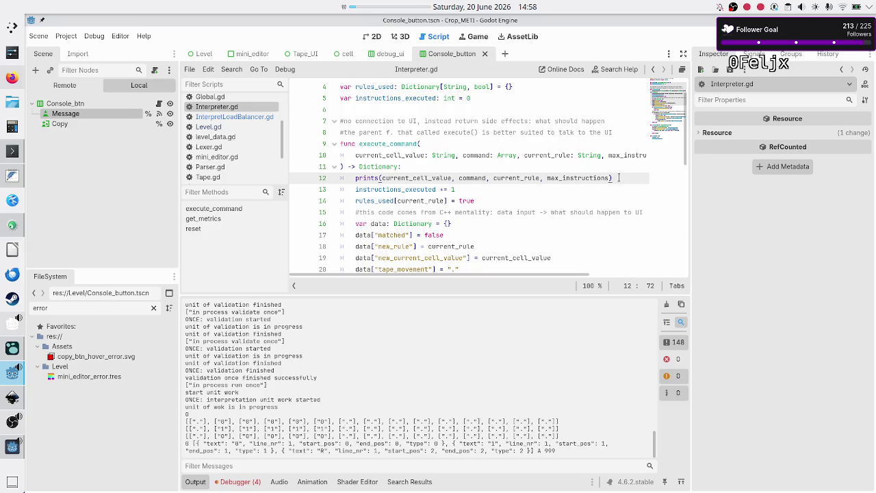
{"action": "key", "text": "Home"}
{"action": "key", "text": "shift+End"}
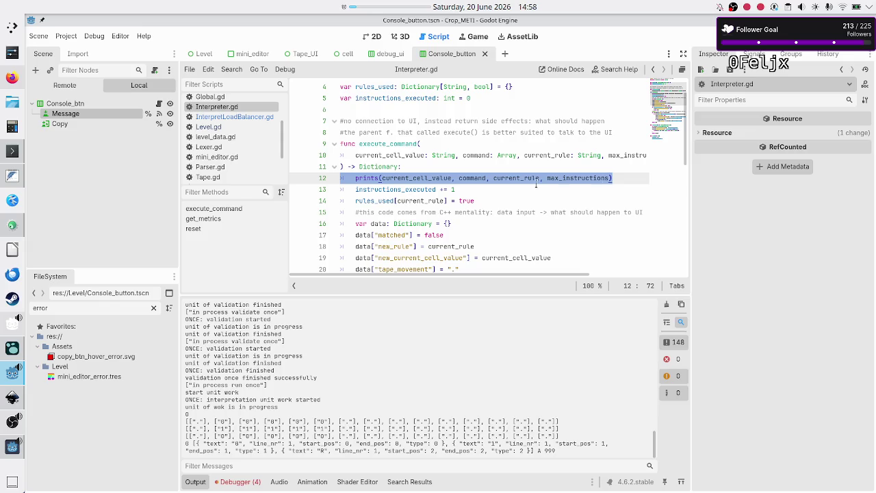
{"action": "scroll", "coordinate": [519, 189], "scroll_direction": "down", "scroll_amount": 3}
{"action": "scroll", "coordinate": [519, 189], "scroll_direction": "down", "scroll_amount": 1}
{"action": "scroll", "coordinate": [520, 188], "scroll_direction": "up", "scroll_amount": 2}
{"action": "scroll", "coordinate": [519, 189], "scroll_direction": "down", "scroll_amount": 2}
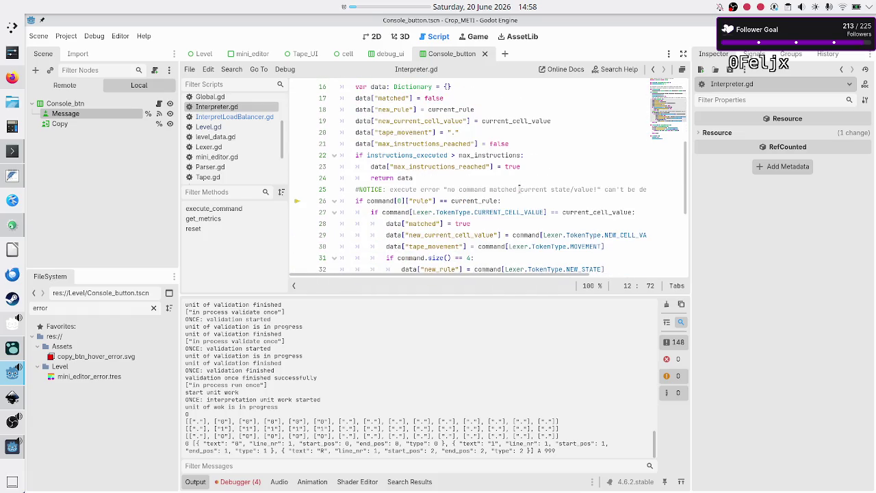
{"action": "mouse_move", "coordinate": [377, 199]}
{"action": "left_click_drag", "start_coordinate": [368, 200], "coordinate": [409, 200]}
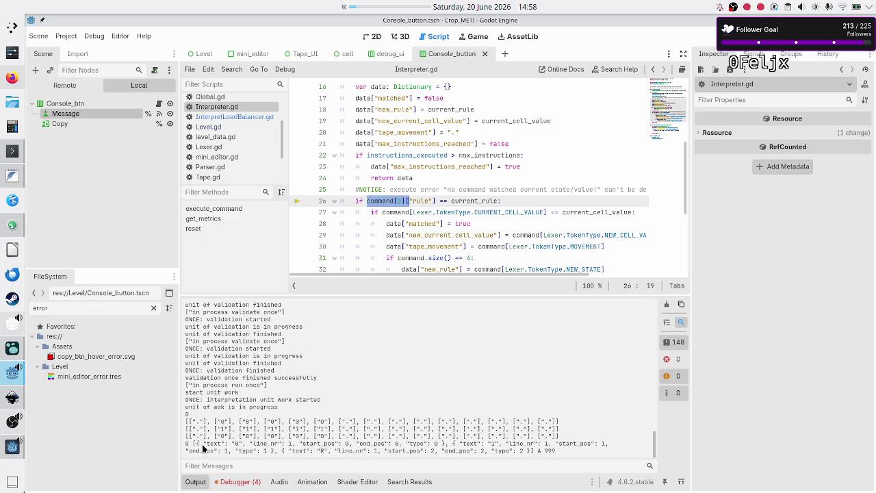
{"action": "mouse_move", "coordinate": [196, 446]}
{"action": "left_mouse_down"}
{"action": "mouse_move", "coordinate": [294, 438]}
{"action": "mouse_move", "coordinate": [333, 445]}
{"action": "mouse_move", "coordinate": [327, 449]}
{"action": "mouse_move", "coordinate": [443, 443]}
{"action": "left_mouse_up"}
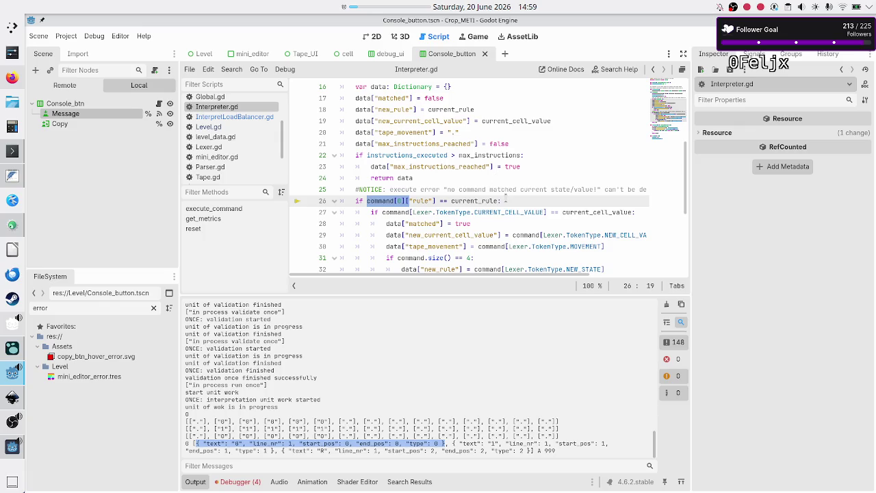
- Review execute_command in Interpreter.gd around line 26, then stop the running project
{"action": "scroll", "coordinate": [505, 199], "scroll_direction": "up", "scroll_amount": 2}
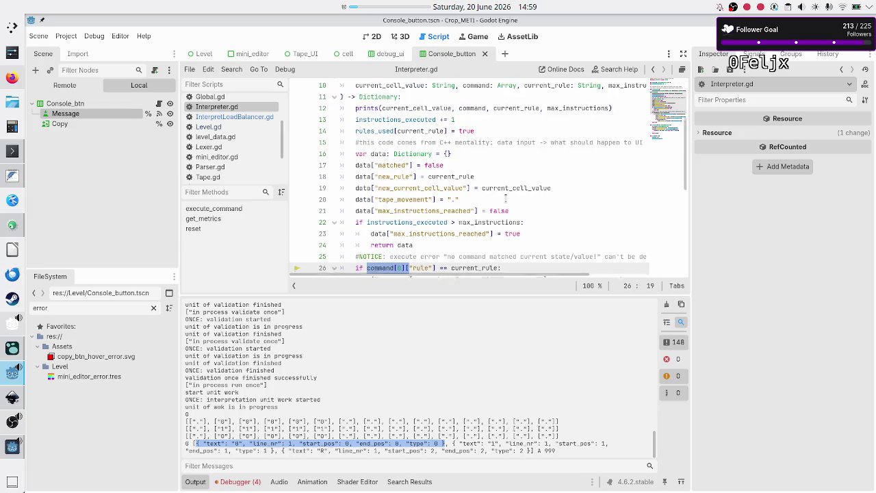
{"action": "scroll", "coordinate": [505, 198], "scroll_direction": "down", "scroll_amount": 3}
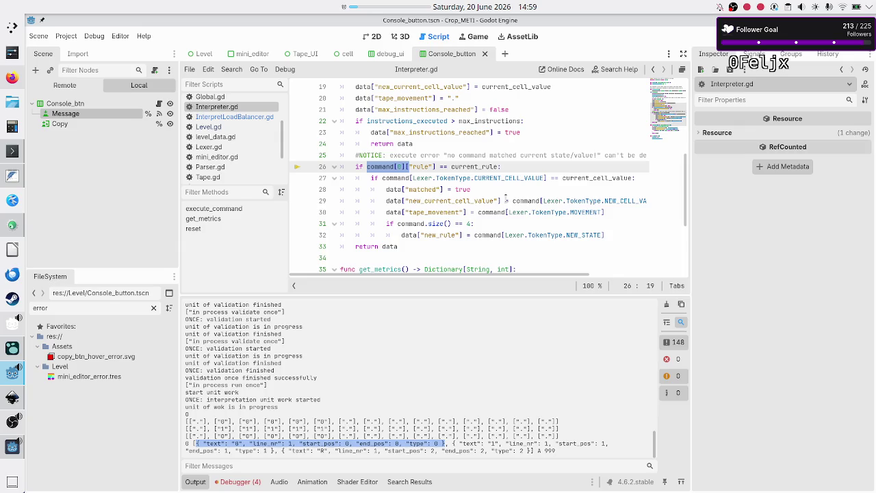
{"action": "scroll", "coordinate": [505, 199], "scroll_direction": "up", "scroll_amount": 2}
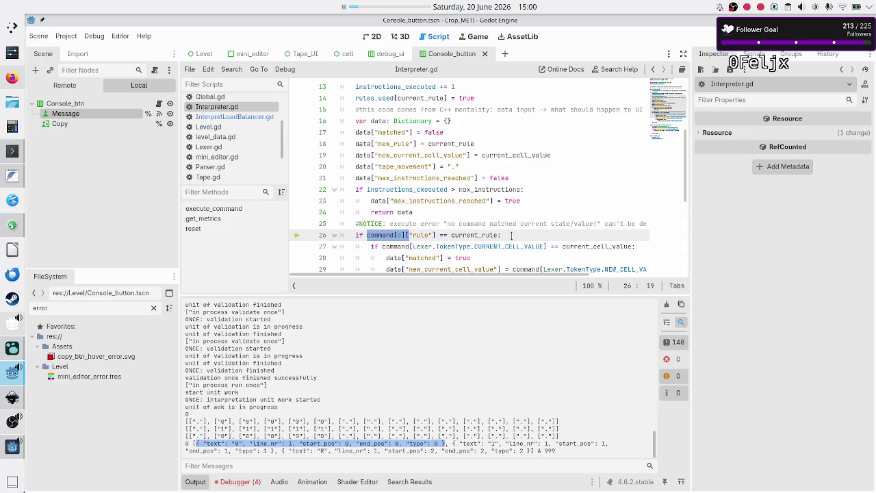
{"action": "left_click", "coordinate": [510, 235]}
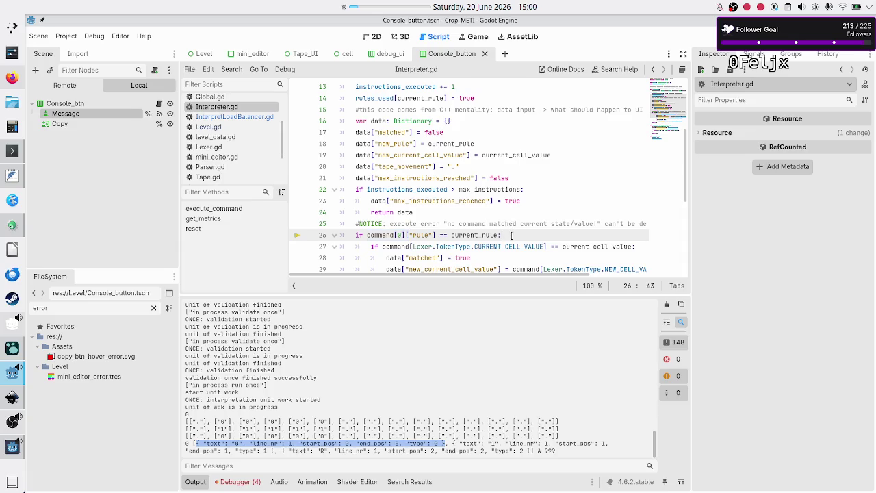
{"action": "scroll", "coordinate": [511, 235], "scroll_direction": "up", "scroll_amount": 1}
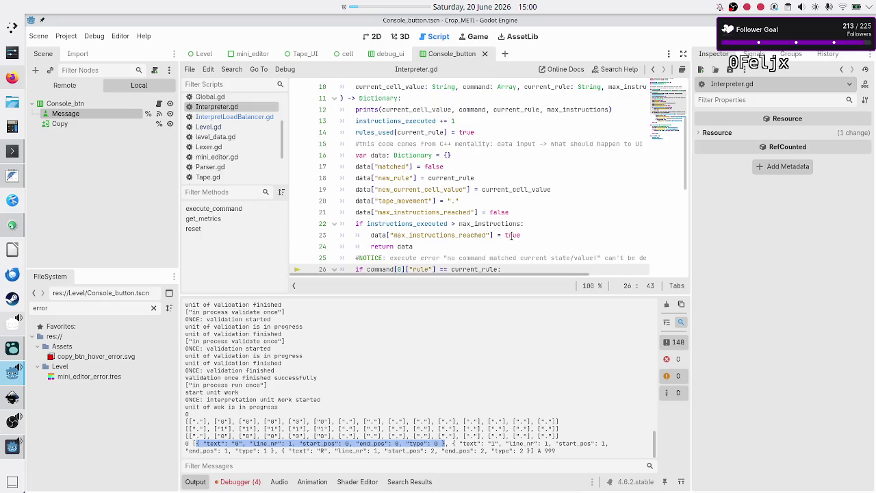
{"action": "scroll", "coordinate": [511, 235], "scroll_direction": "up", "scroll_amount": 1}
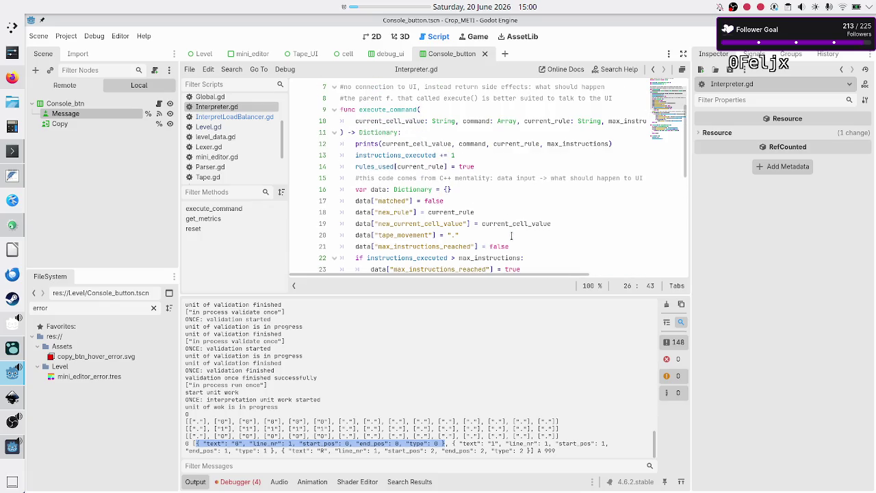
{"action": "scroll", "coordinate": [510, 234], "scroll_direction": "down", "scroll_amount": 1}
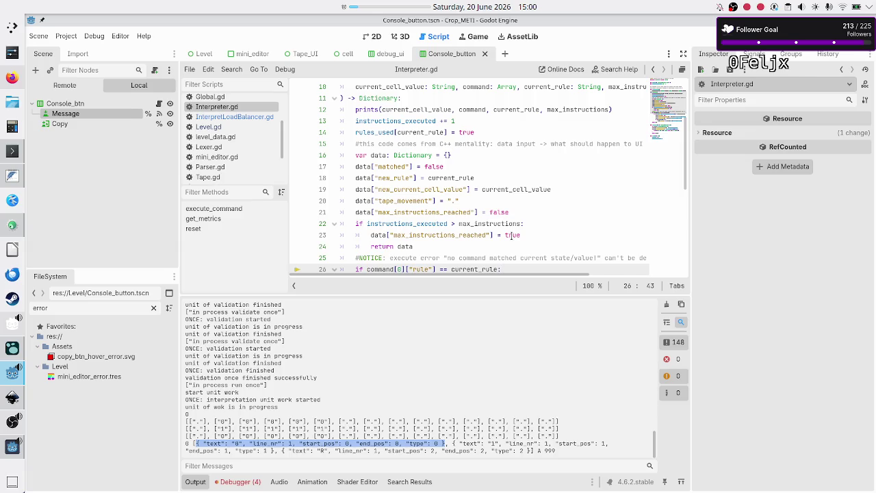
{"action": "scroll", "coordinate": [511, 235], "scroll_direction": "down", "scroll_amount": 2}
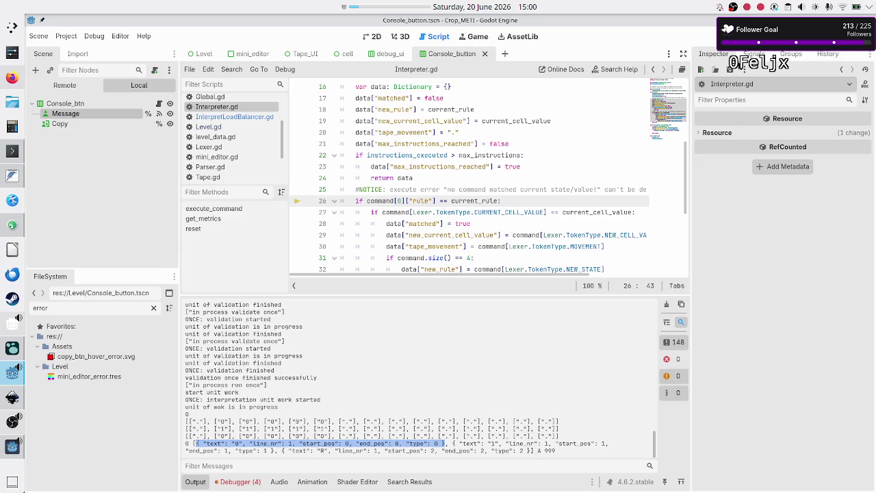
{"action": "left_click", "coordinate": [742, 37]}
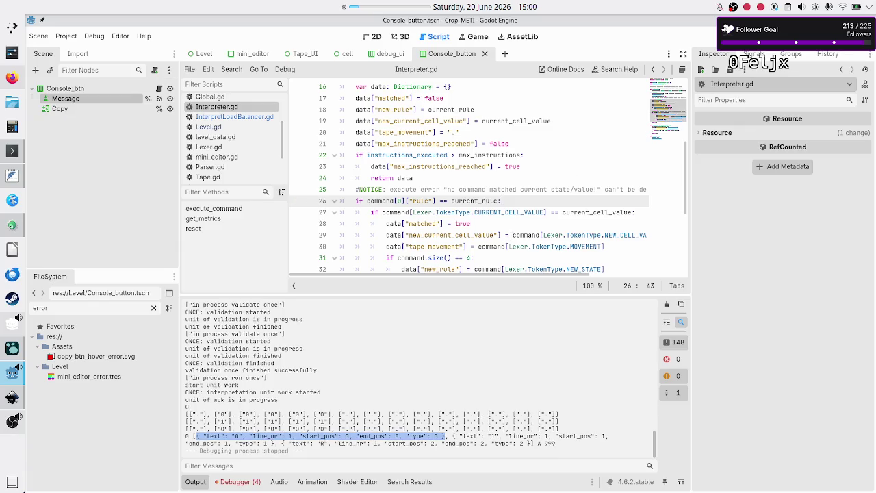
- Select the whole of line 26 and glance at the rule notes in the text editor
{"action": "triple_click", "coordinate": [571, 200]}
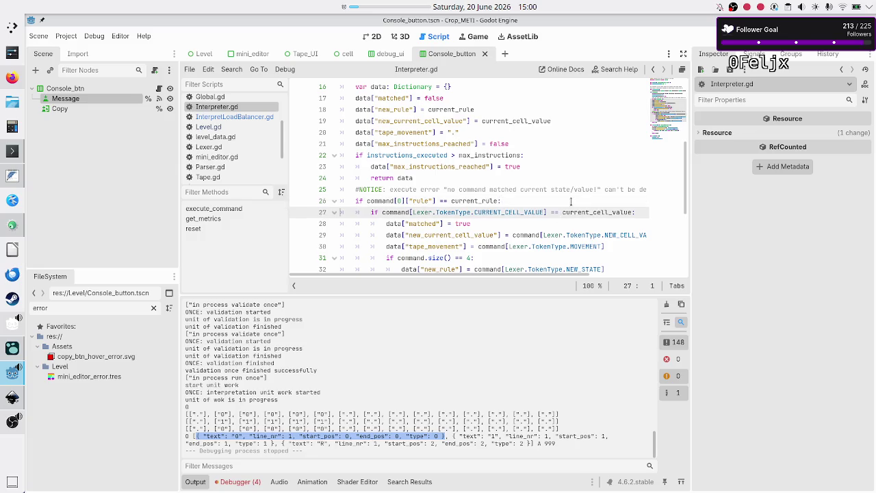
{"action": "key", "text": "Up"}
{"action": "key", "text": "Up"}
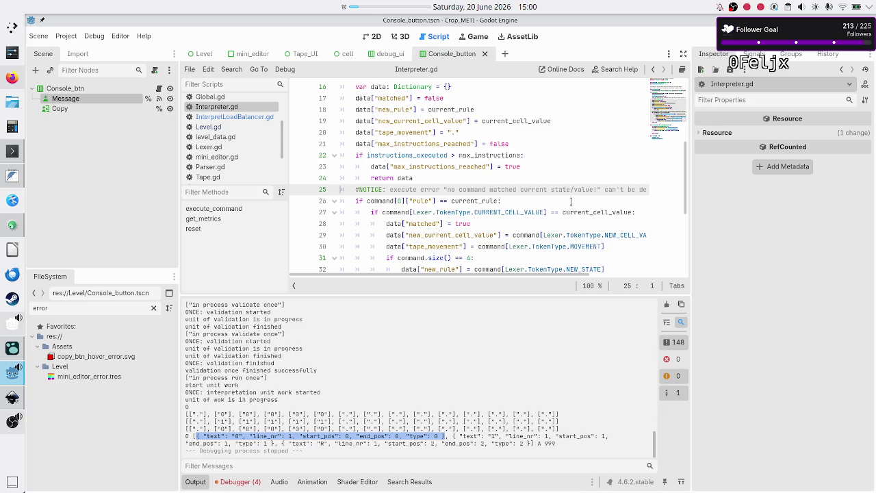
{"action": "key", "text": "Down"}
{"action": "key", "text": "shift+End"}
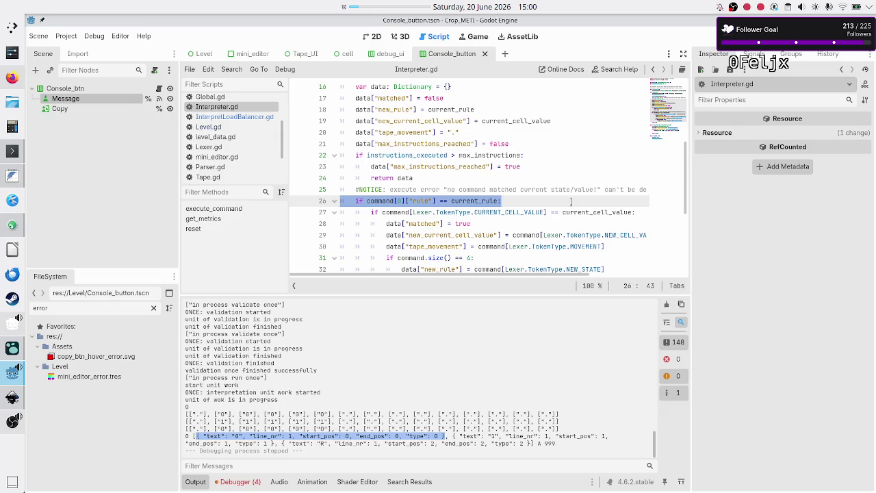
{"action": "scroll", "coordinate": [568, 190], "scroll_direction": "up", "scroll_amount": 3}
{"action": "scroll", "coordinate": [564, 191], "scroll_direction": "right", "scroll_amount": 3}
{"action": "scroll", "coordinate": [563, 191], "scroll_direction": "left", "scroll_amount": 3}
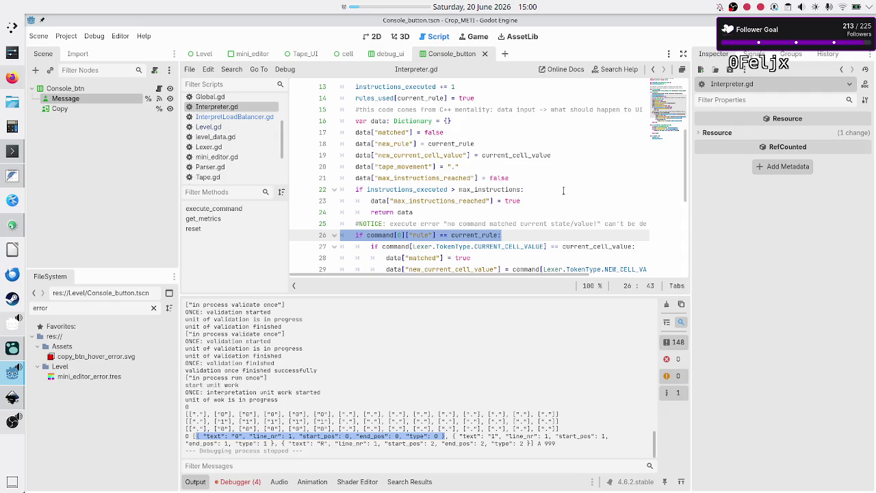
{"action": "key", "text": "alt+Tab"}
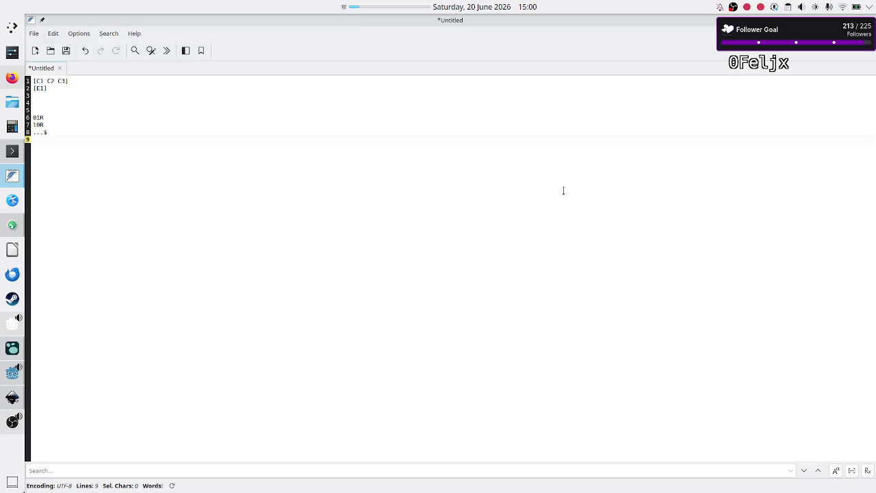
{"action": "key", "text": "alt+Tab"}
{"action": "left_click", "coordinate": [13, 397]}
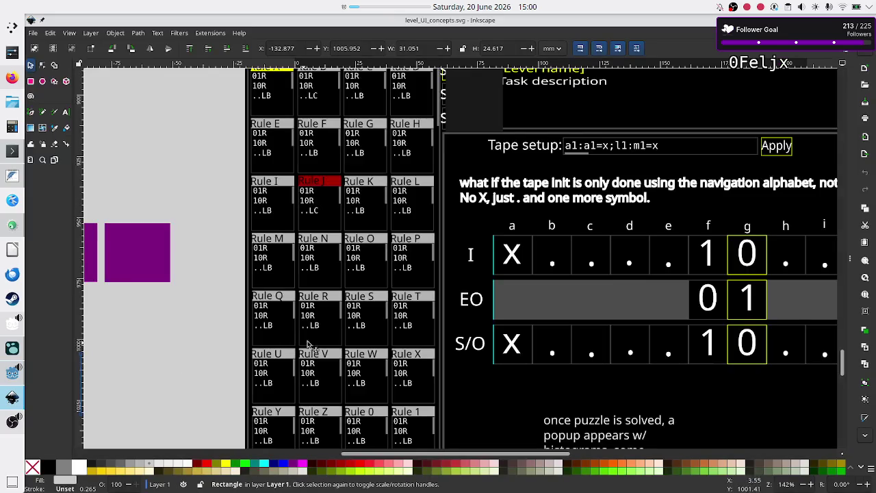
{"action": "scroll", "coordinate": [362, 334], "scroll_direction": "down", "scroll_amount": 8}
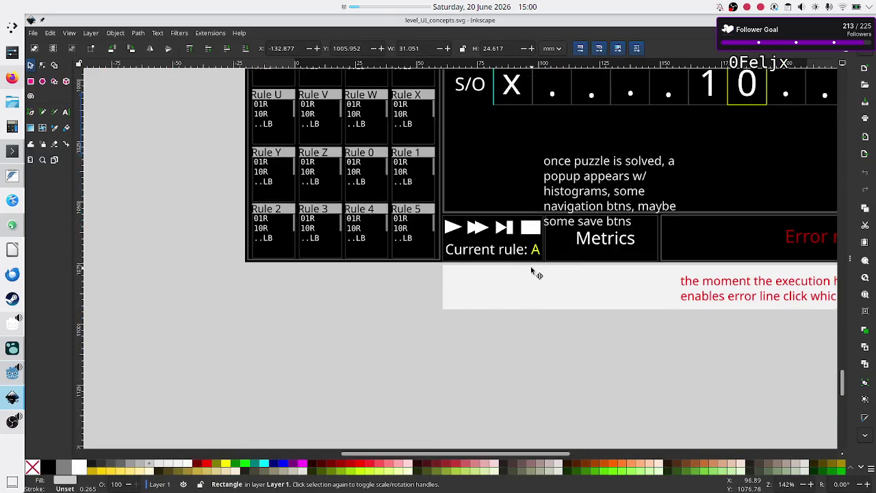
{"action": "scroll", "coordinate": [363, 216], "scroll_direction": "up", "scroll_amount": 10}
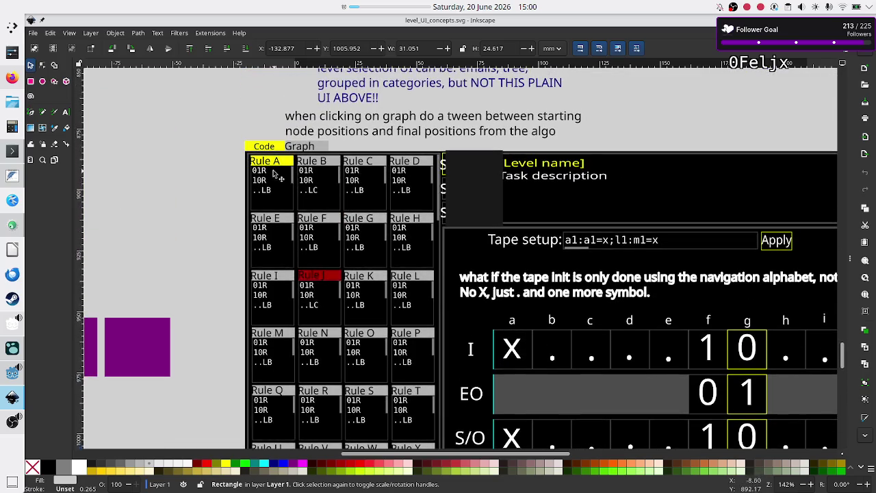
{"action": "key", "text": "alt+Tab"}
{"action": "left_click", "coordinate": [540, 224]}
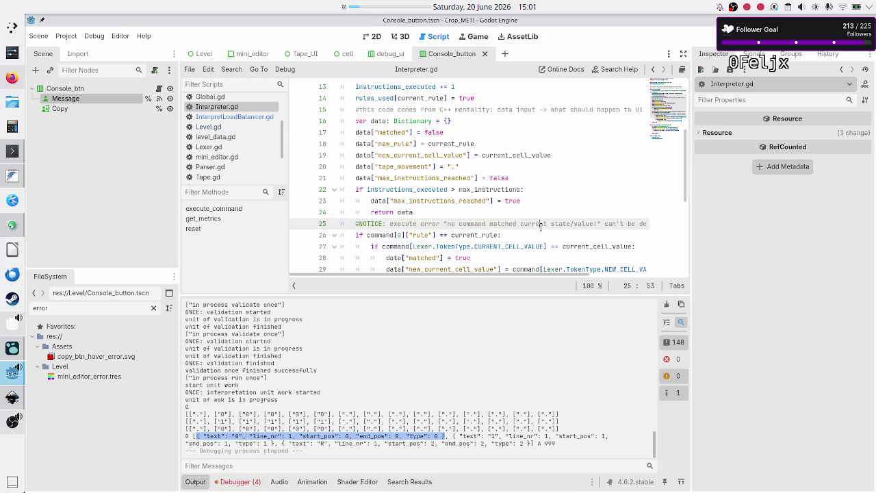
- Delete the current-rule check on line 26 of execute_command
{"action": "key", "text": "Down"}
{"action": "key", "text": "Home"}
{"action": "key", "text": "shift+End"}
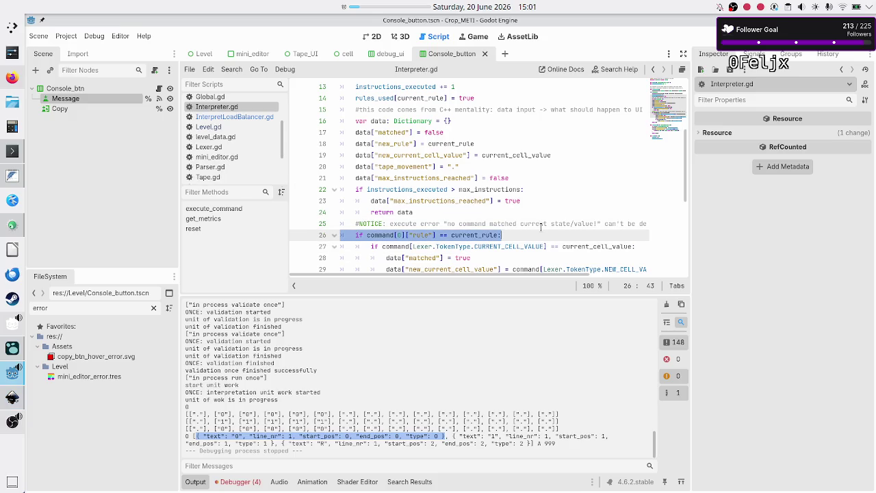
{"action": "key", "text": "BackSpace"}
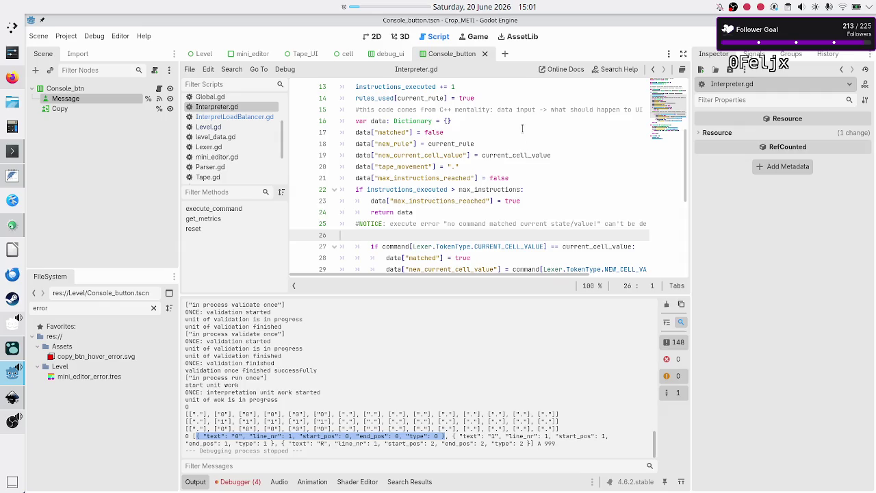
{"action": "scroll", "coordinate": [522, 135], "scroll_direction": "down", "scroll_amount": 5}
{"action": "scroll", "coordinate": [522, 135], "scroll_direction": "up", "scroll_amount": 3}
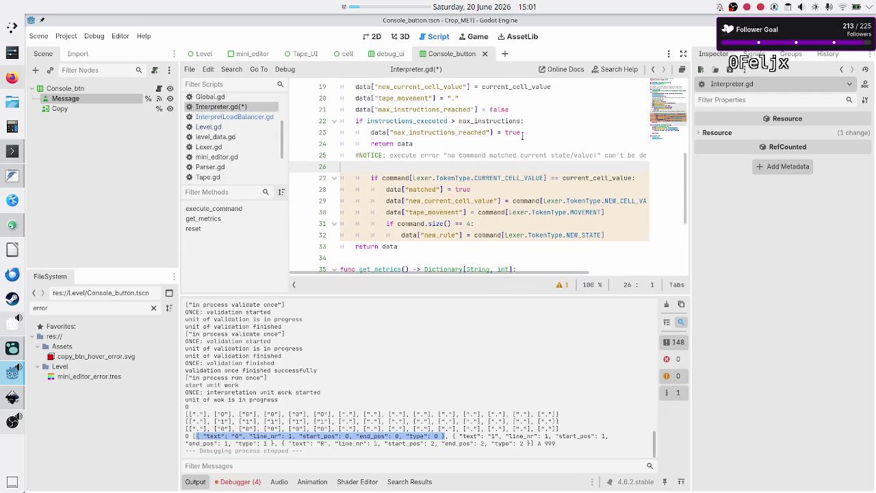
- Unindent lines 27–32 by one level
{"action": "key", "text": "Down"}
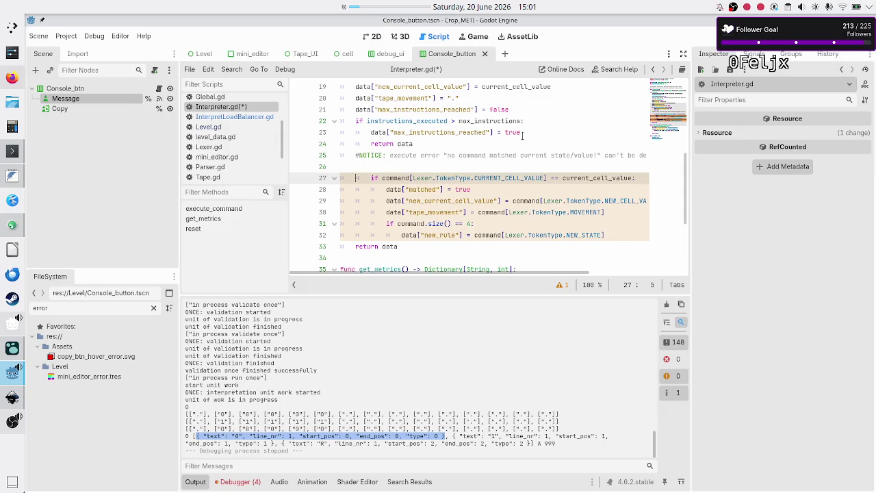
{"action": "key", "text": "shift+Down"}
{"action": "key", "text": "shift+Down"}
{"action": "key", "text": "shift+Down"}
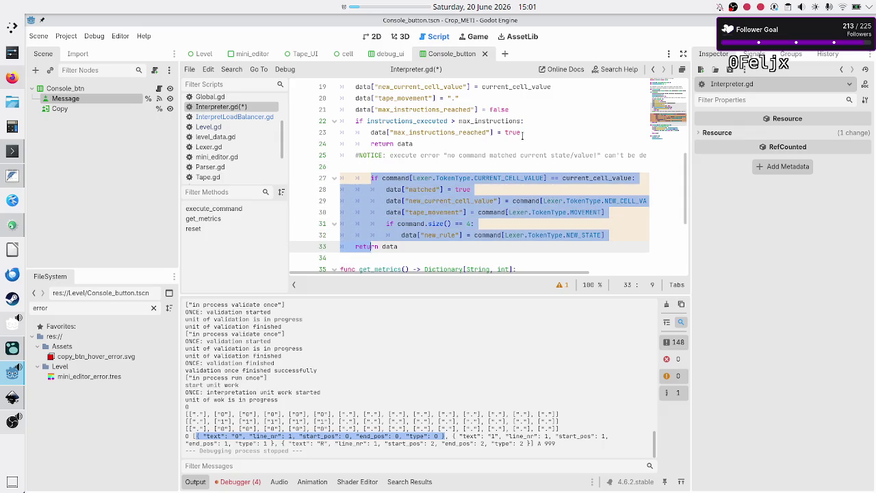
{"action": "key", "text": "shift+Left"}
{"action": "key", "text": "shift+Left"}
{"action": "key", "text": "shift+Left"}
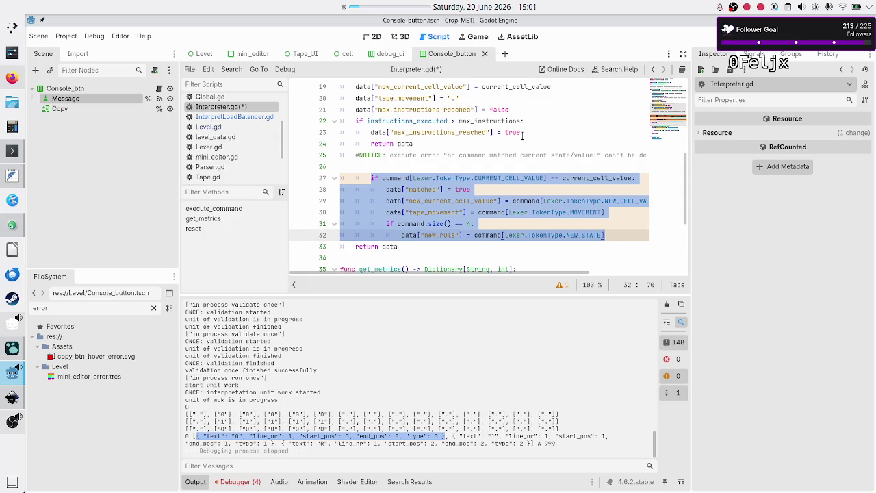
{"action": "key", "text": "shift+Tab"}
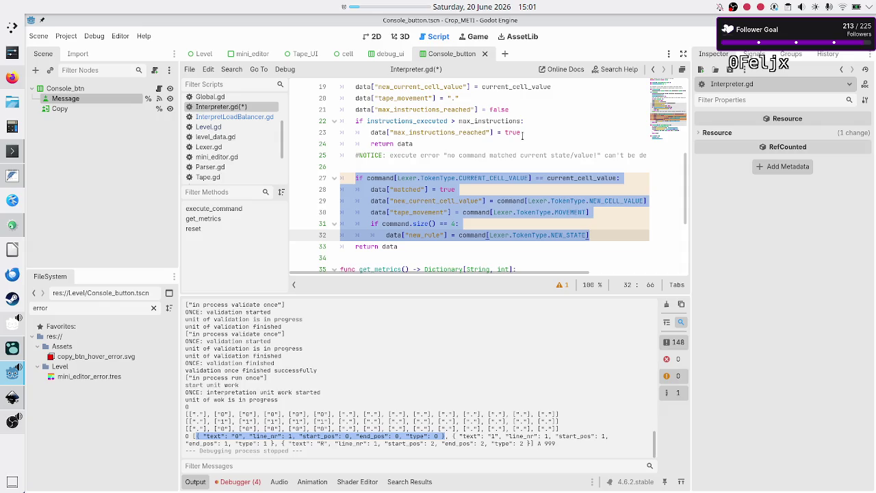
- Check the dedented block, then save the script and run the project with F5
{"action": "key", "text": "Up"}
{"action": "key", "text": "Up"}
{"action": "key", "text": "Up"}
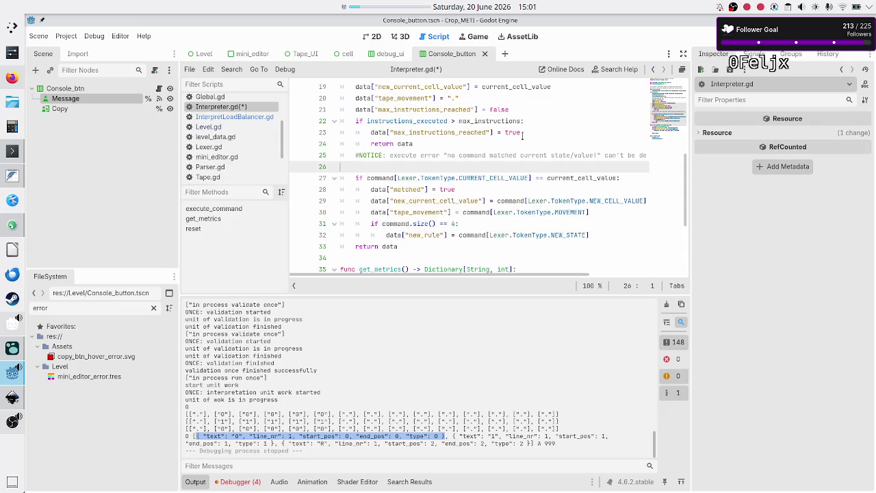
{"action": "key", "text": "End"}
{"action": "key", "text": "Down"}
{"action": "key", "text": "Home"}
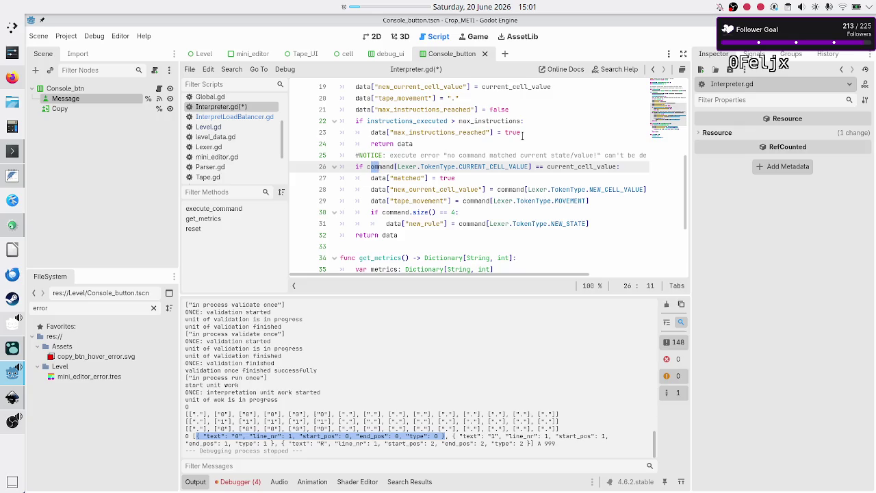
{"action": "key", "text": "Down"}
{"action": "key", "text": "Down"}
{"action": "key", "text": "Down"}
{"action": "key", "text": "Down"}
{"action": "key", "text": "Down"}
{"action": "key", "text": "F5"}
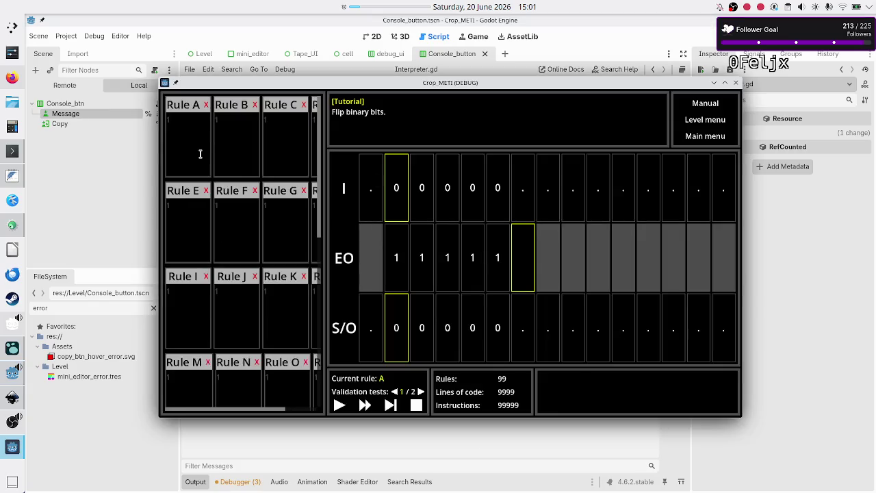
- Paste the rule code into Rule A and step the program once
{"action": "left_click", "coordinate": [201, 154]}
{"action": "key", "text": "ctrl+v"}
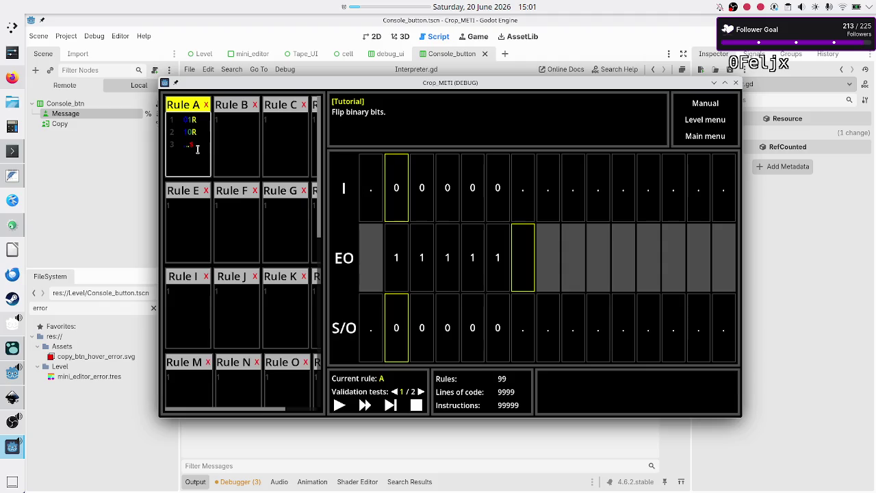
{"action": "left_click", "coordinate": [390, 405]}
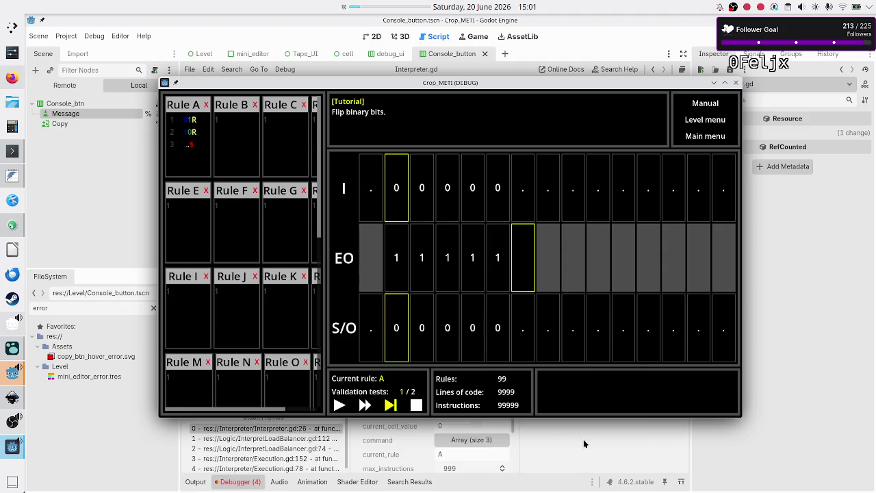
- Show the runtime errors and select the invalid operands error
{"action": "left_click", "coordinate": [584, 443]}
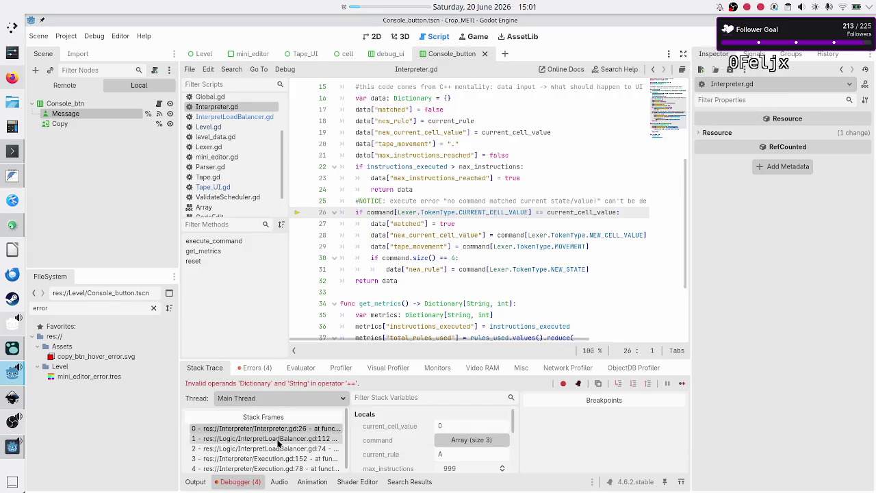
{"action": "left_click", "coordinate": [258, 367]}
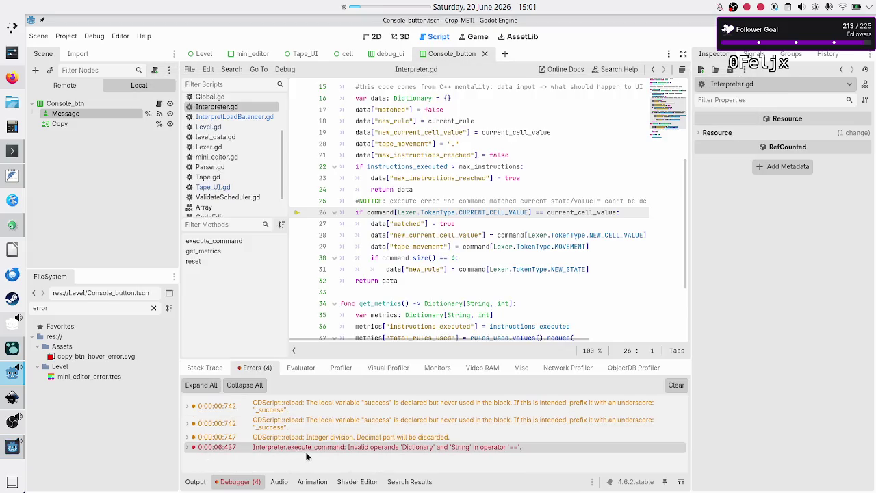
{"action": "left_click", "coordinate": [404, 449]}
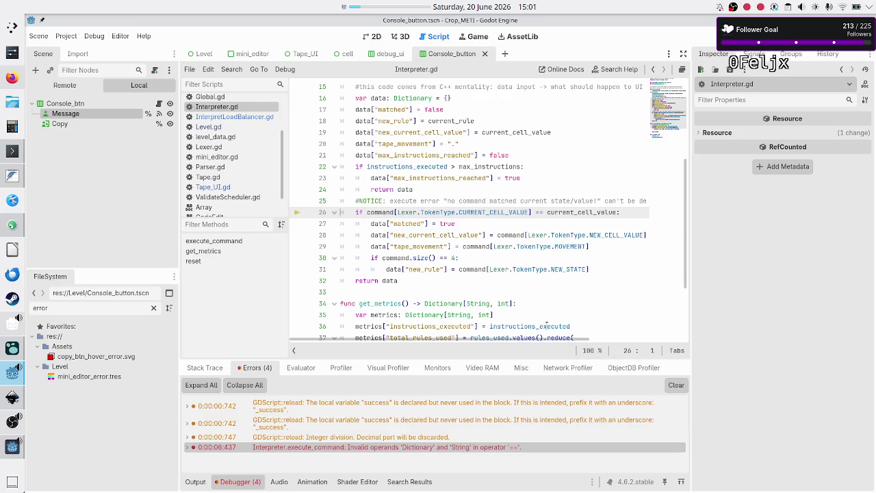
{"action": "mouse_move", "coordinate": [591, 217]}
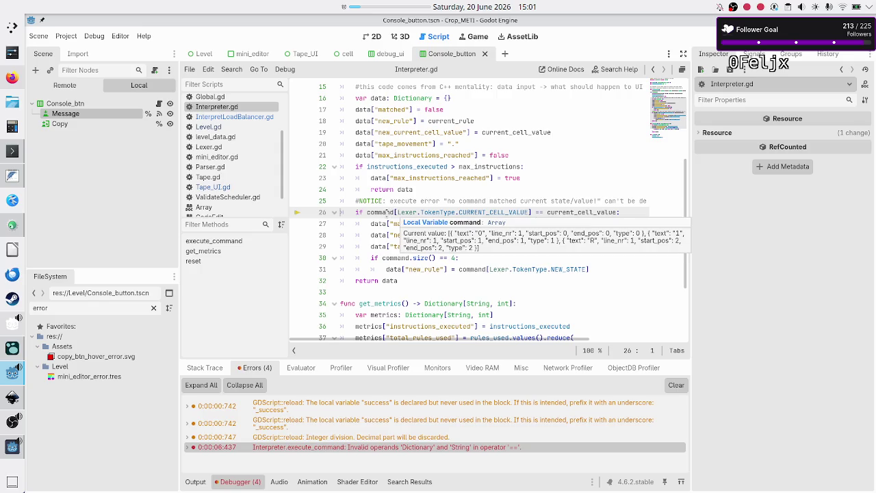
- Inspect the command variable and Lexer.TokenType.CURRENT_CELL_VALUE on line 26, then show the output log
{"action": "double_click", "coordinate": [390, 212]}
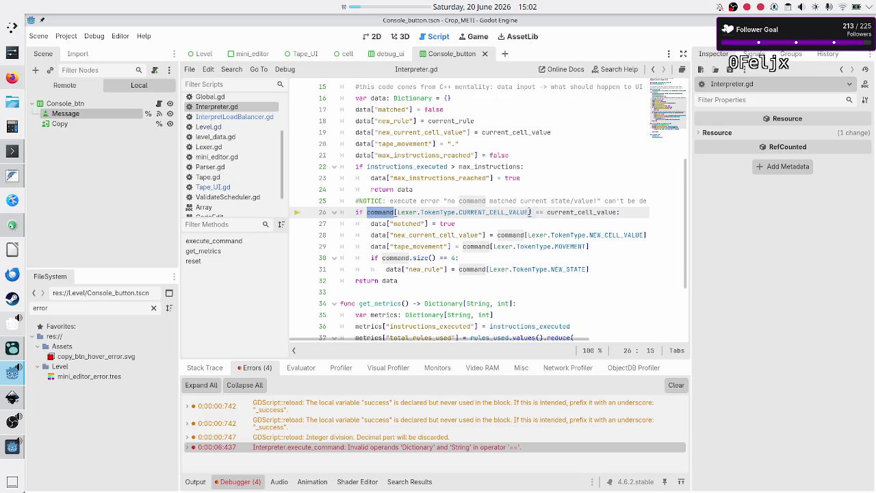
{"action": "left_click", "coordinate": [530, 213]}
{"action": "left_click_drag", "start_coordinate": [530, 213], "coordinate": [399, 212]}
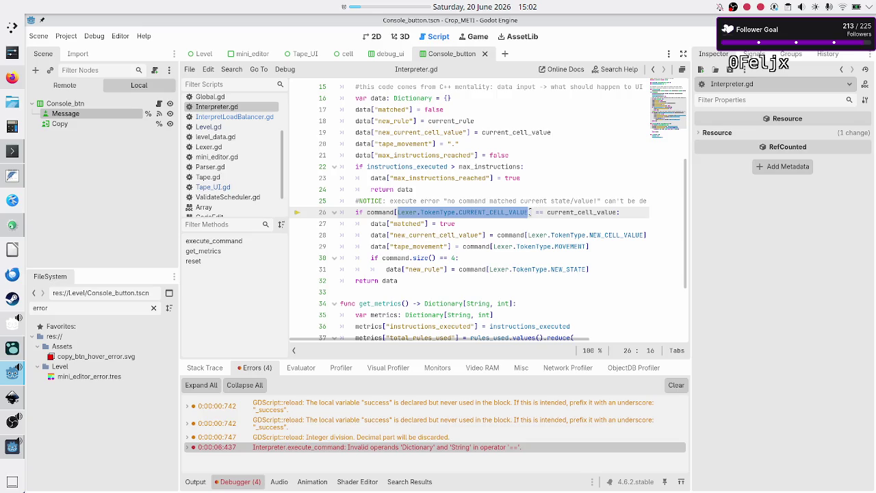
{"action": "left_click", "coordinate": [530, 212]}
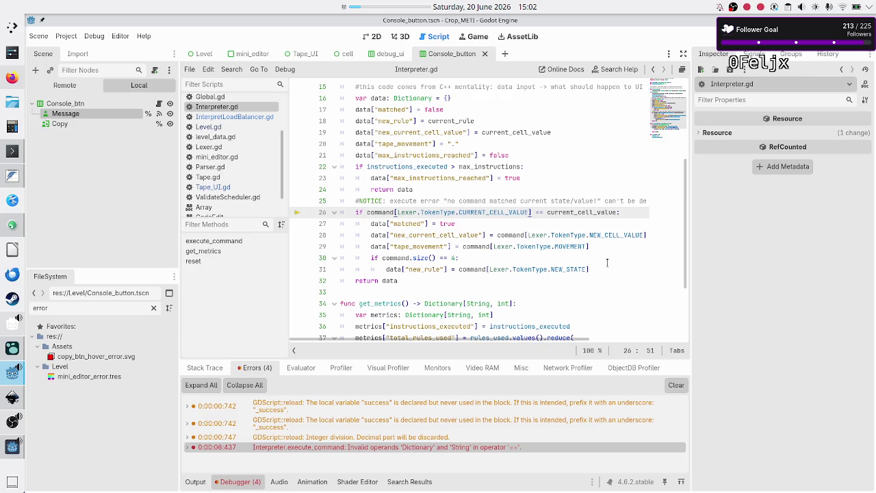
{"action": "left_click", "coordinate": [188, 482]}
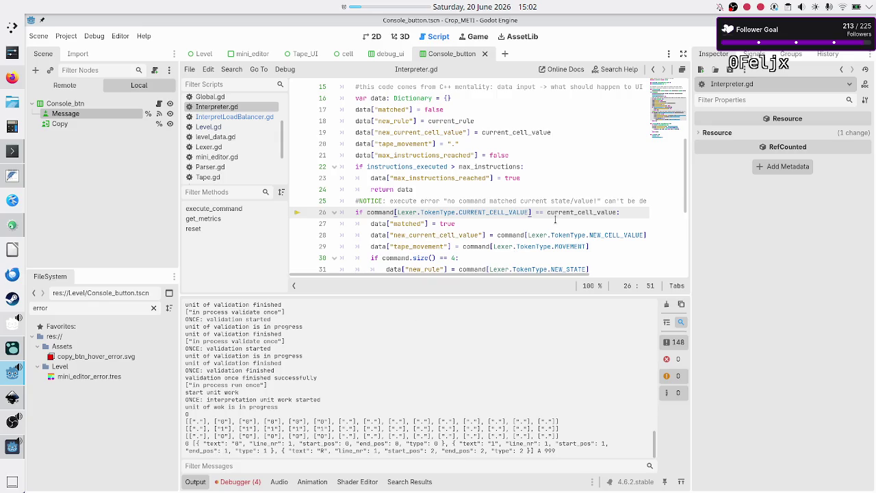
- Append ["text"] to the command lookup before == on line 26
{"action": "left_click", "coordinate": [535, 214]}
{"action": "type", "text": "[\"text"}
{"action": "scroll", "coordinate": [478, 188], "scroll_direction": "up", "scroll_amount": 4}
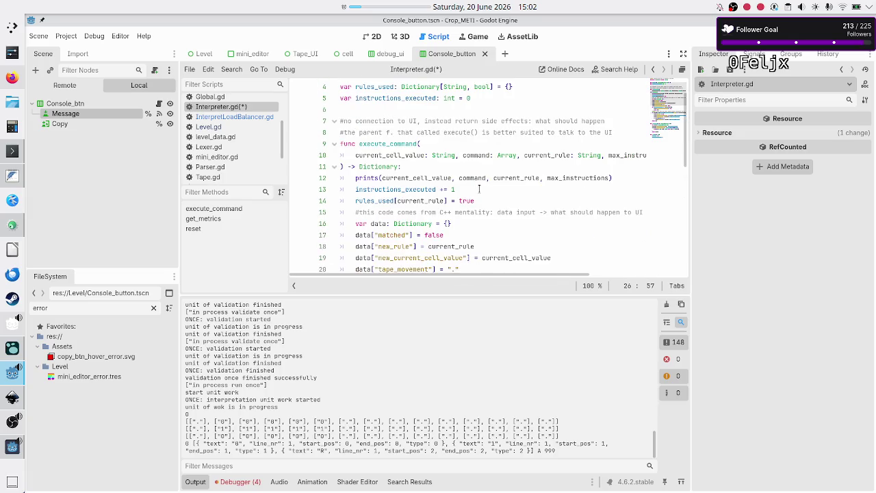
{"action": "scroll", "coordinate": [505, 165], "scroll_direction": "down", "scroll_amount": 5}
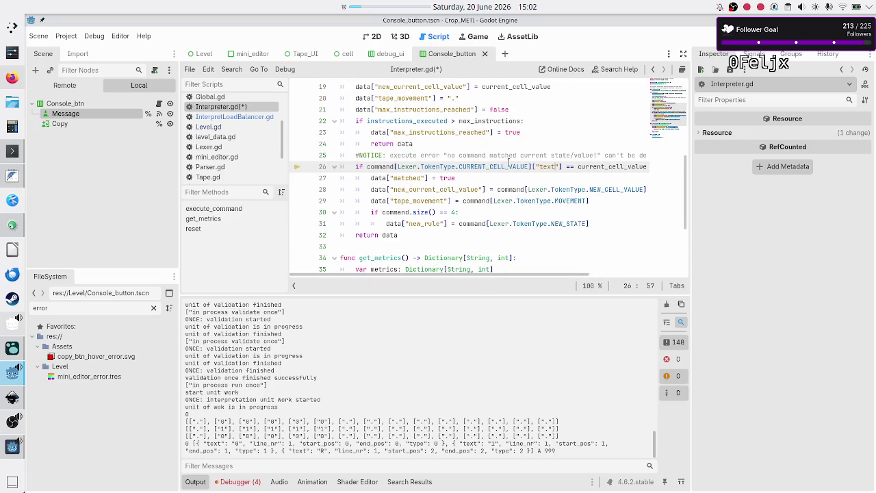
{"action": "key", "text": "Home"}
{"action": "key", "text": "End"}
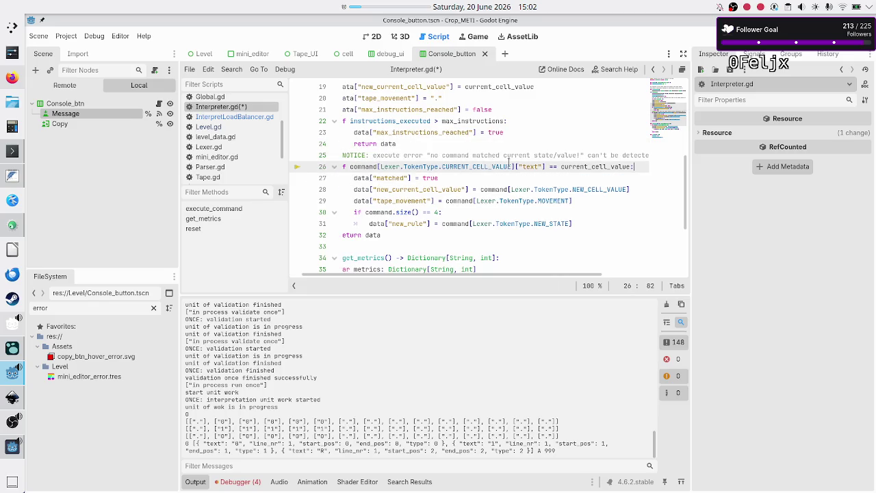
{"action": "key", "text": "Right"}
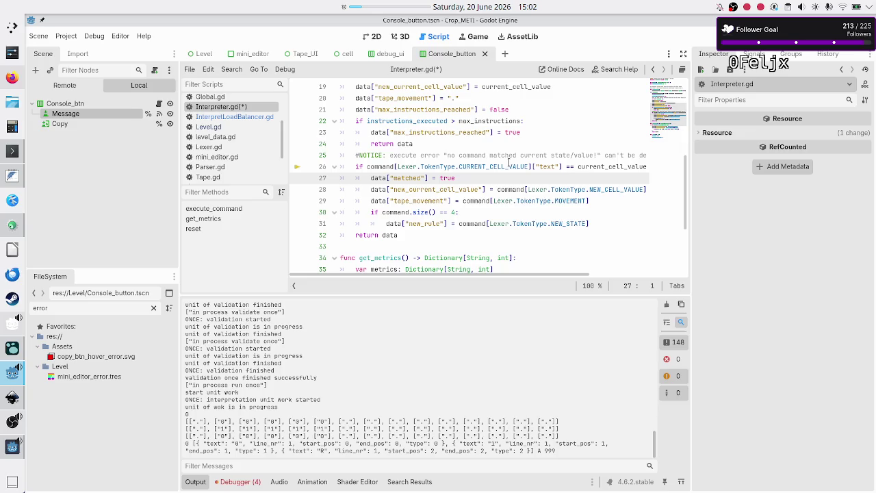
- Append ["text"] to the NEW_CELL_VALUE command lookup on line 28
{"action": "key", "text": "Down"}
{"action": "key", "text": "End"}
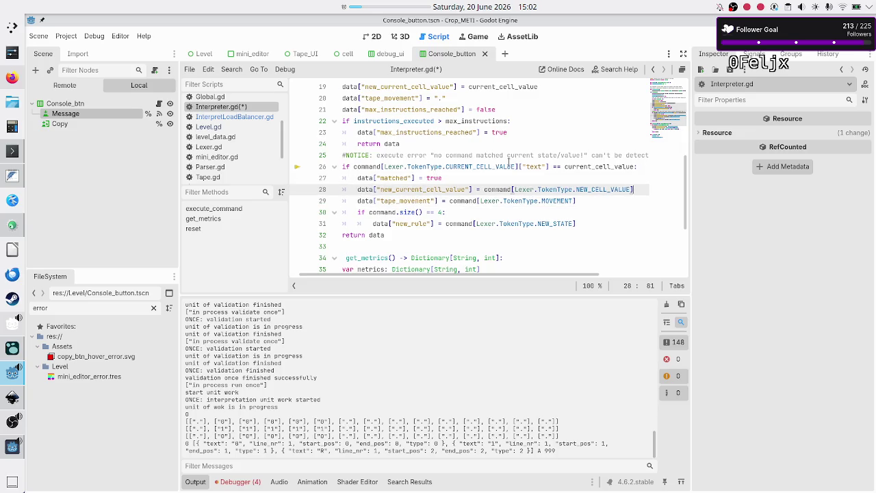
{"action": "key", "text": "shift+Left"}
{"action": "key", "text": "shift+Left"}
{"action": "key", "text": "shift+Left"}
{"action": "key", "text": "Right"}
{"action": "type", "text": "[]"}
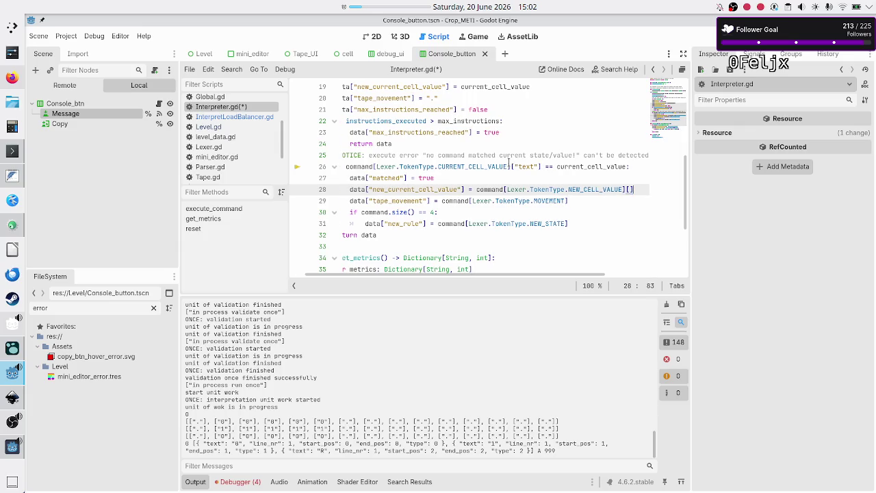
{"action": "key", "text": "Left"}
{"action": "key", "text": "Left"}
{"action": "key", "text": "shift+Left"}
{"action": "key", "text": "shift+Left"}
{"action": "key", "text": "shift+Left"}
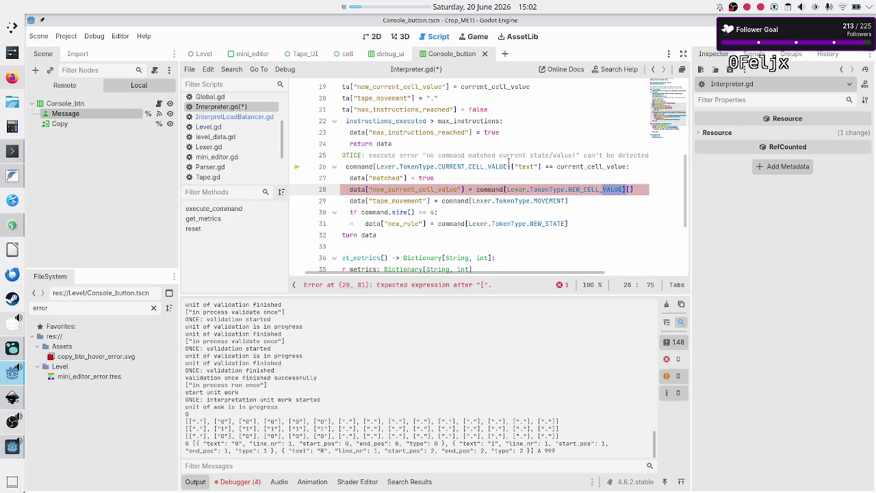
{"action": "key", "text": "shift+Left"}
{"action": "key", "text": "shift+Left"}
{"action": "key", "text": "shift+Left"}
{"action": "key", "text": "Right"}
{"action": "key", "text": "Right"}
{"action": "key", "text": "Down"}
{"action": "key", "text": "Up"}
{"action": "type", "text": "\"text"}
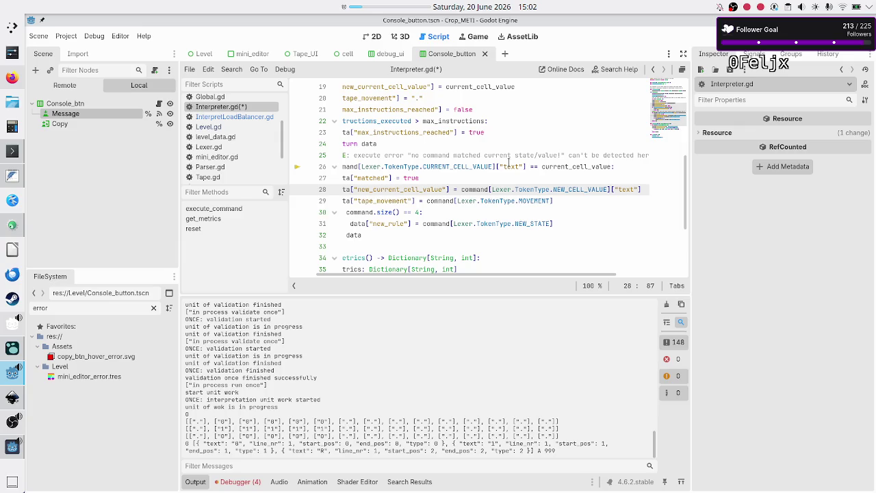
- Append ["text"] to the command lookups on lines 29 and 31
{"action": "key", "text": "Down"}
{"action": "type", "text": "["}
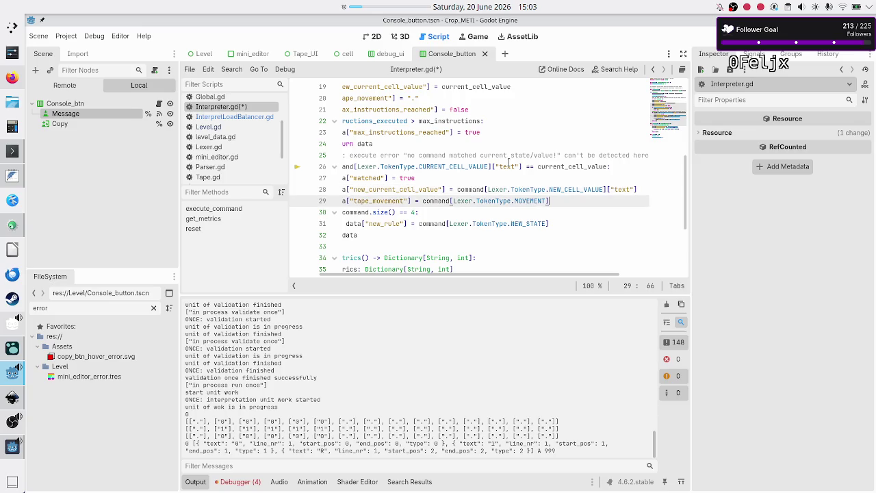
{"action": "type", "text": "\"text"}
{"action": "key", "text": "Down"}
{"action": "key", "text": "Home"}
{"action": "key", "text": "Home"}
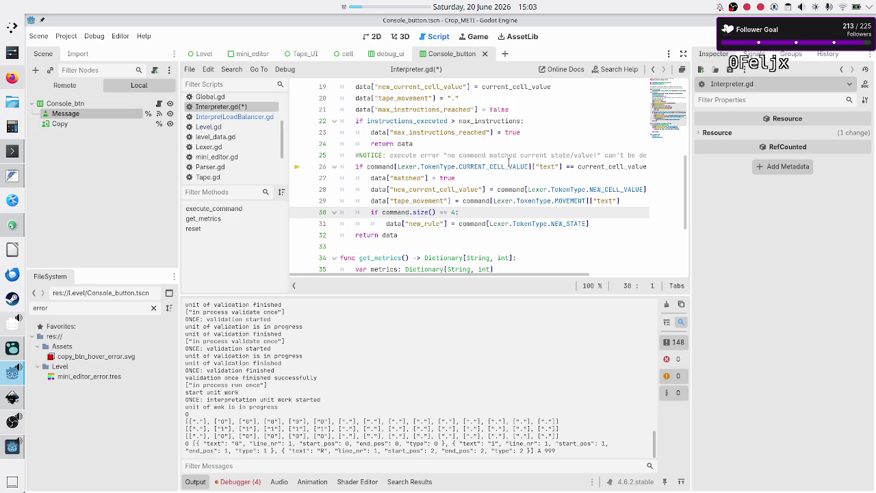
{"action": "key", "text": "Down"}
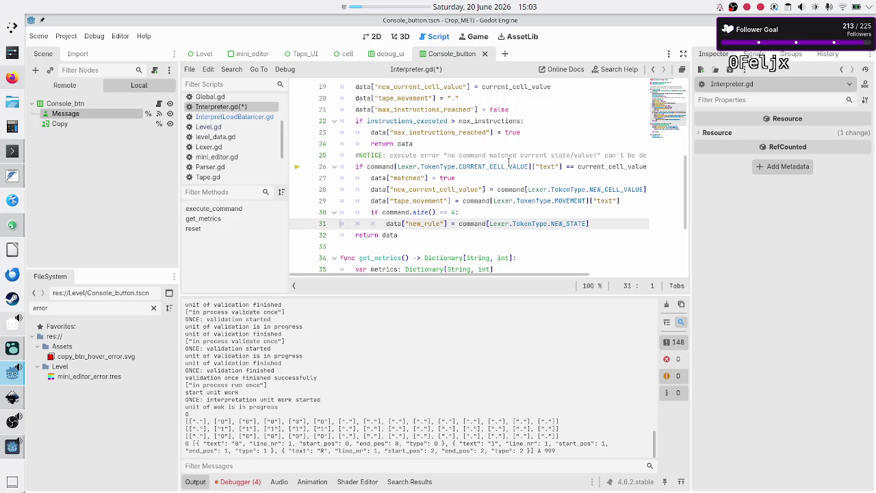
{"action": "key", "text": "Down"}
{"action": "key", "text": "Up"}
{"action": "key", "text": "End"}
{"action": "type", "text": "[\"tex"}
{"action": "type", "text": "t"}
- Save Interpreter.gd, stop the running game, and run it again
{"action": "key", "text": "Down"}
{"action": "key", "text": "Down"}
{"action": "key", "text": "ctrl+s"}
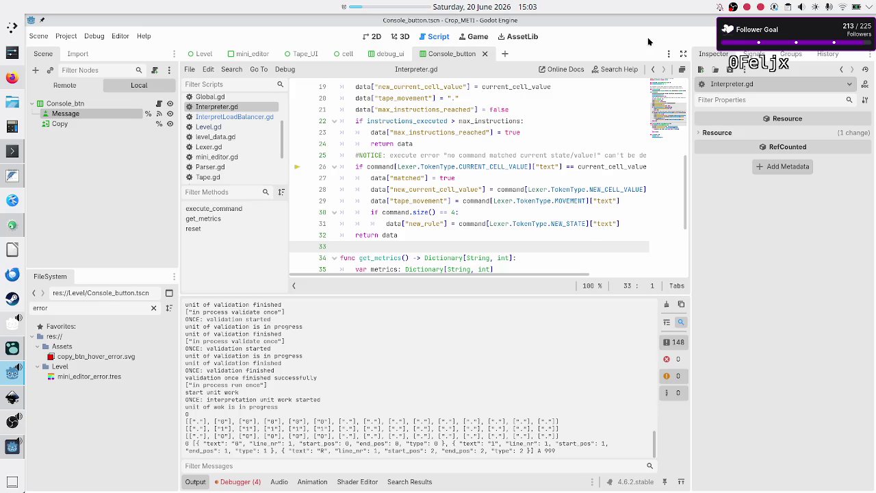
{"action": "key", "text": "F8"}
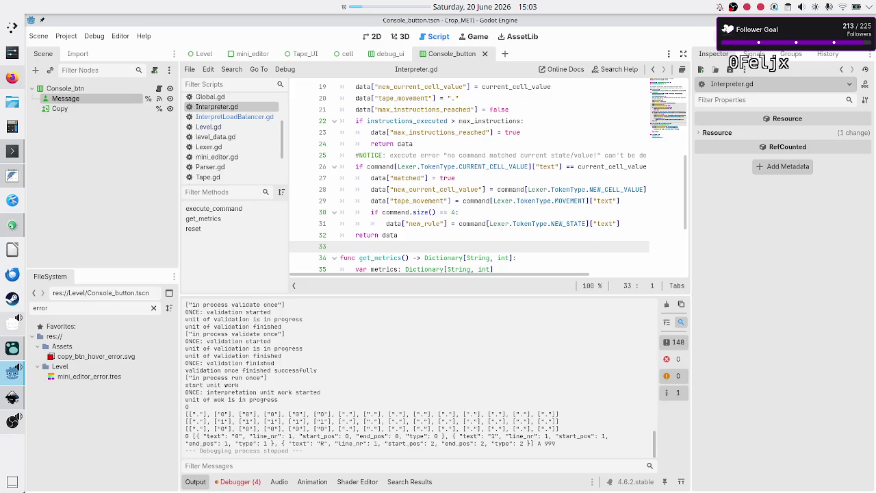
{"action": "key", "text": "F5"}
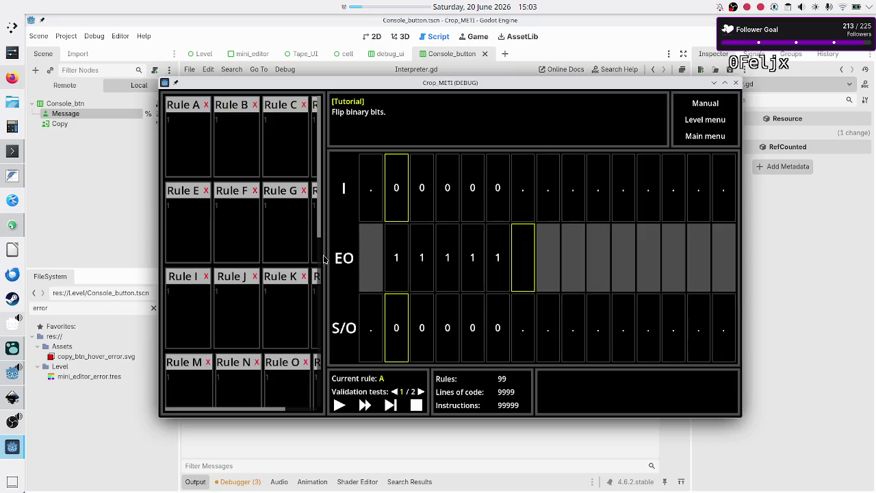
- Fill Rule A with the 01R and 10R bit-flipping rules and execute a single step
{"action": "left_click", "coordinate": [198, 145]}
{"action": "type", "text": "01R 10R ..$"}
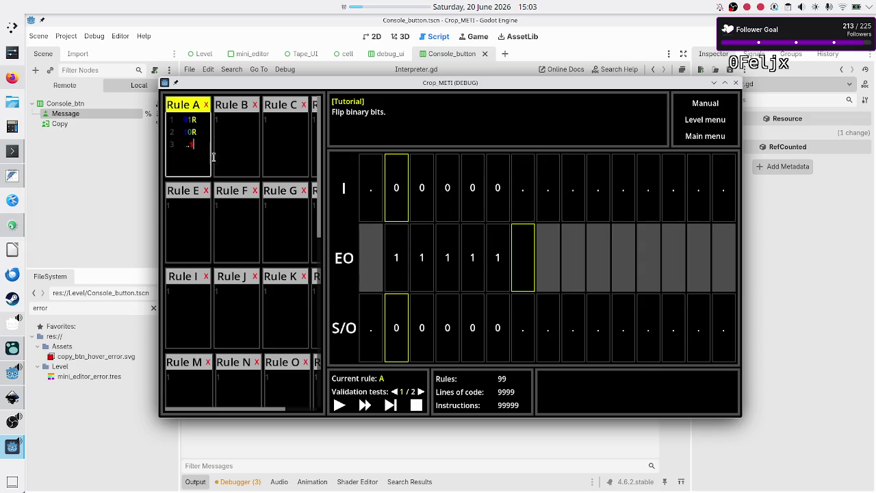
{"action": "left_click", "coordinate": [390, 405]}
{"action": "left_click", "coordinate": [390, 405]}
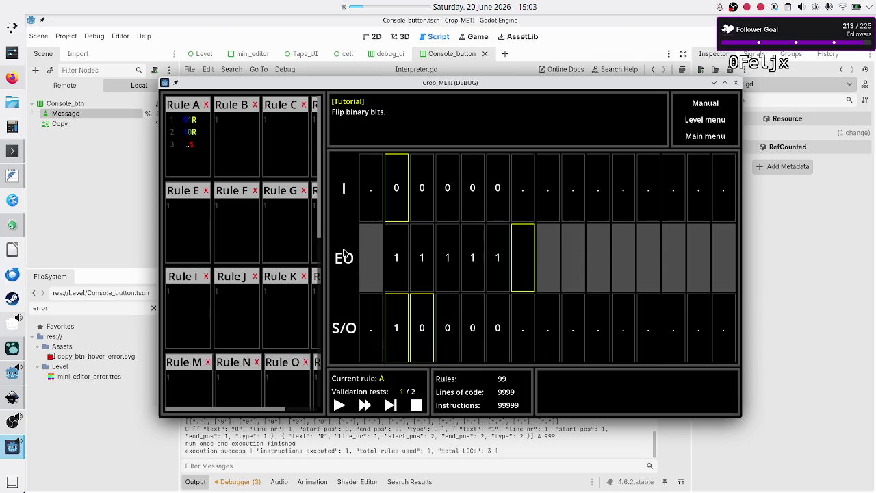
{"action": "left_click_drag", "start_coordinate": [199, 124], "coordinate": [180, 121]}
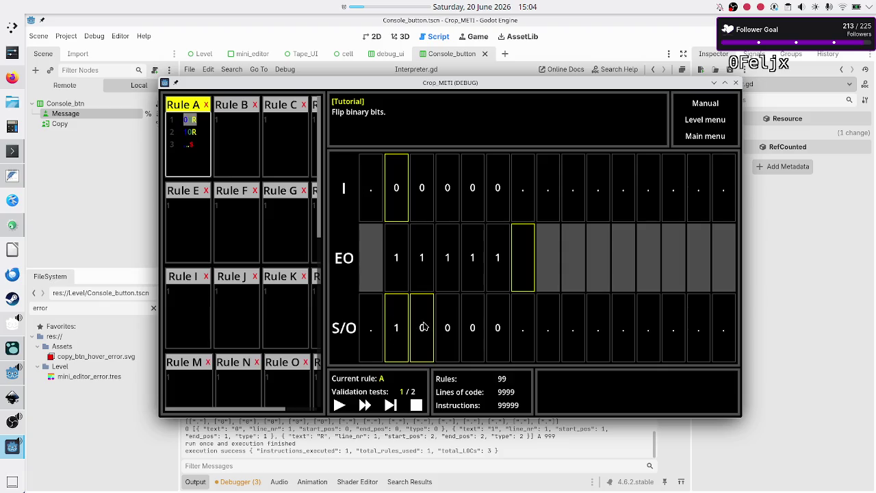
{"action": "left_click", "coordinate": [765, 265]}
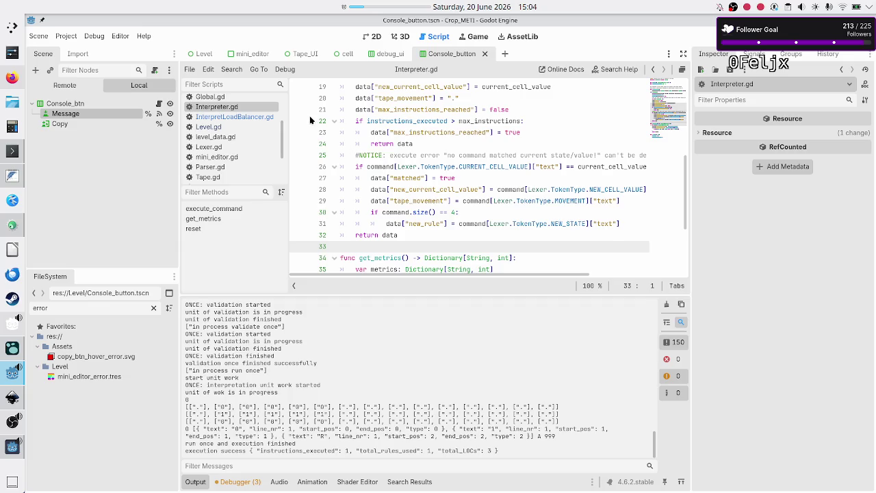
{"action": "scroll", "coordinate": [260, 130], "scroll_direction": "down", "scroll_amount": 3}
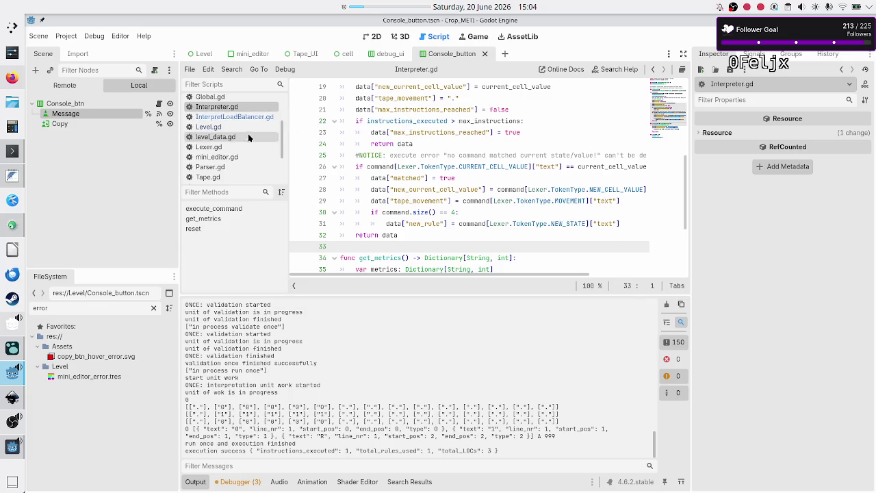
{"action": "left_click", "coordinate": [233, 125]}
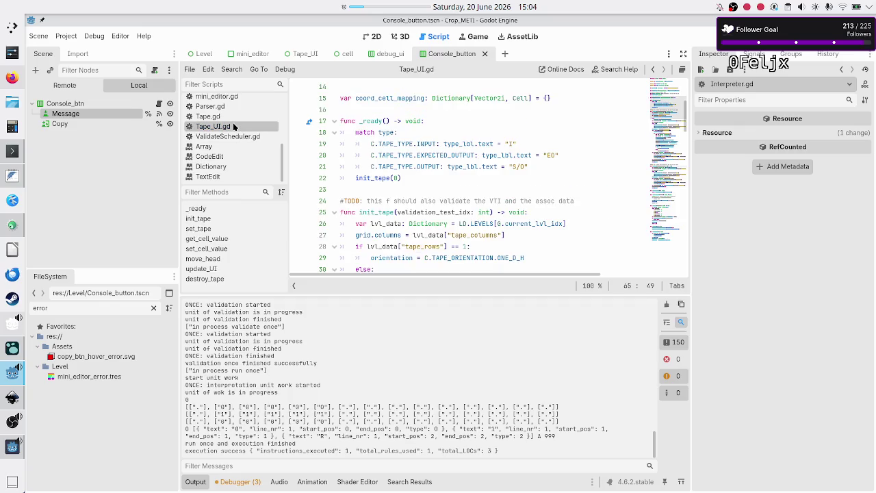
{"action": "scroll", "coordinate": [487, 173], "scroll_direction": "down", "scroll_amount": 20}
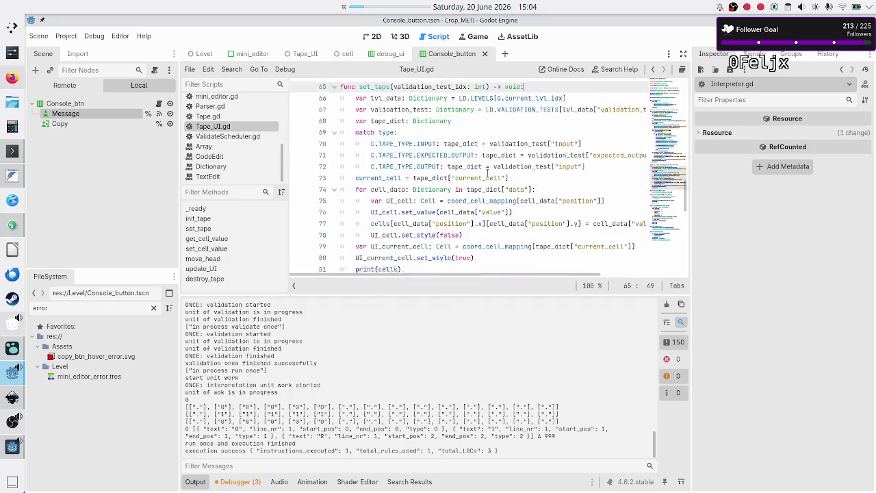
{"action": "scroll", "coordinate": [488, 173], "scroll_direction": "down", "scroll_amount": 1}
{"action": "scroll", "coordinate": [487, 173], "scroll_direction": "up", "scroll_amount": 1}
{"action": "scroll", "coordinate": [487, 173], "scroll_direction": "down", "scroll_amount": 1}
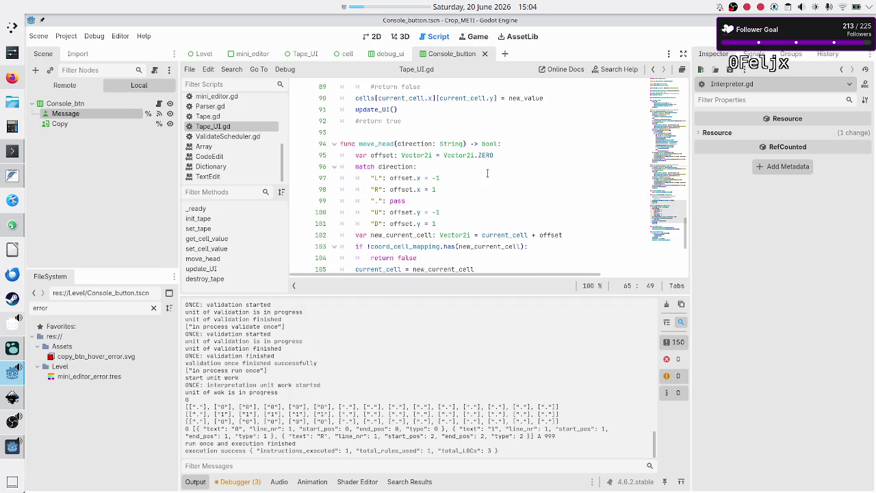
{"action": "double_click", "coordinate": [390, 143]}
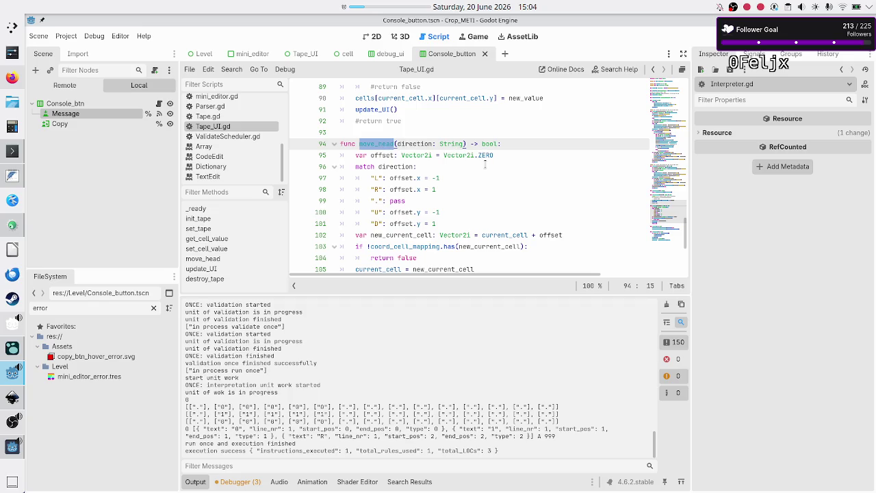
{"action": "scroll", "coordinate": [481, 167], "scroll_direction": "down", "scroll_amount": 2}
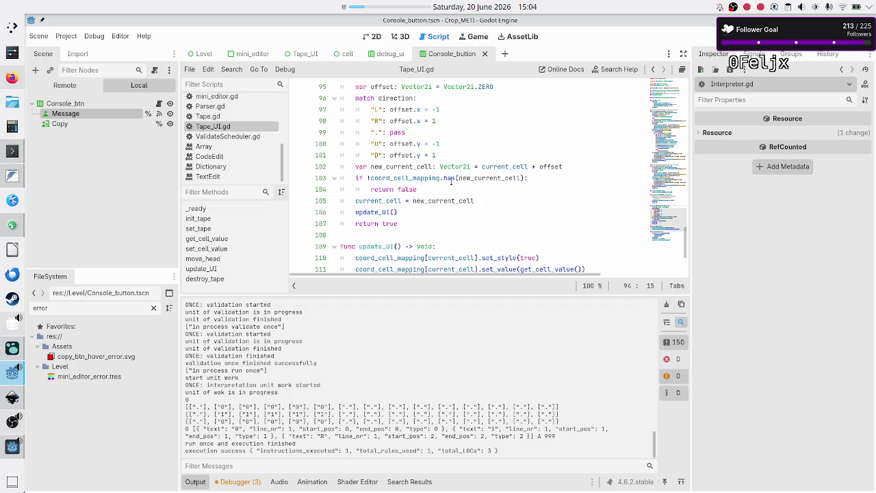
{"action": "left_click", "coordinate": [428, 188]}
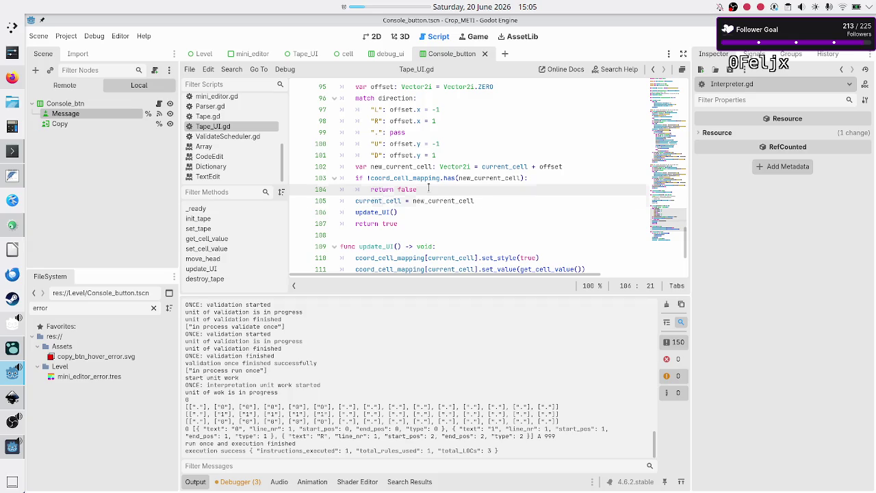
{"action": "key", "text": "Down"}
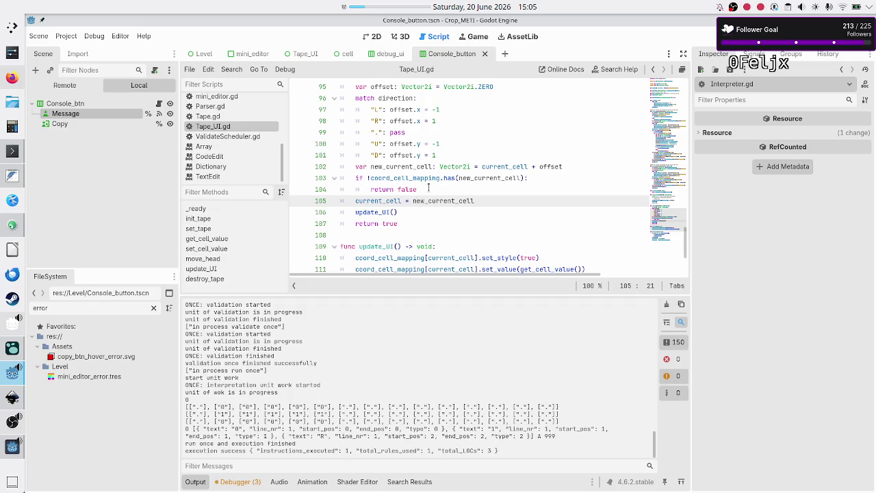
{"action": "key", "text": "Down"}
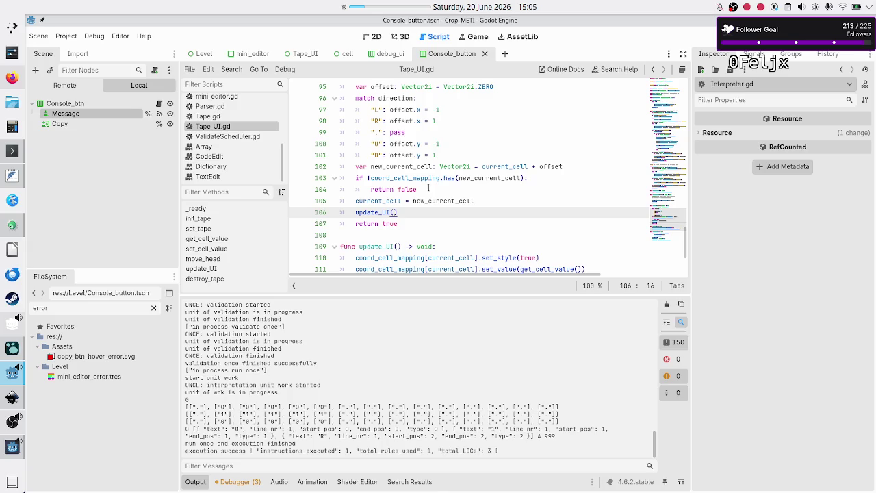
{"action": "key", "text": "Down"}
{"action": "key", "text": "Down"}
{"action": "key", "text": "Down"}
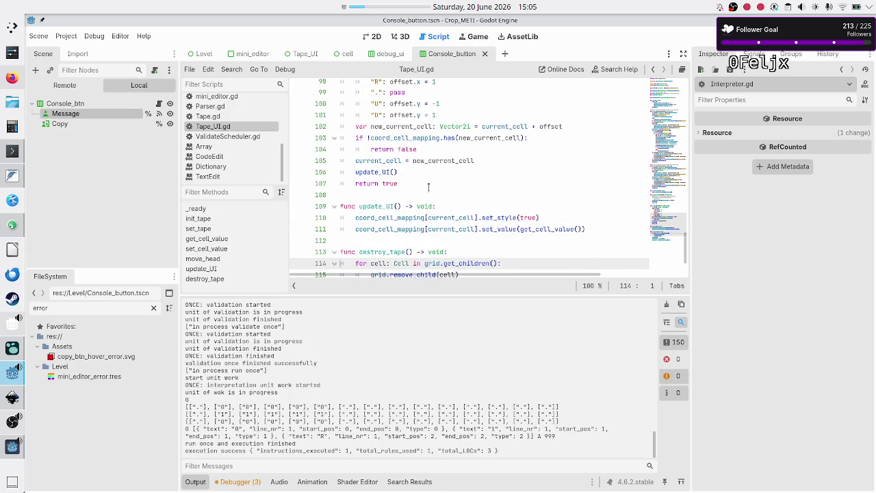
- Select the set_style call in update_UI to review it
{"action": "key", "text": "Up"}
{"action": "key", "text": "Up"}
{"action": "key", "text": "Up"}
{"action": "key", "text": "Home"}
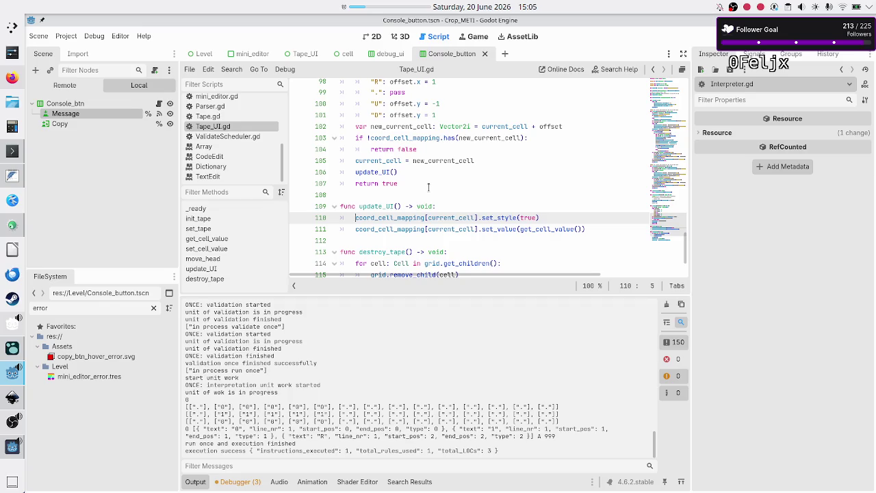
{"action": "key", "text": "shift+Down"}
{"action": "key", "text": "shift+Left"}
{"action": "key", "text": "shift+Left"}
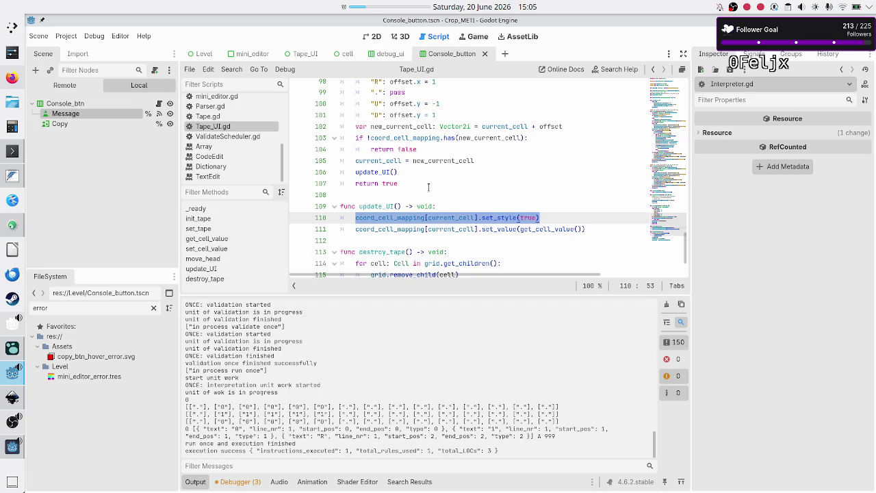
{"action": "left_click", "coordinate": [441, 205]}
- Insert a blank line 105 above the current_cell assignment in move_head
{"action": "key", "text": "Up"}
{"action": "key", "text": "Up"}
{"action": "key", "text": "Up"}
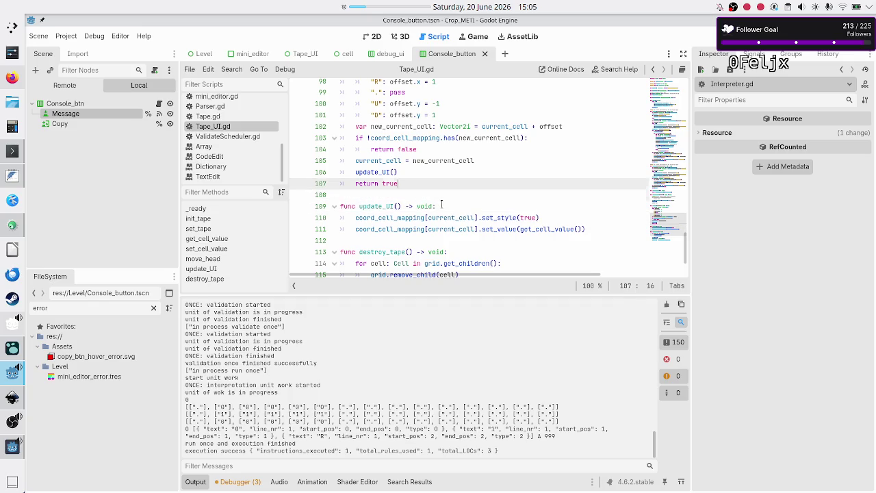
{"action": "key", "text": "Home"}
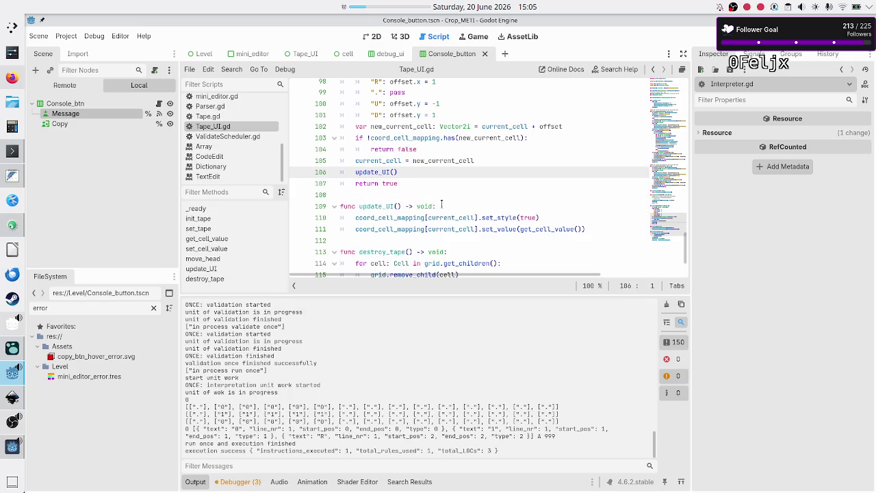
{"action": "key", "text": "Left"}
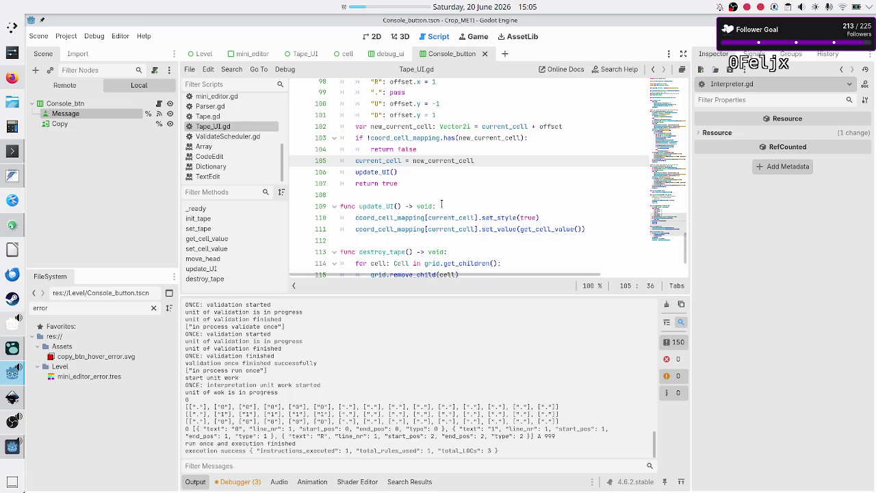
{"action": "key", "text": "Up"}
{"action": "key", "text": "Down"}
{"action": "key", "text": "Home"}
{"action": "key", "text": "Up"}
{"action": "key", "text": "End"}
{"action": "key", "text": "Return"}
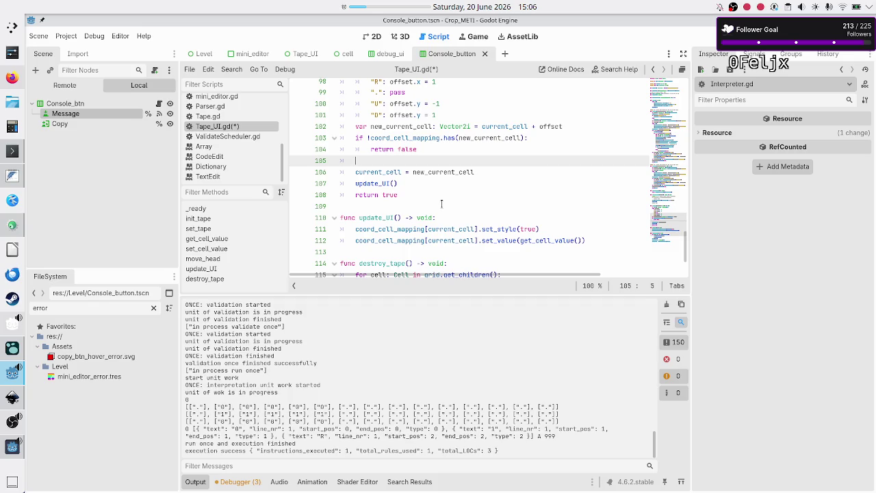
- Write coord_cell_mapping[current_cell].set_style(false) on line 105 using autocomplete
{"action": "type", "text": "coord"}
{"action": "key", "text": "Return"}
{"action": "type", "text": "["}
{"action": "type", "text": "curr"}
{"action": "key", "text": "Return"}
{"action": "type", "text": ".set_s"}
{"action": "key", "text": "Return"}
{"action": "type", "text": "false"}
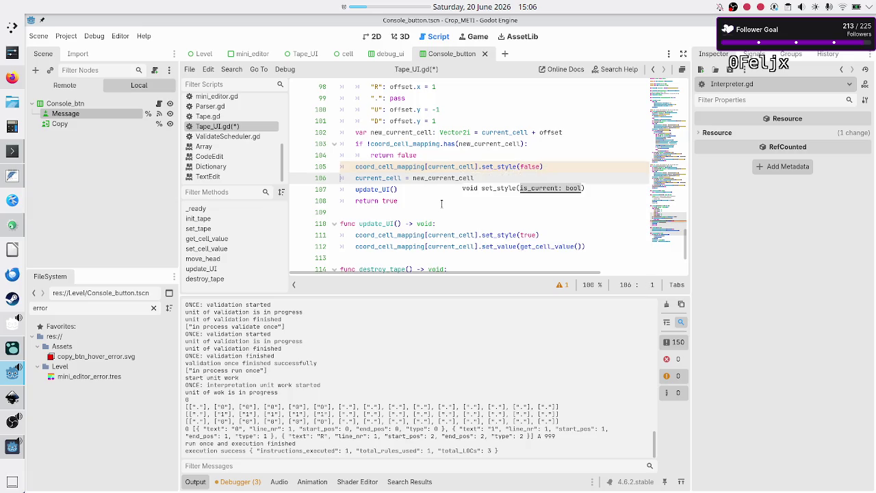
- Look over the move_head and init_tape code and save Tape_UI.gd
{"action": "key", "text": "Down"}
{"action": "key", "text": "Down"}
{"action": "key", "text": "Home"}
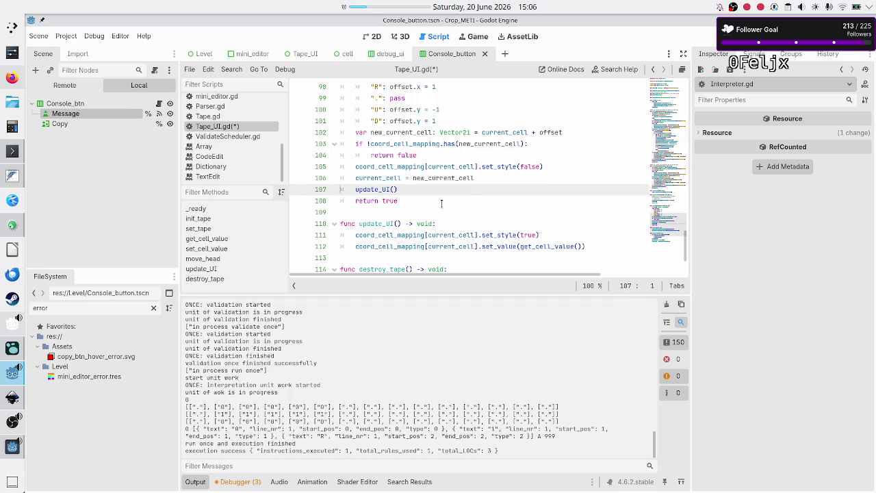
{"action": "key", "text": "Up"}
{"action": "key", "text": "Up"}
{"action": "key", "text": "Up"}
{"action": "key", "text": "Up"}
{"action": "key", "text": "Up"}
{"action": "key", "text": "Up"}
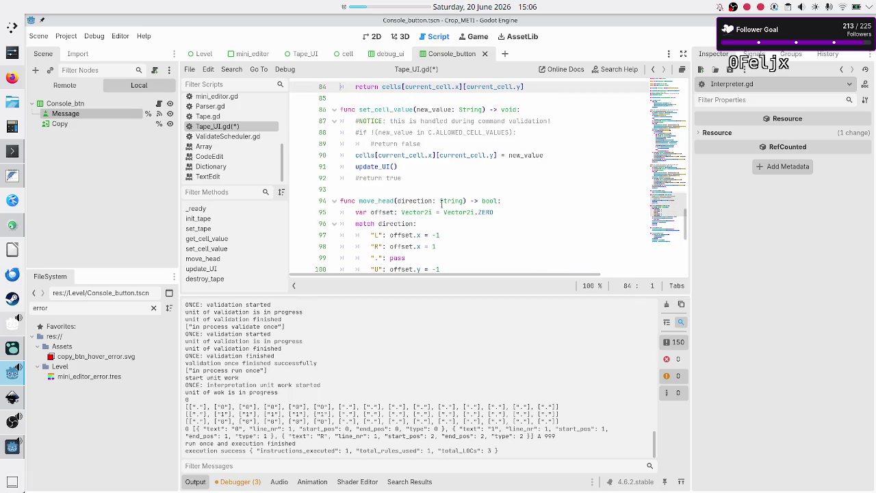
{"action": "key", "text": "Up"}
{"action": "key", "text": "Up"}
{"action": "key", "text": "Up"}
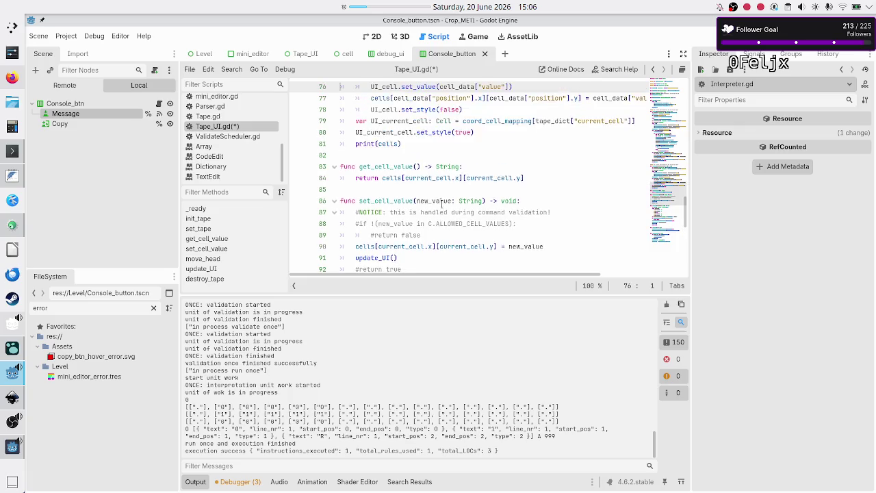
{"action": "key", "text": "Up"}
{"action": "key", "text": "Up"}
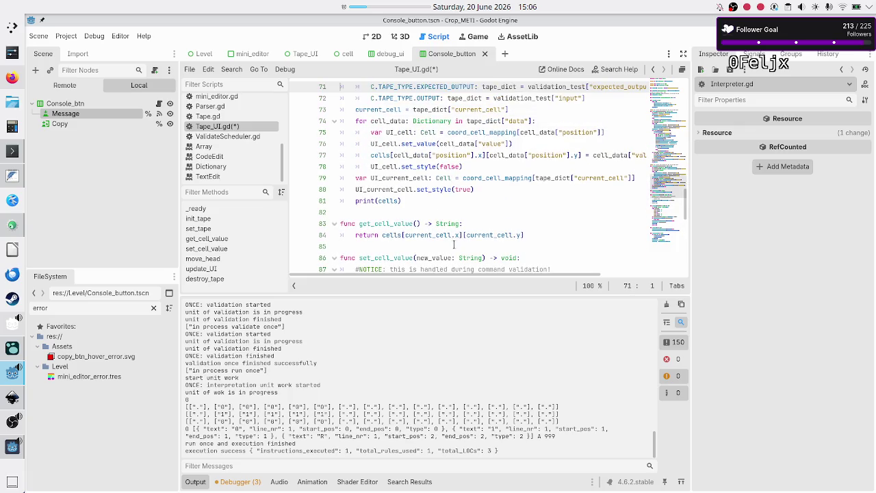
{"action": "scroll", "coordinate": [455, 219], "scroll_direction": "down", "scroll_amount": 10}
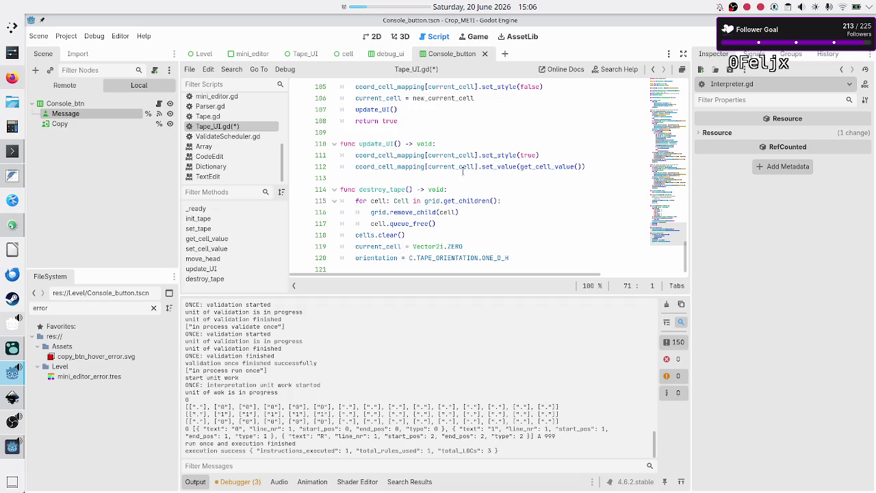
{"action": "left_click", "coordinate": [471, 133]}
{"action": "key", "text": "ctrl+s"}
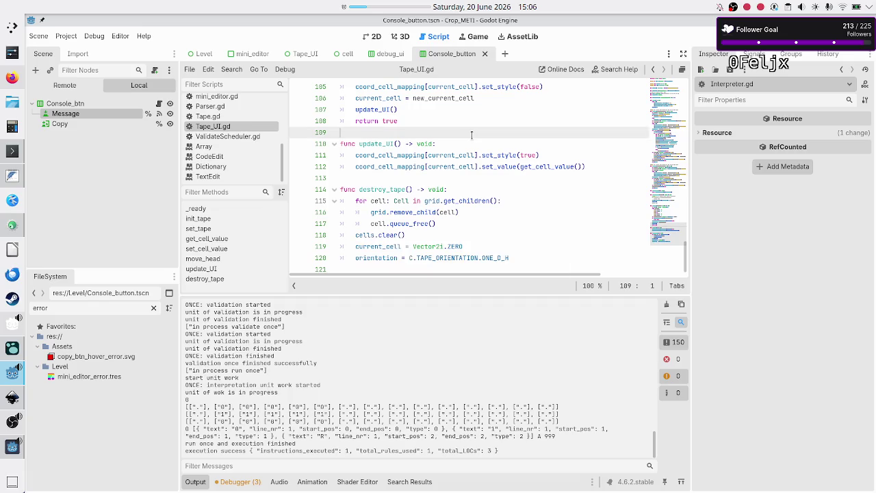
- Filter the FileSystem dock for 'cell'
{"action": "scroll", "coordinate": [229, 124], "scroll_direction": "up", "scroll_amount": 2}
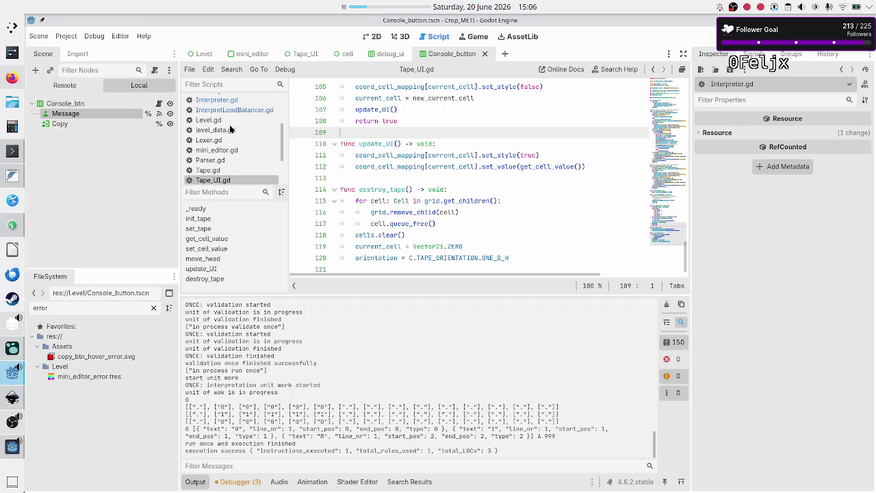
{"action": "scroll", "coordinate": [229, 125], "scroll_direction": "down", "scroll_amount": 3}
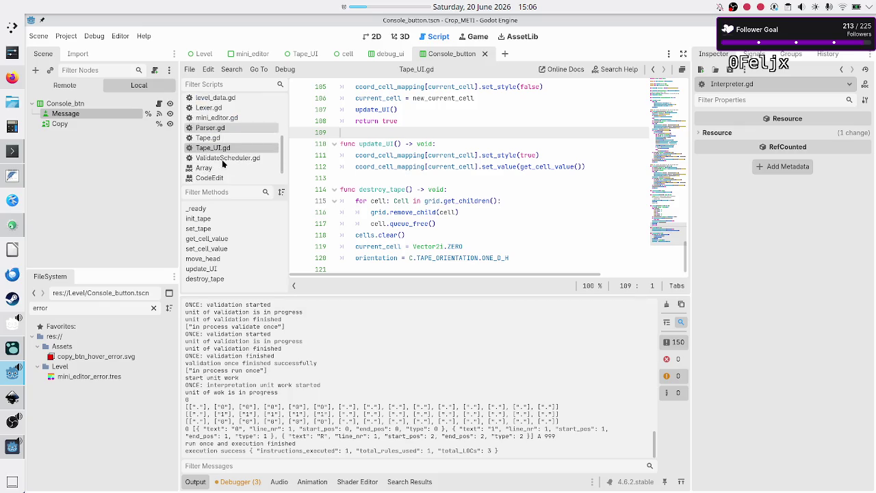
{"action": "double_click", "coordinate": [112, 307]}
{"action": "type", "text": "cell"}
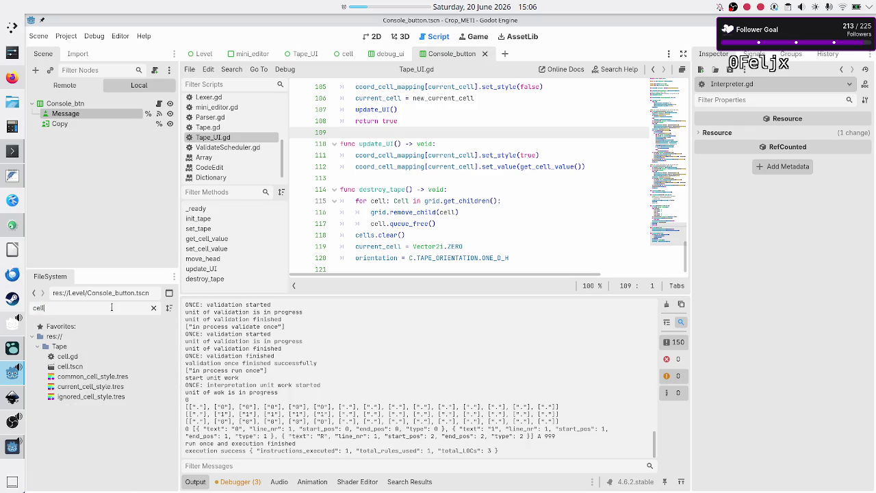
{"action": "double_click", "coordinate": [97, 359]}
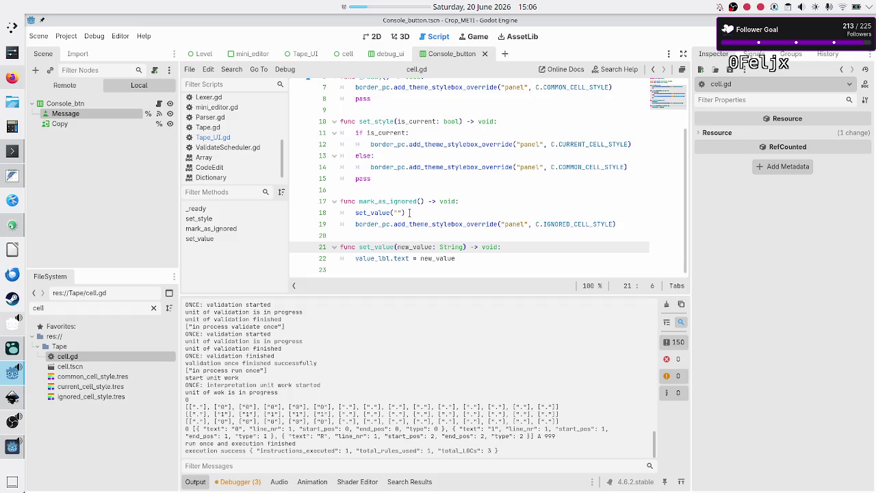
{"action": "double_click", "coordinate": [376, 246]}
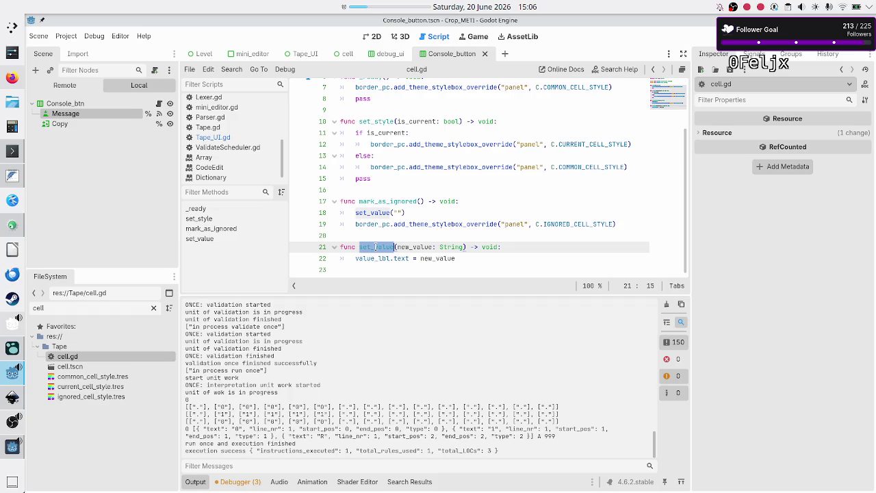
{"action": "scroll", "coordinate": [375, 195], "scroll_direction": "up", "scroll_amount": 2}
{"action": "double_click", "coordinate": [380, 189]}
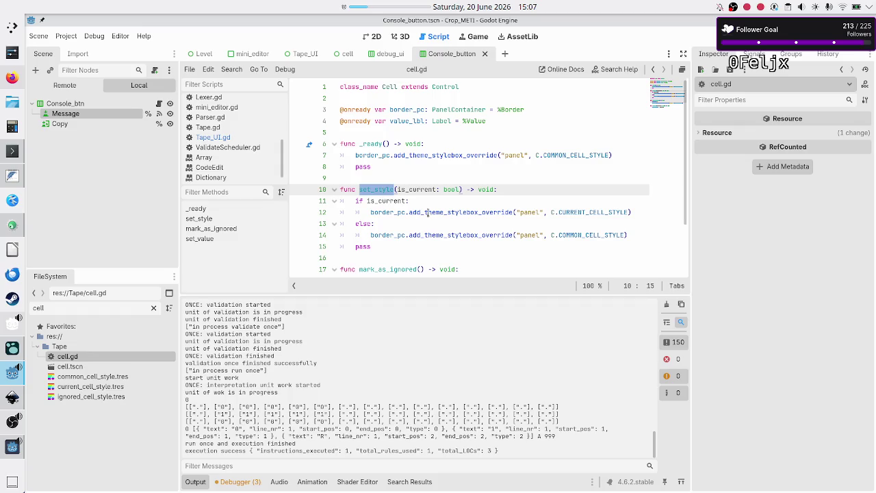
{"action": "left_click", "coordinate": [244, 137]}
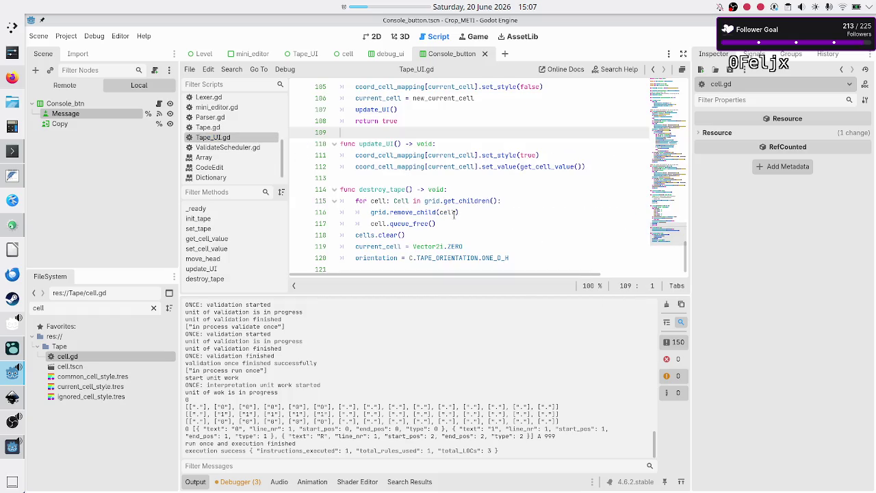
{"action": "mouse_move", "coordinate": [454, 214]}
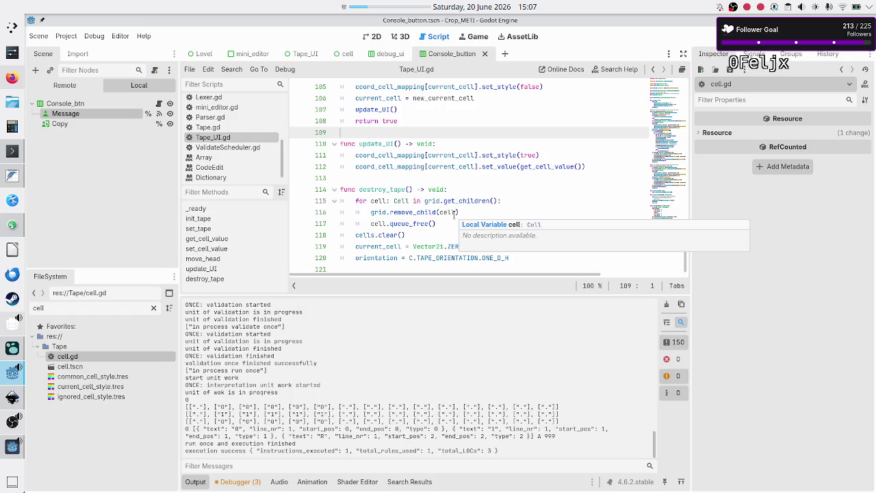
{"action": "scroll", "coordinate": [454, 214], "scroll_direction": "up", "scroll_amount": 6}
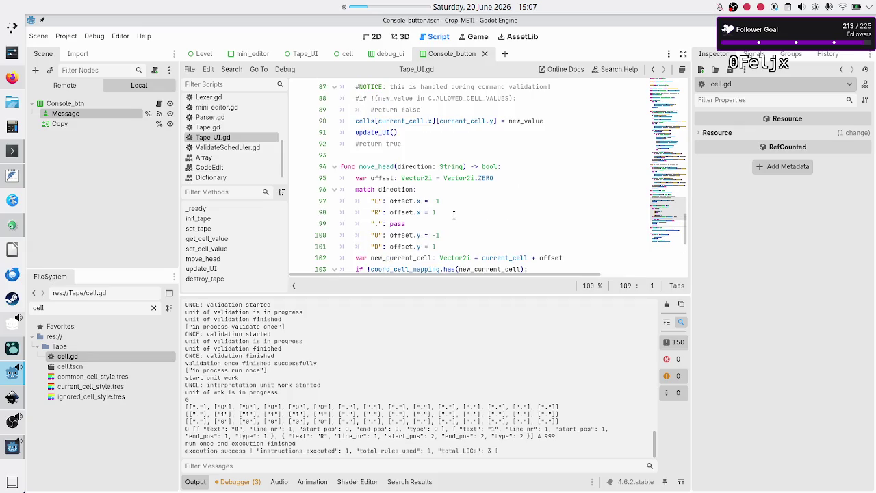
{"action": "scroll", "coordinate": [454, 215], "scroll_direction": "down", "scroll_amount": 2}
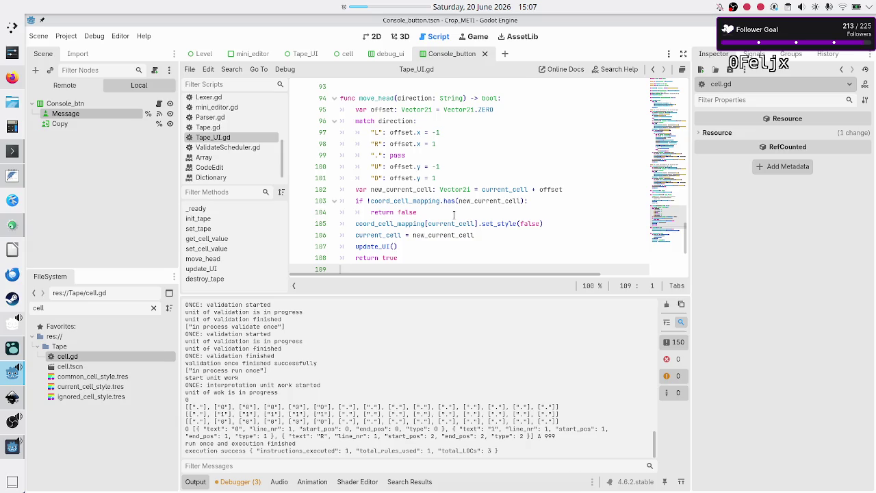
{"action": "scroll", "coordinate": [454, 215], "scroll_direction": "up", "scroll_amount": 3}
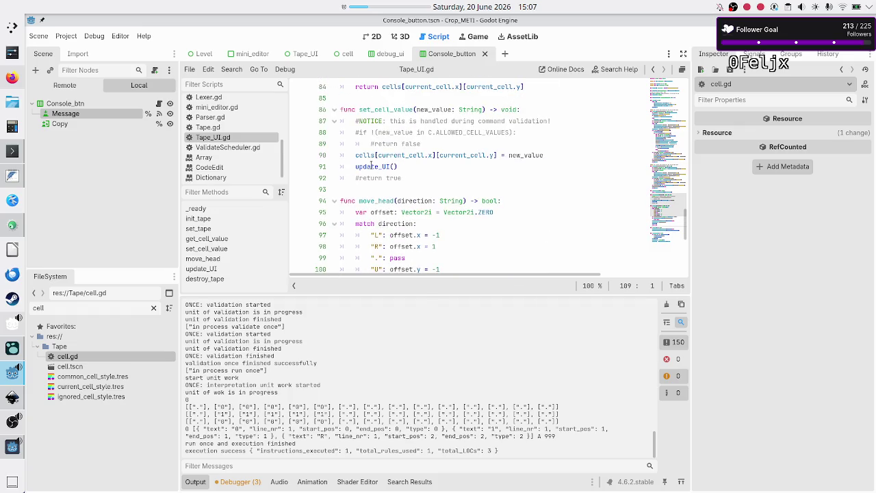
{"action": "double_click", "coordinate": [370, 167]}
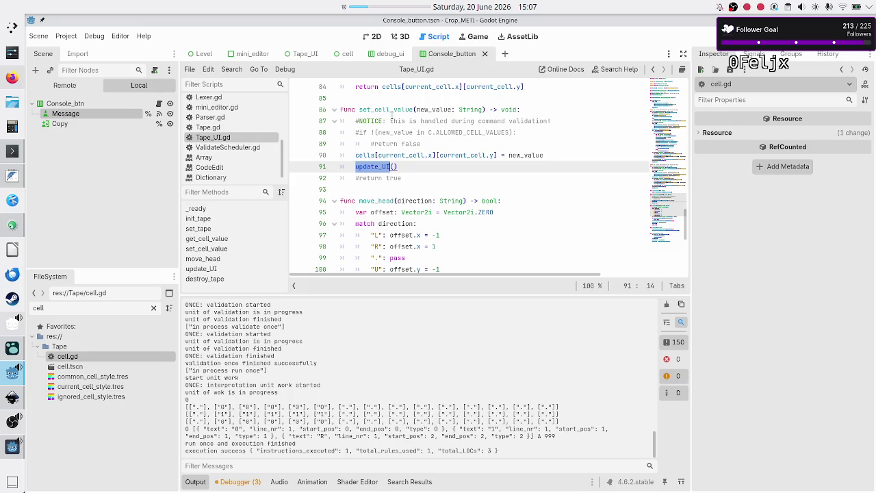
{"action": "scroll", "coordinate": [393, 113], "scroll_direction": "down", "scroll_amount": 5}
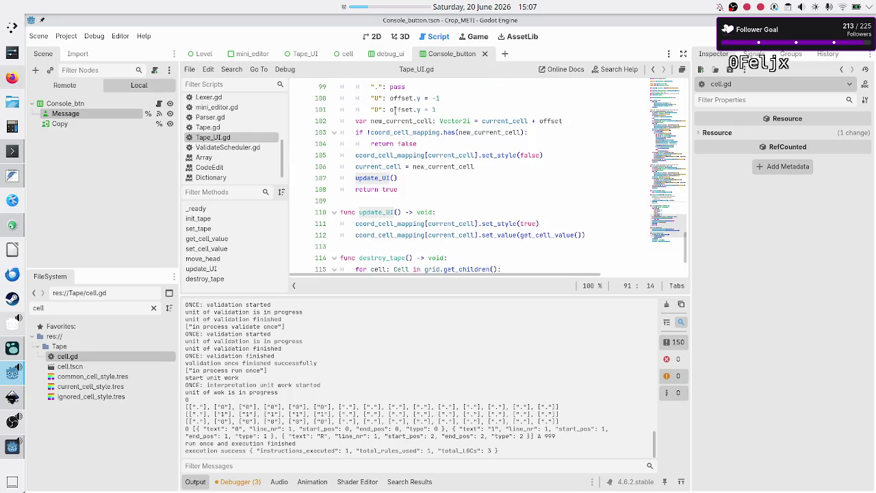
{"action": "scroll", "coordinate": [393, 109], "scroll_direction": "up", "scroll_amount": 11}
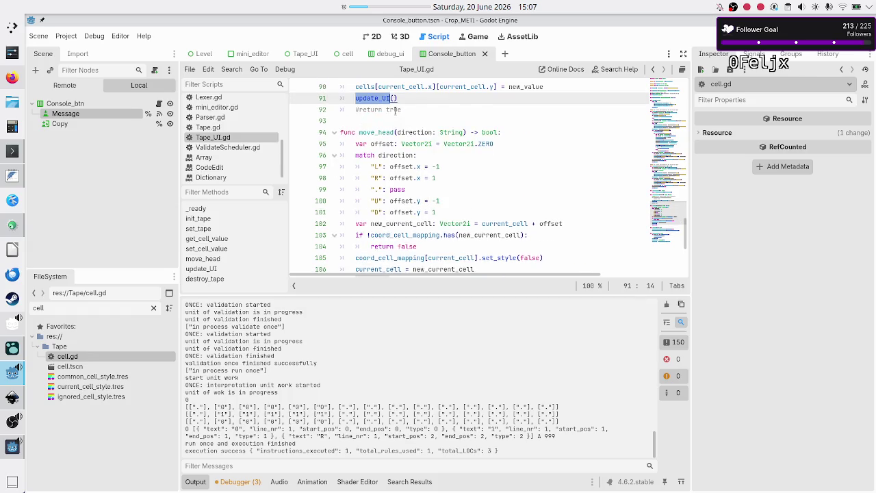
{"action": "scroll", "coordinate": [395, 114], "scroll_direction": "up", "scroll_amount": 11}
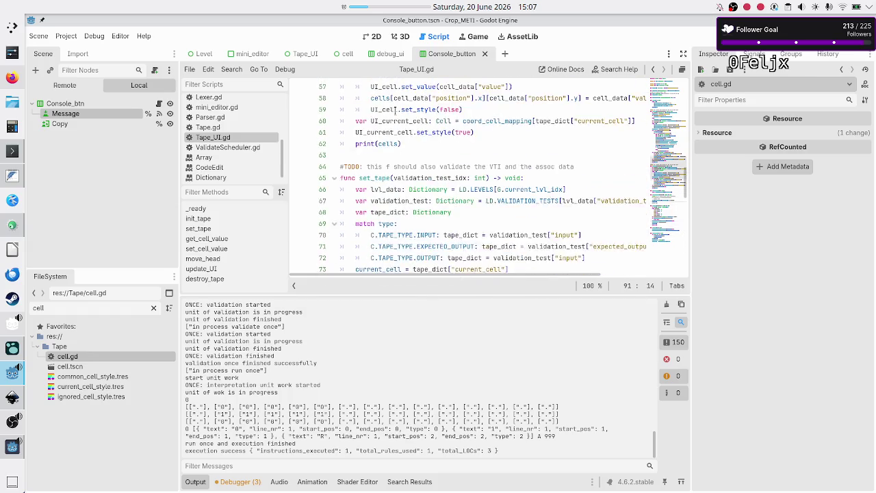
{"action": "scroll", "coordinate": [394, 110], "scroll_direction": "up", "scroll_amount": 4}
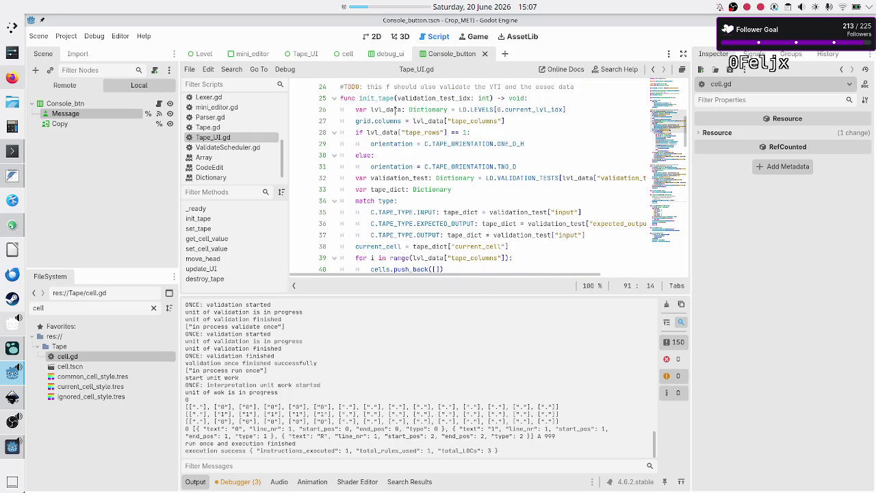
{"action": "scroll", "coordinate": [395, 110], "scroll_direction": "down", "scroll_amount": 10}
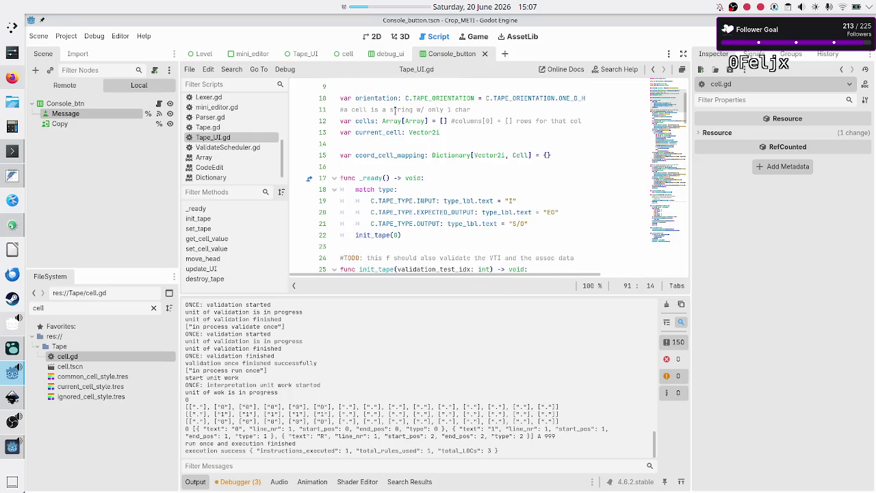
{"action": "scroll", "coordinate": [395, 109], "scroll_direction": "down", "scroll_amount": 11}
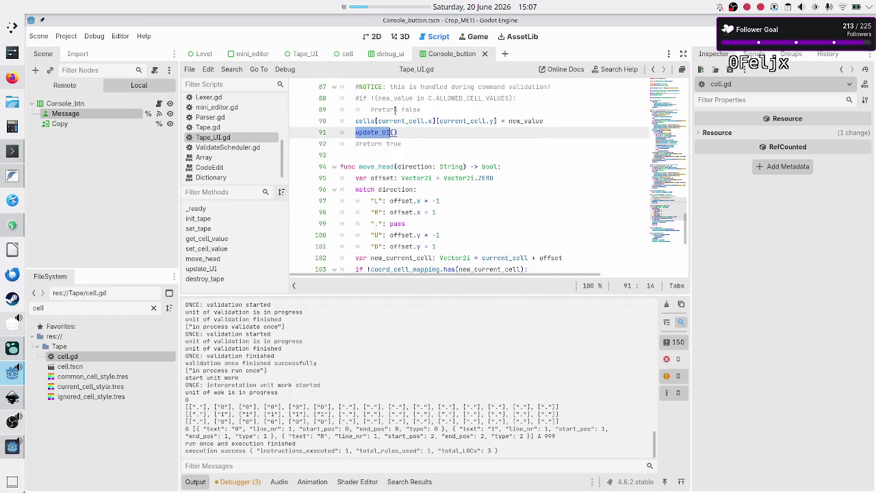
{"action": "scroll", "coordinate": [406, 155], "scroll_direction": "up", "scroll_amount": 1}
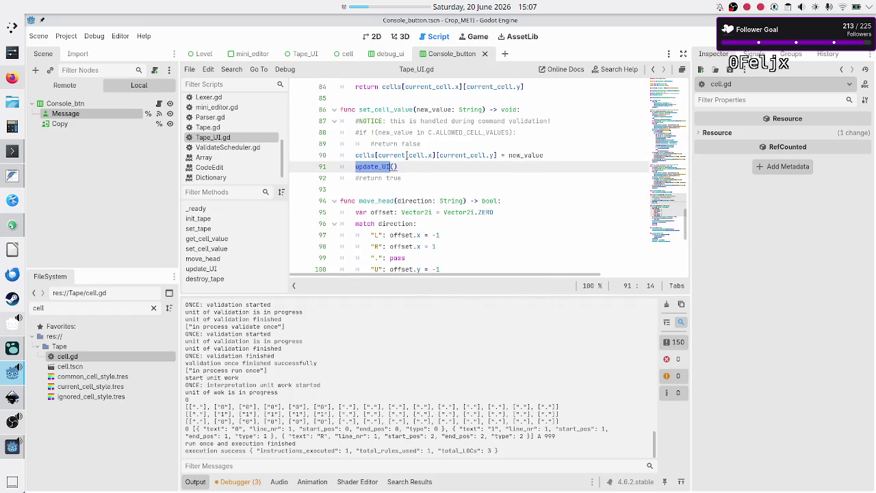
{"action": "scroll", "coordinate": [407, 154], "scroll_direction": "down", "scroll_amount": 7}
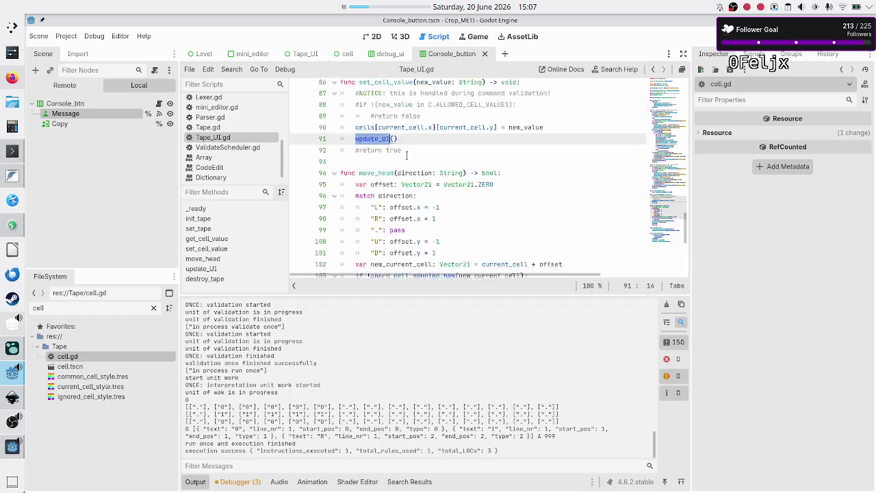
- Move set_style(true) from update_UI into move_head, replacing its update_UI() call
{"action": "left_click", "coordinate": [453, 143]}
{"action": "key", "text": "Right"}
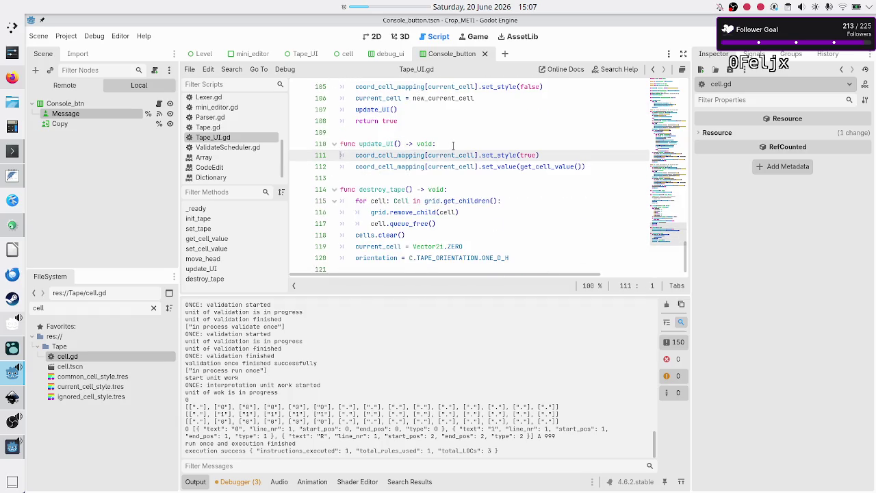
{"action": "key", "text": "shift+Down"}
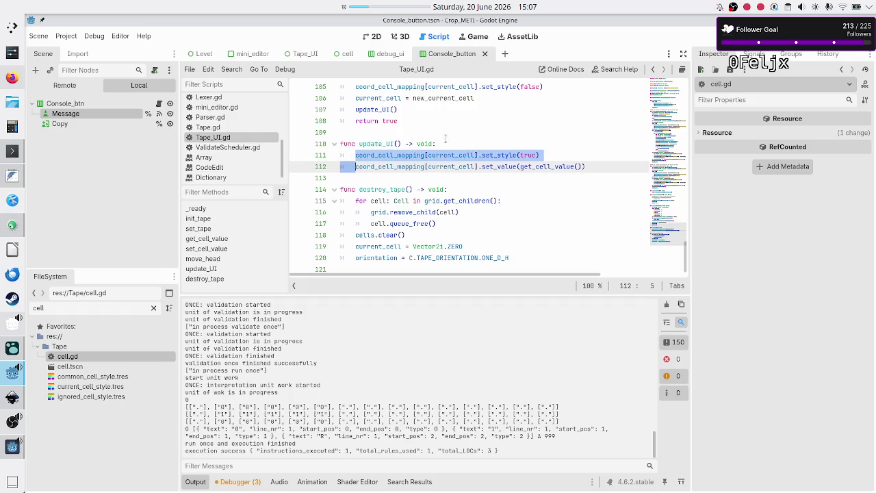
{"action": "key", "text": "Up"}
{"action": "key", "text": "Right"}
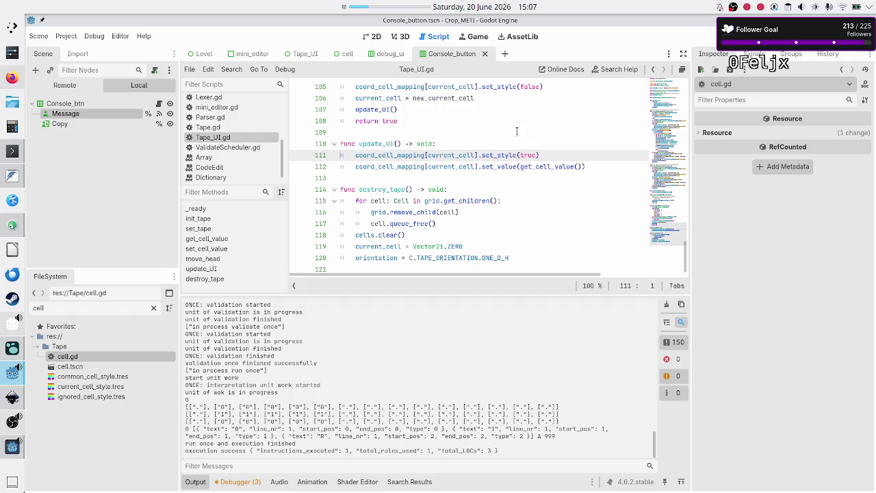
{"action": "key", "text": "shift+End"}
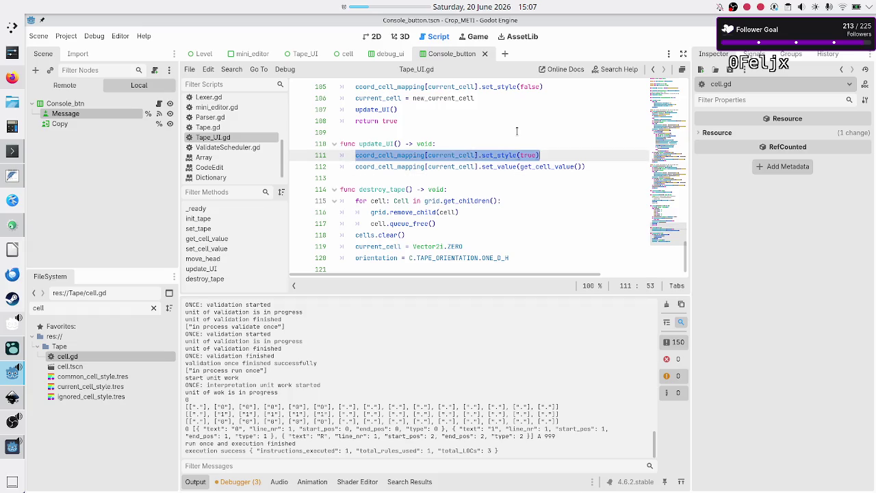
{"action": "key", "text": "ctrl+x"}
{"action": "key", "text": "Down"}
{"action": "key", "text": "Up"}
{"action": "key", "text": "Up"}
{"action": "key", "text": "Up"}
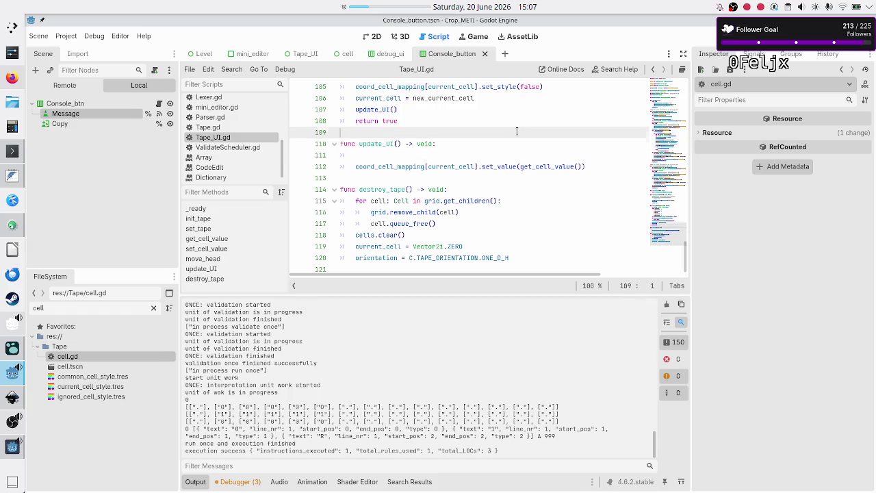
{"action": "key", "text": "Up"}
{"action": "key", "text": "Up"}
{"action": "key", "text": "Up"}
{"action": "key", "text": "Down"}
{"action": "key", "text": "Down"}
{"action": "key", "text": "Down"}
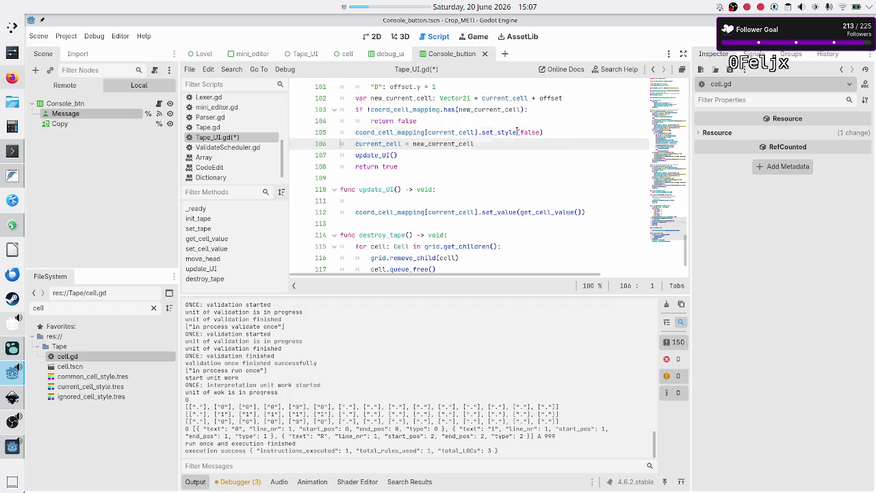
{"action": "key", "text": "Down"}
{"action": "key", "text": "Home"}
{"action": "key", "text": "shift+End"}
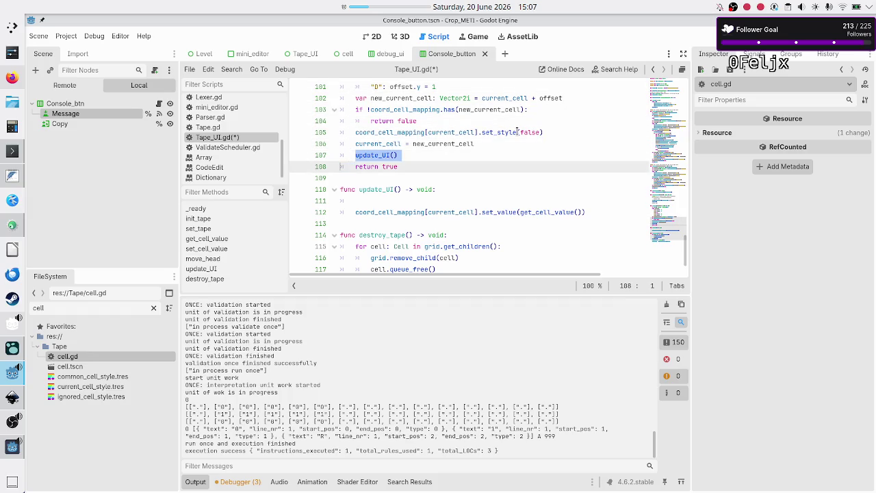
{"action": "key", "text": "ctrl+v"}
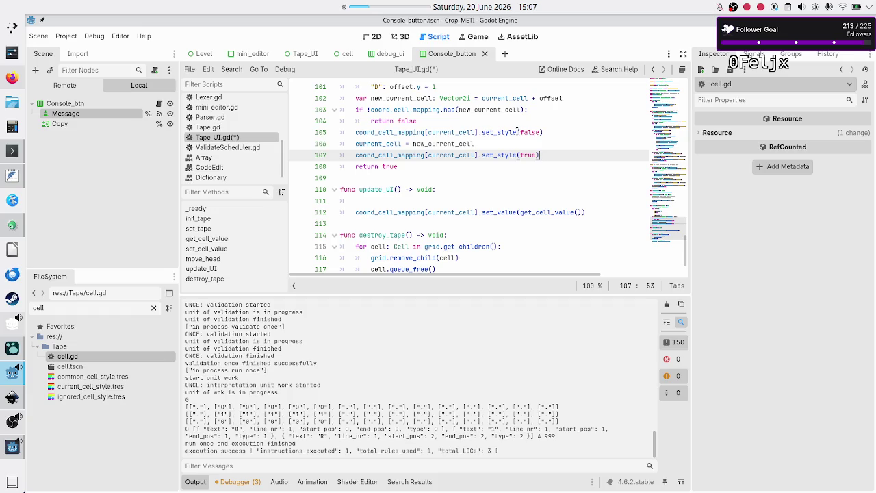
- Cut update_UI's set_value line and delete the now-empty update_UI function
{"action": "key", "text": "Down"}
{"action": "key", "text": "Home"}
{"action": "key", "text": "Home"}
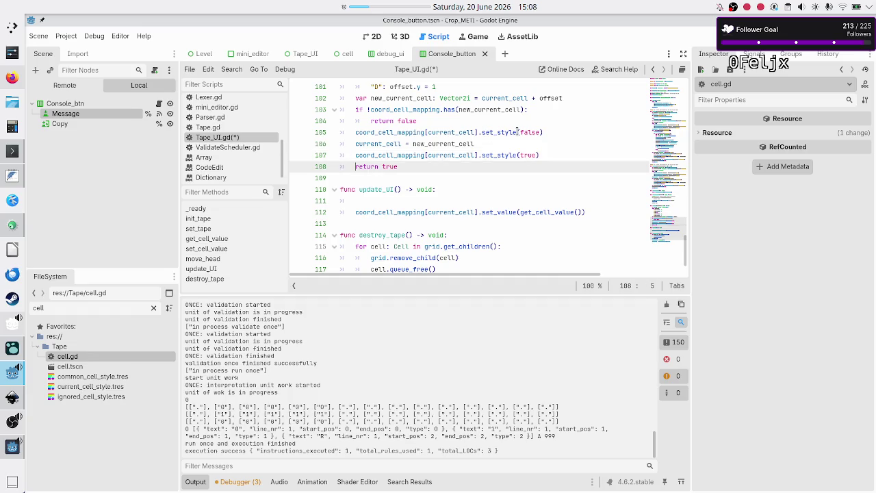
{"action": "key", "text": "Down"}
{"action": "key", "text": "Down"}
{"action": "key", "text": "Down"}
{"action": "key", "text": "shift+End"}
{"action": "key", "text": "ctrl+x"}
{"action": "key", "text": "Up"}
{"action": "key", "text": "Up"}
{"action": "key", "text": "Up"}
{"action": "key", "text": "shift+Down"}
{"action": "key", "text": "shift+Down"}
{"action": "key", "text": "shift+Down"}
{"action": "key", "text": "shift+Down"}
{"action": "key", "text": "Delete"}
{"action": "key", "text": "Up"}
{"action": "key", "text": "Up"}
{"action": "key", "text": "Up"}
{"action": "key", "text": "Up"}
{"action": "key", "text": "Up"}
{"action": "key", "text": "Up"}
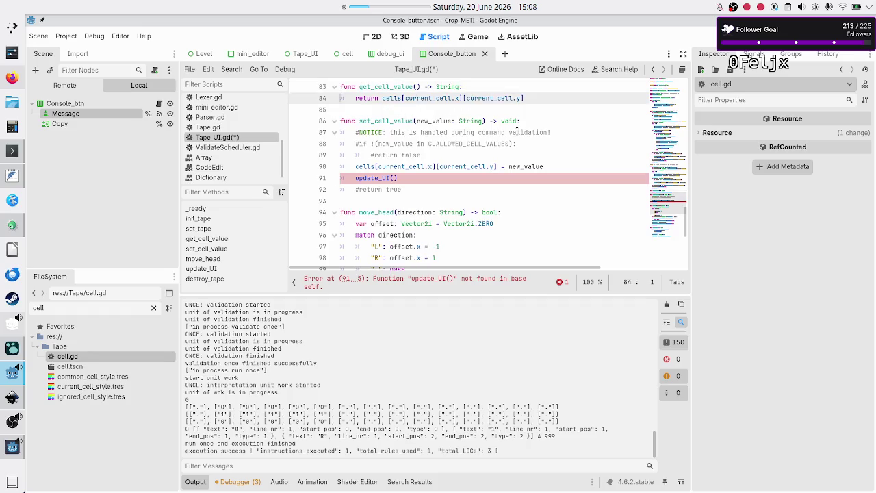
- In set_cell_value, replace update_UI() with coord_cell_mapping[current_cell].set_value(new_value)
{"action": "key", "text": "Down"}
{"action": "key", "text": "Down"}
{"action": "key", "text": "shift+End"}
{"action": "key", "text": "Delete"}
{"action": "key", "text": "ctrl+v"}
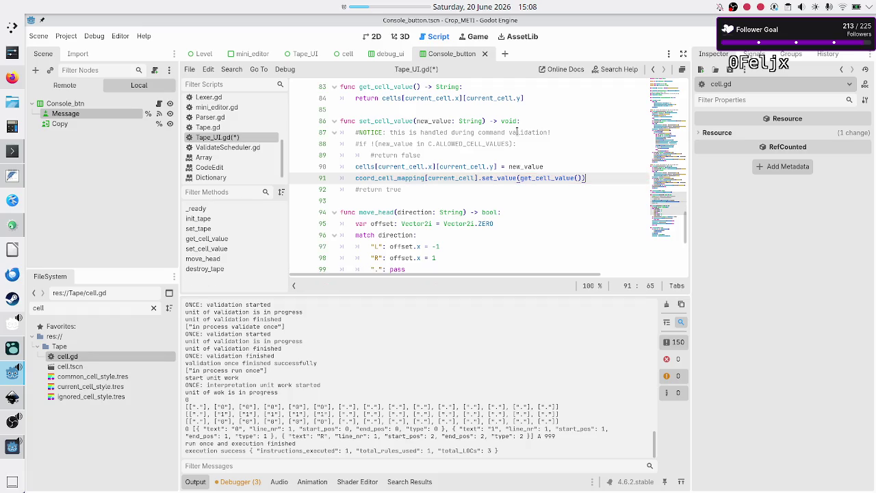
{"action": "key", "text": "Left"}
{"action": "key", "text": "shift+Left"}
{"action": "key", "text": "shift+Left"}
{"action": "key", "text": "shift+Left"}
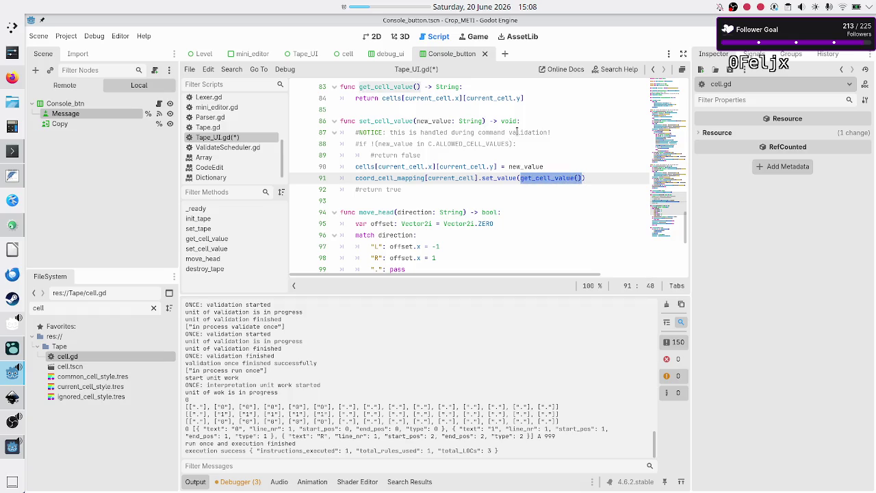
{"action": "key", "text": "BackSpace"}
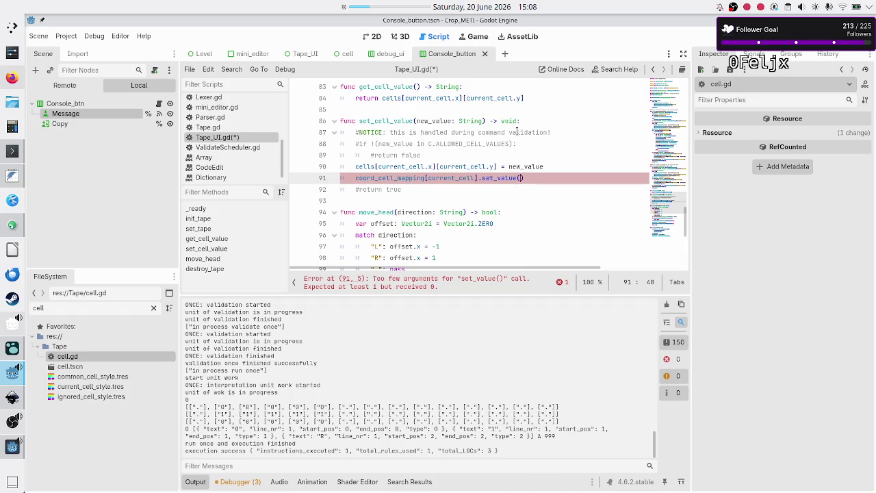
{"action": "type", "text": "new_value"}
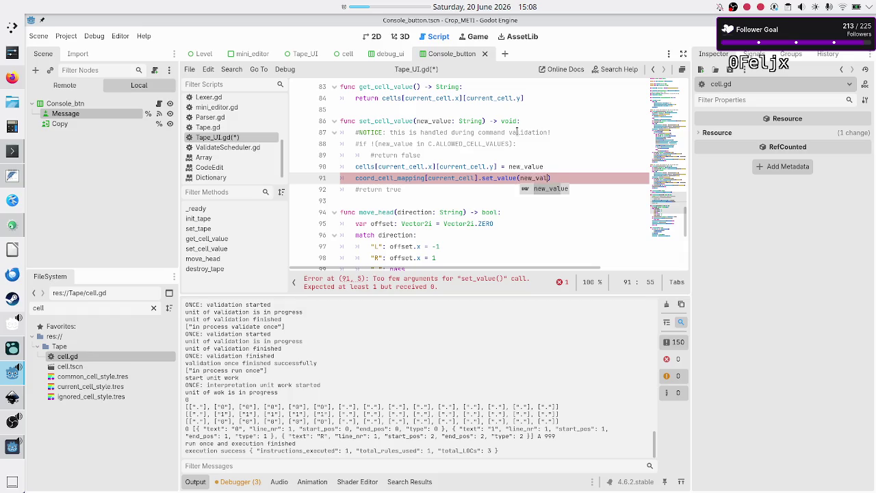
- Save Tape_UI.gd and stop the running game
{"action": "key", "text": "Down"}
{"action": "key", "text": "Down"}
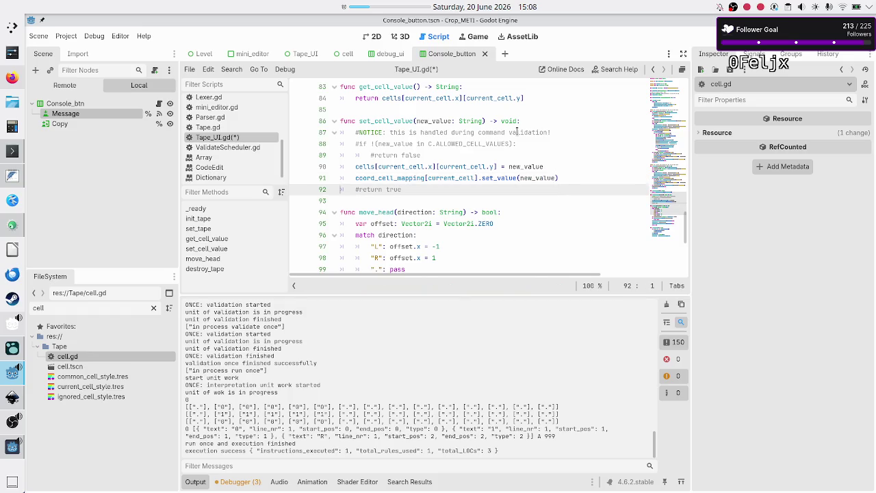
{"action": "key", "text": "ctrl+s"}
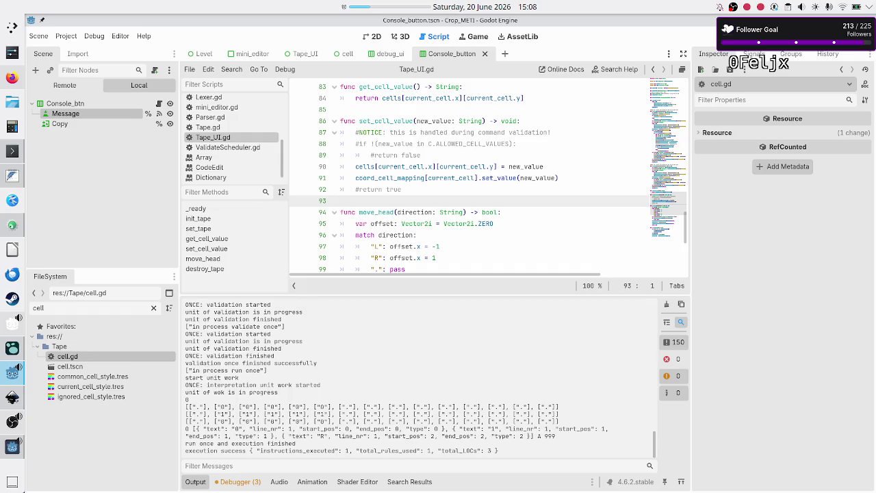
{"action": "key", "text": "F5"}
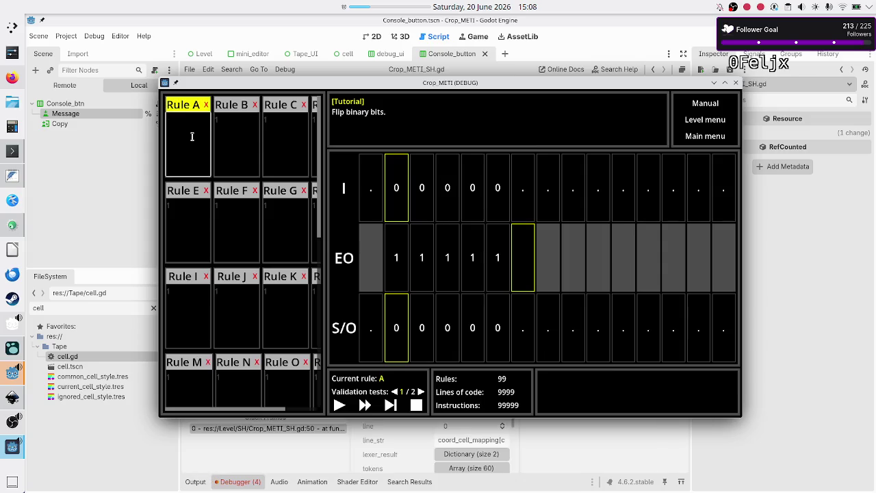
- Close the debug game and copy the rule lines 01R, 10R and ...$ from the text notes
{"action": "key", "text": "F8"}
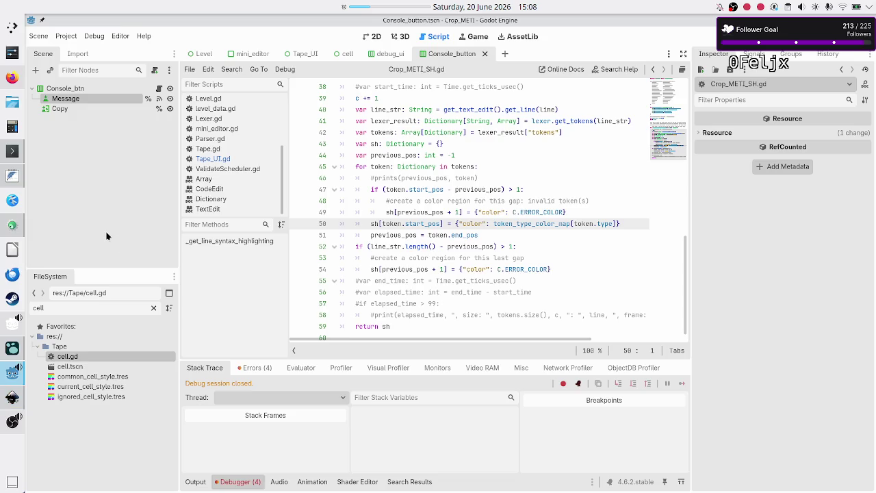
{"action": "left_click", "coordinate": [12, 175]}
{"action": "key", "text": "Up"}
{"action": "key", "text": "Up"}
{"action": "key", "text": "Up"}
{"action": "key", "text": "shift+Down"}
{"action": "key", "text": "shift+Down"}
{"action": "key", "text": "shift+End"}
{"action": "key", "text": "Down"}
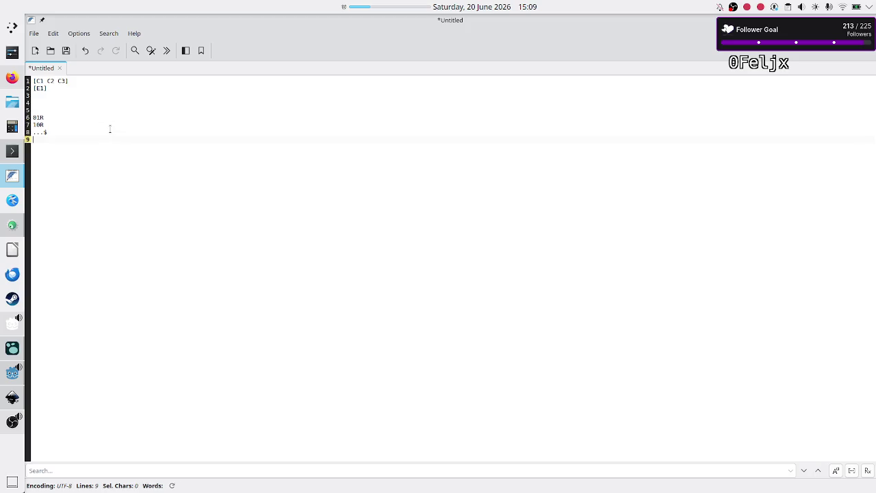
{"action": "left_click", "coordinate": [11, 373]}
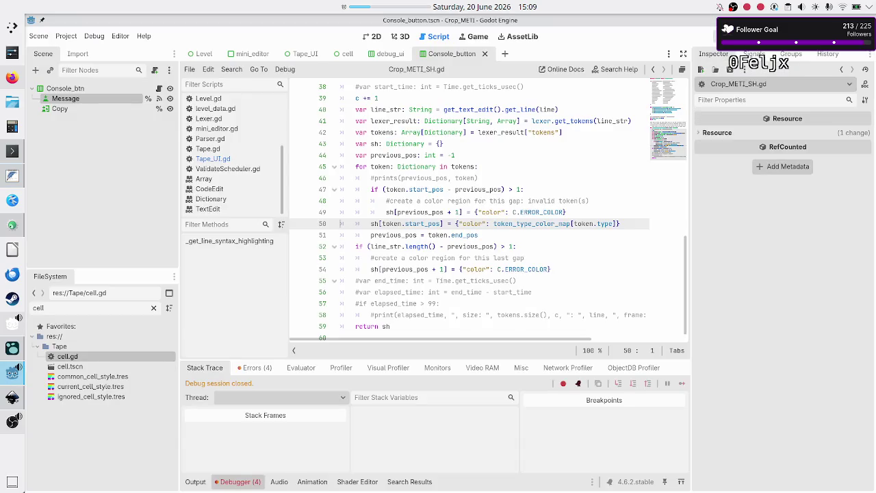
- Run the game, paste the three rule lines into Rule A, and execute one step
{"action": "left_click", "coordinate": [714, 36]}
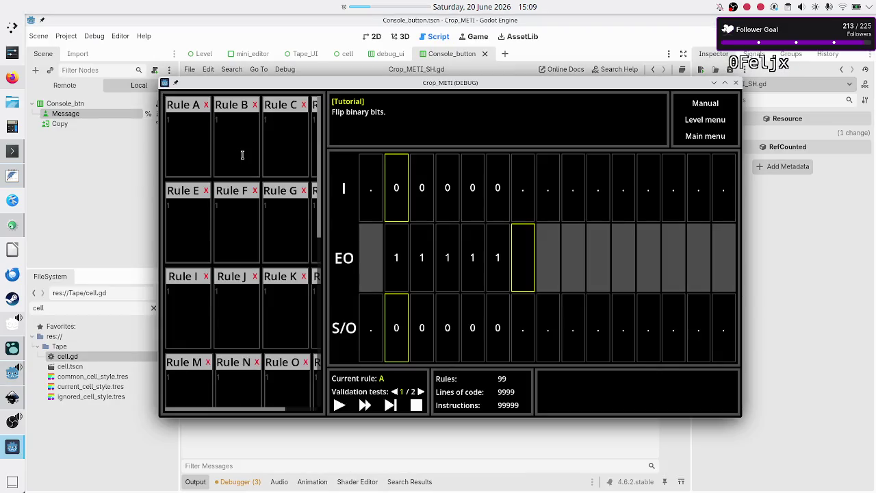
{"action": "left_click", "coordinate": [186, 136]}
{"action": "key", "text": "ctrl+v"}
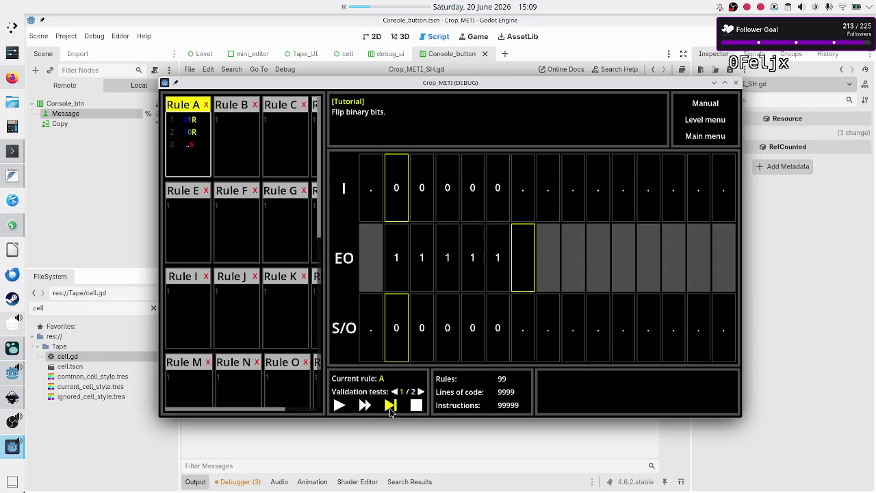
{"action": "left_click", "coordinate": [391, 406]}
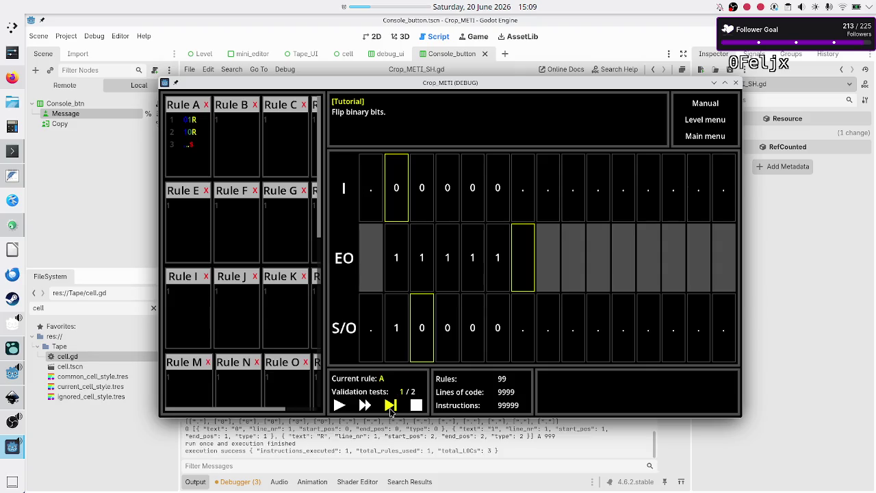